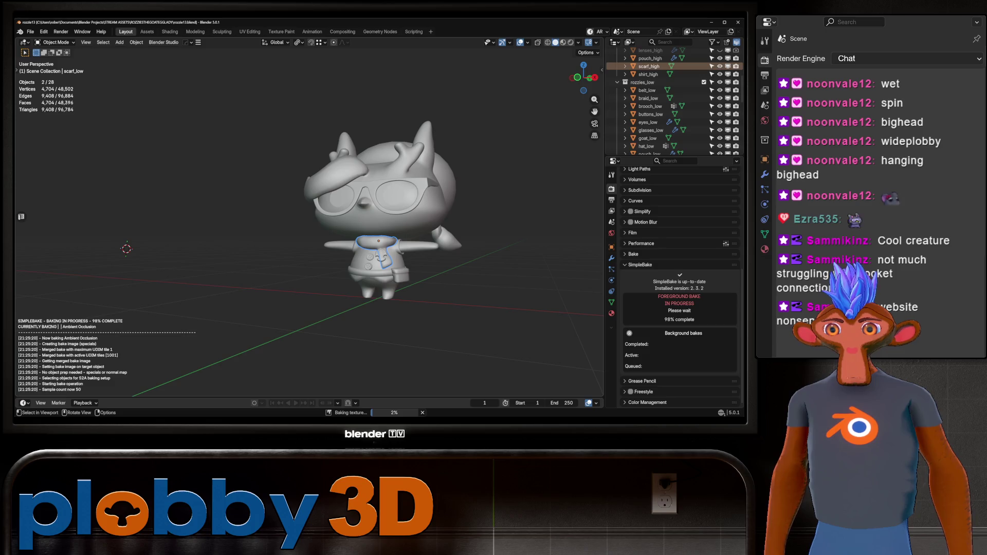
Dismiss the Ambient Occlusion bake-complete notice, check the Outliner's objects, and zoom toward the goat
key("Return")
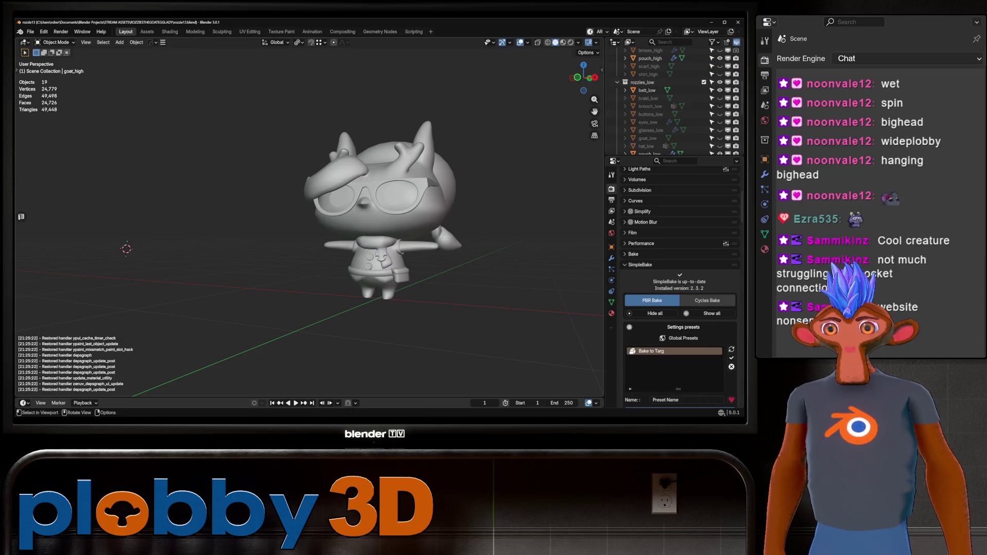
scroll(673, 101, "up", 2)
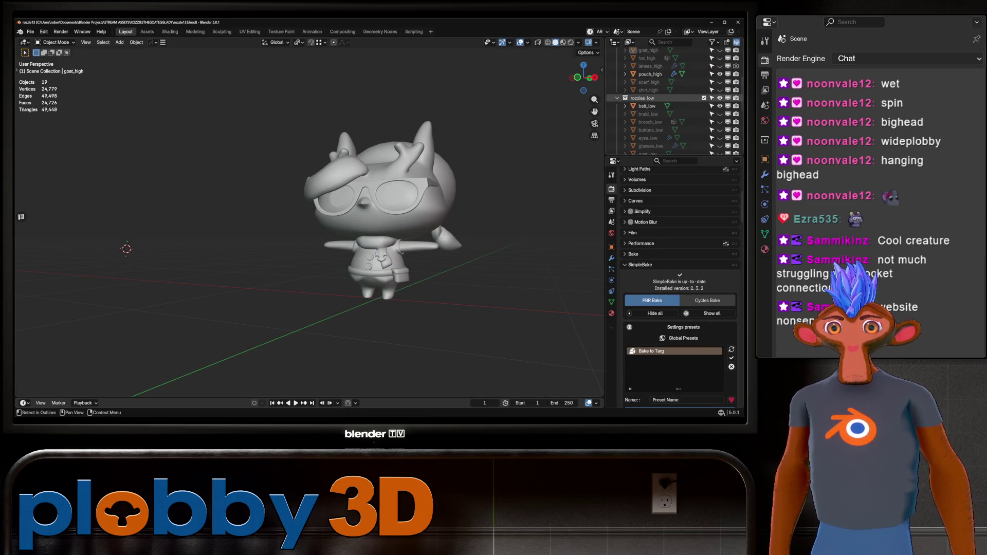
scroll(668, 99, "up", 5)
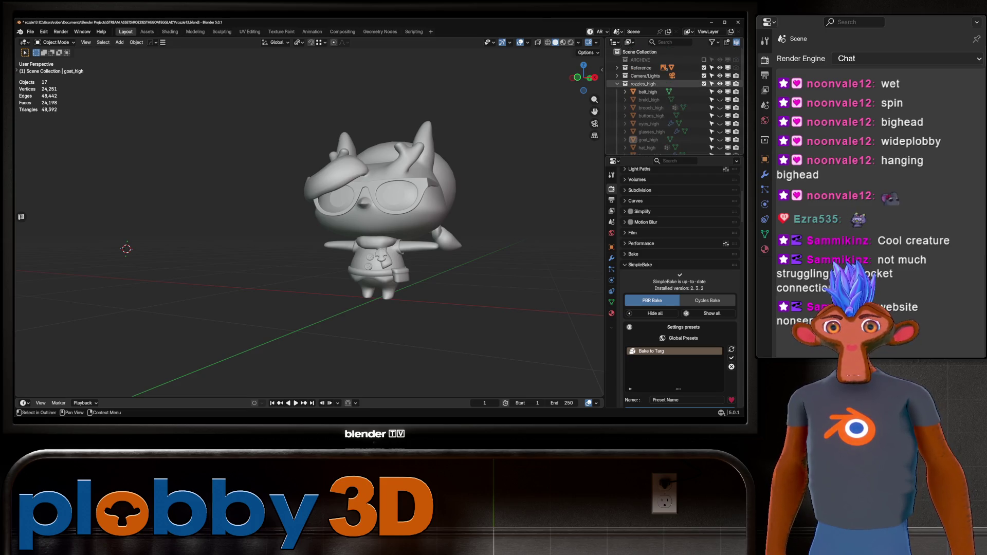
scroll(668, 103, "down", 10)
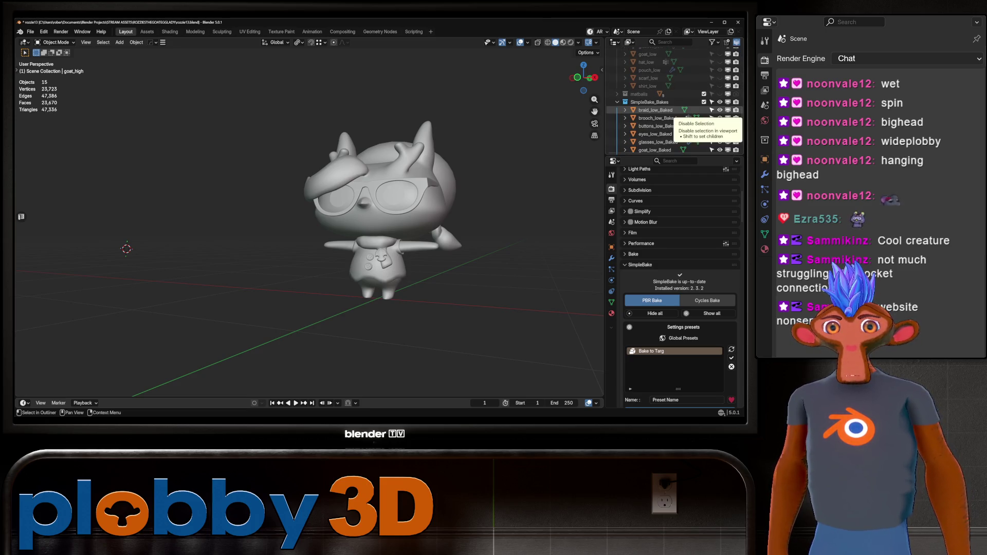
scroll(712, 114, "up", 10)
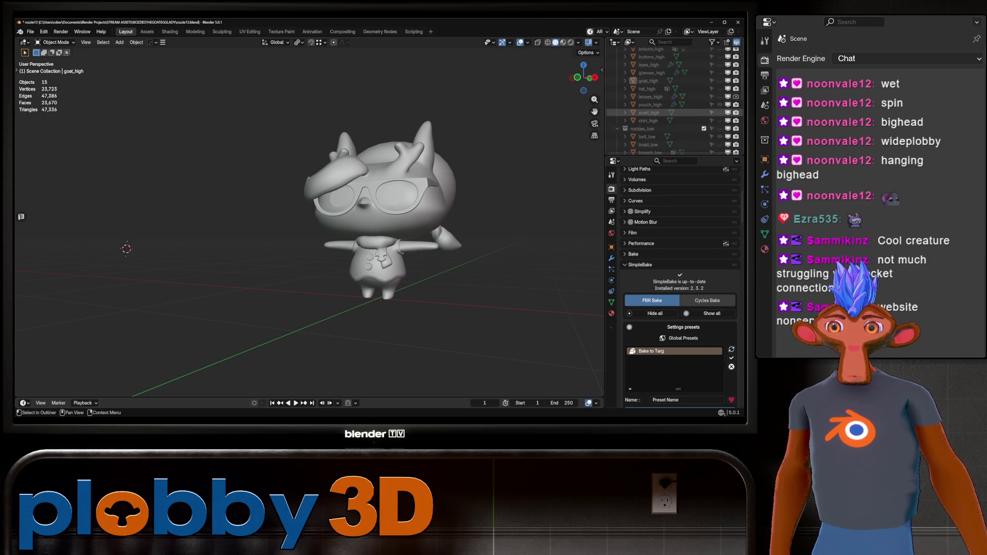
scroll(711, 115, "down", 8)
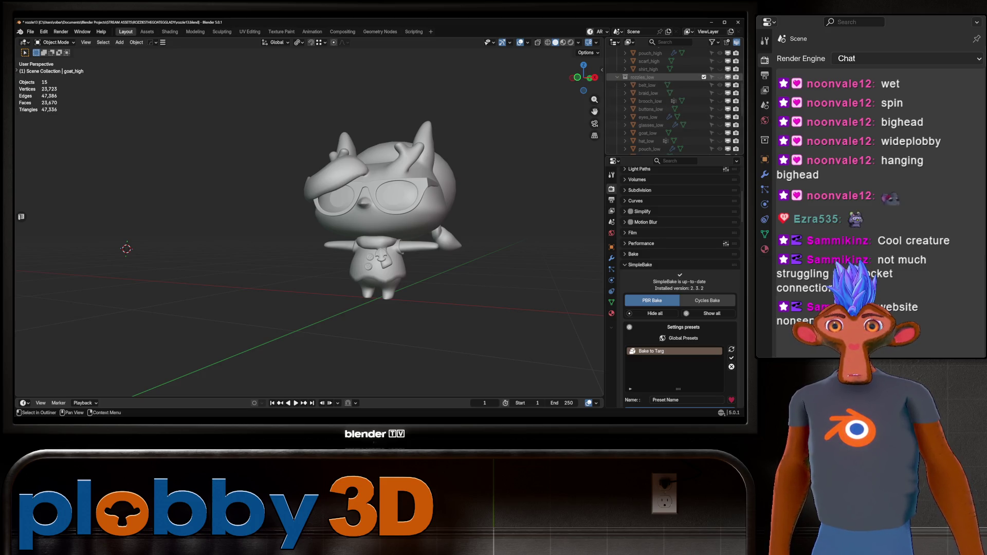
scroll(674, 103, "down", 3)
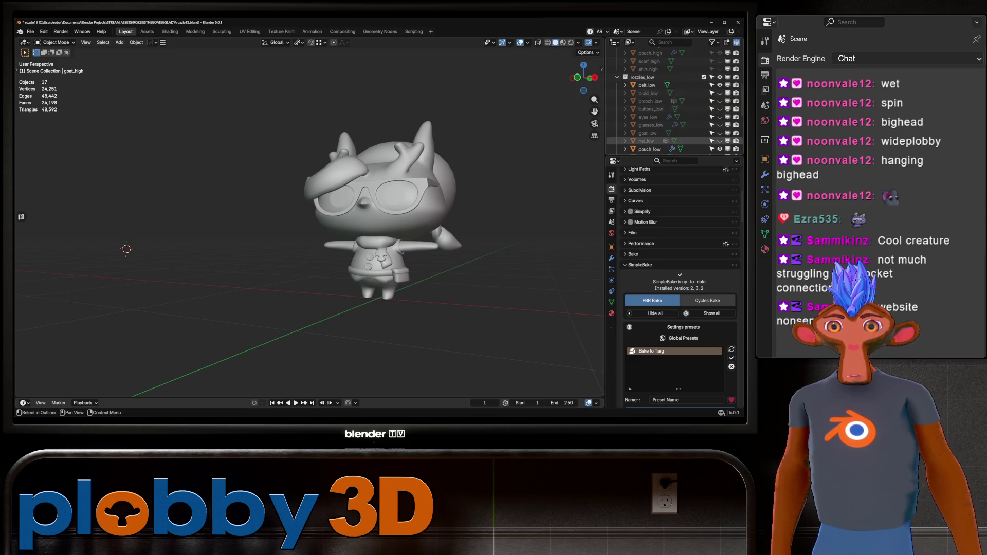
scroll(95, 251, "up", 4)
middle_click_drag(95, 251, 105, 252)
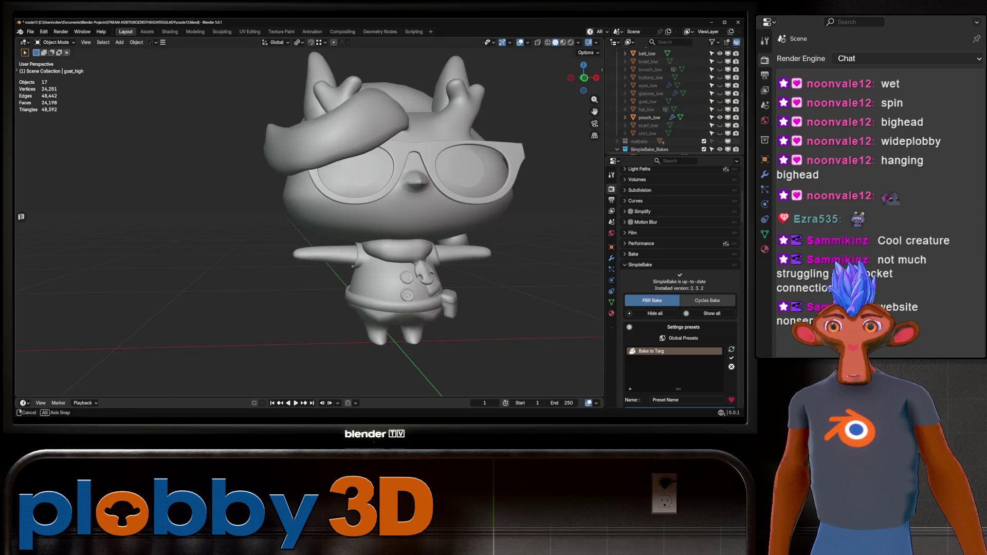
Switch to Material Preview and inspect the goat's face and shirt textures up close
key("z")
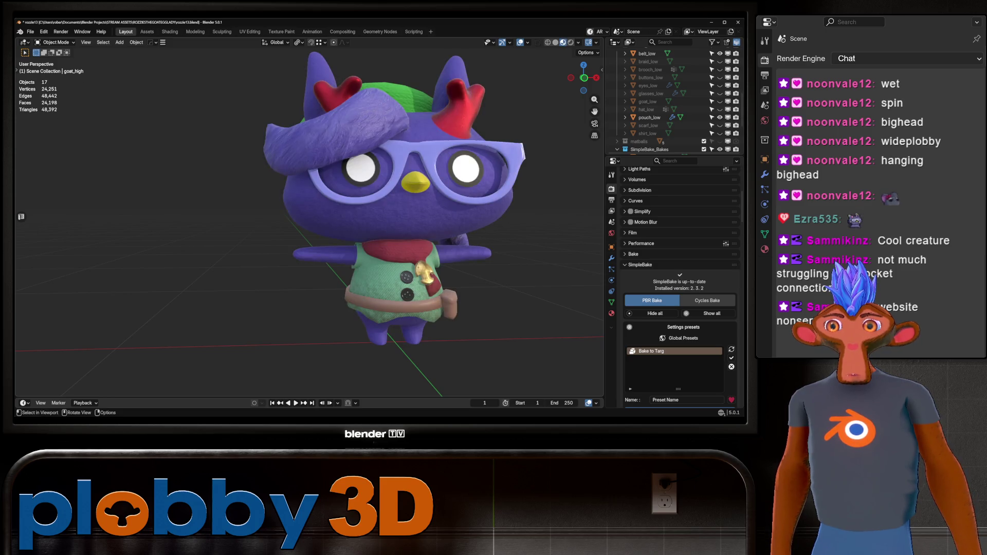
middle_click_drag(309, 231, 462, 212)
key("KP_1")
scroll(308, 221, "up", 3)
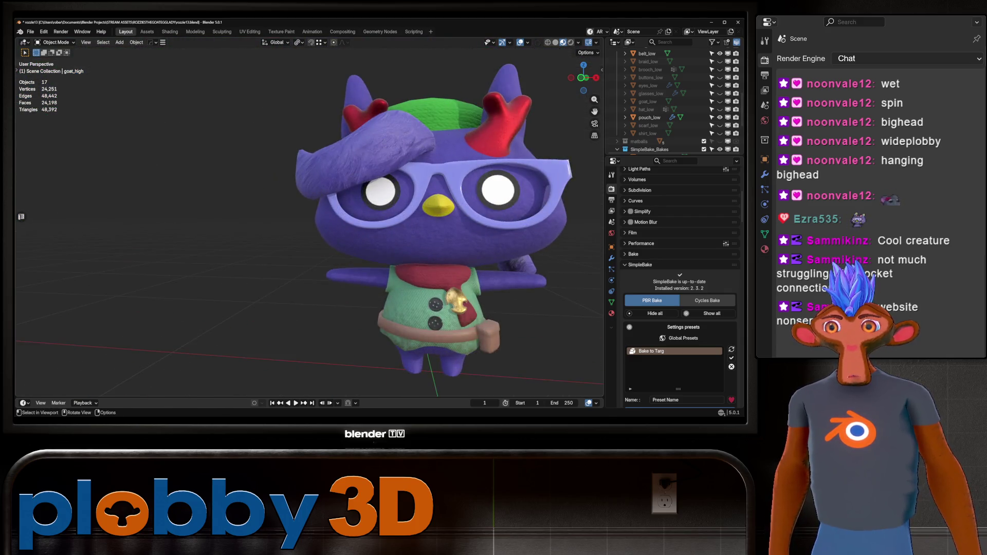
middle_click_drag(308, 221, 390, 213)
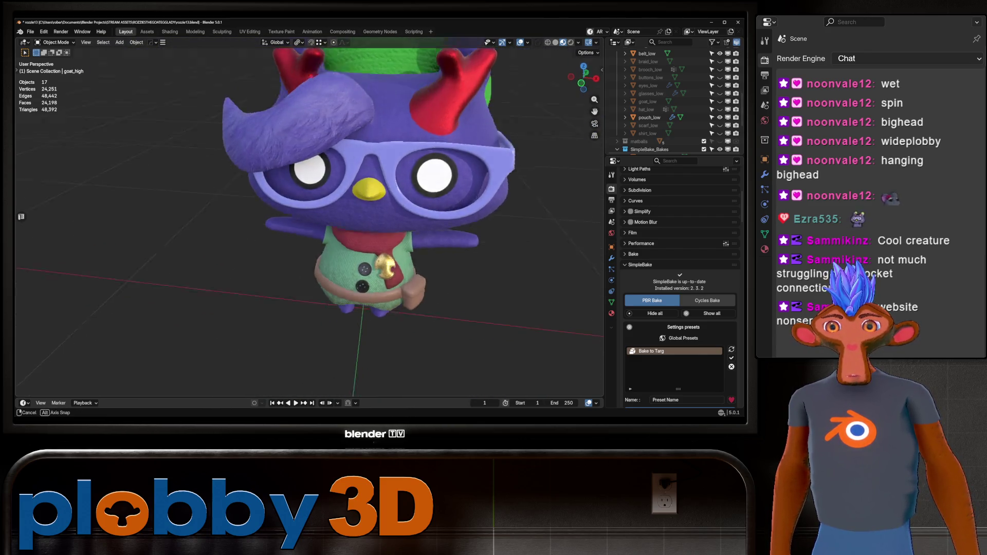
middle_click_drag(309, 221, 309, 174)
scroll(308, 221, "up", 5)
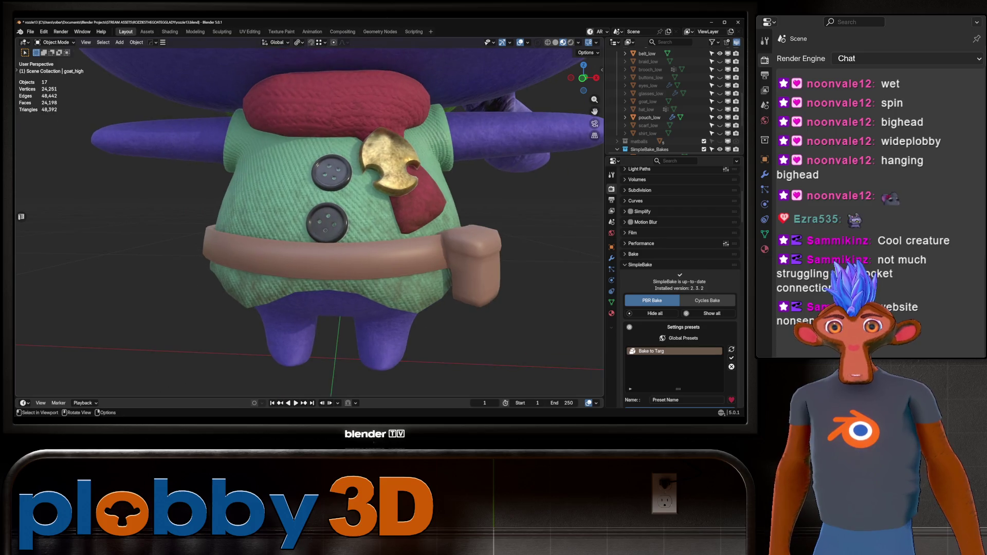
Hide the belt and pouch to reveal the shirt beneath them
scroll(668, 103, "down", 4)
scroll(668, 103, "up", 5)
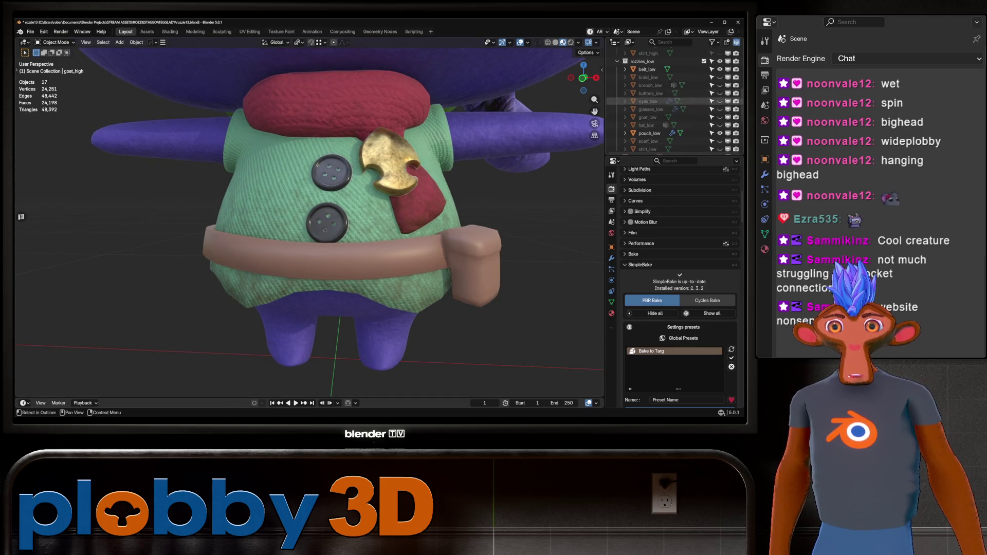
left_click(720, 133)
left_click(720, 68)
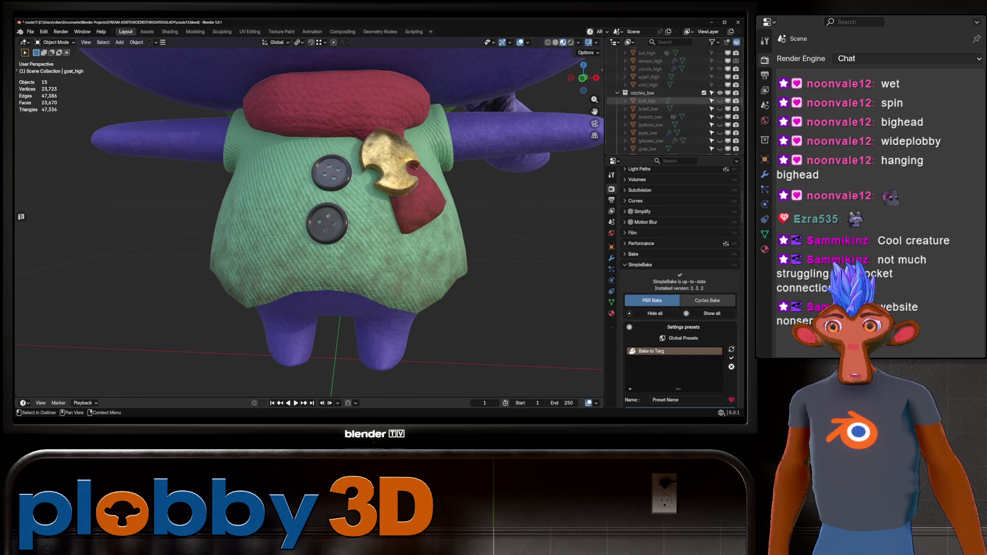
scroll(668, 103, "up", 5)
scroll(668, 123, "down", 1)
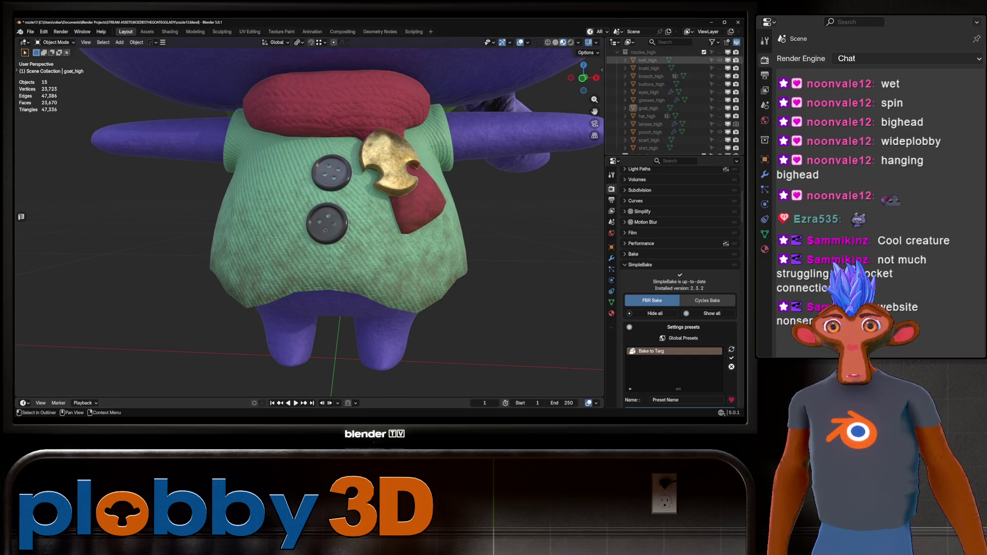
Unhide the belt and pouch with Alt+H and orbit to a low side view of the goat
key("alt+h")
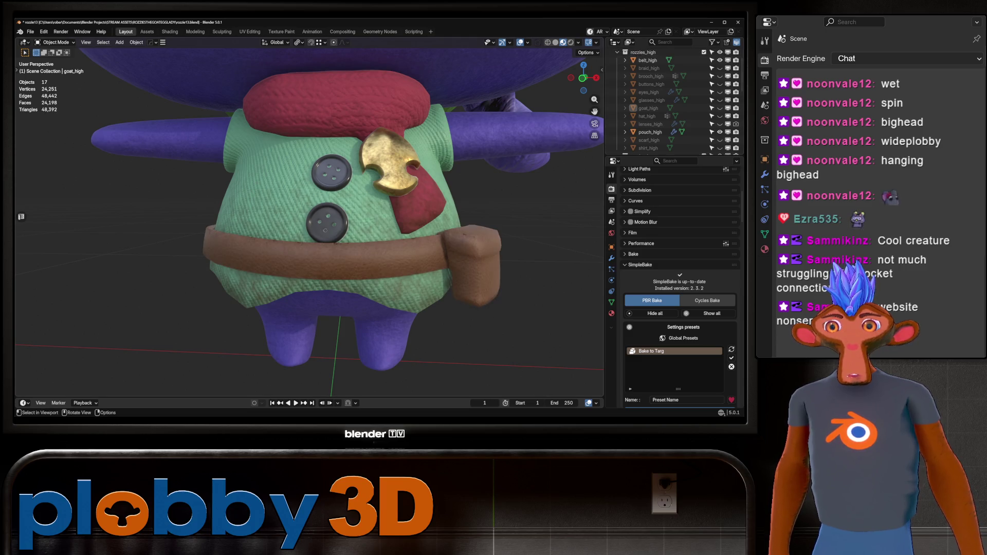
scroll(309, 221, "down", 3)
mouse_move(308, 257)
middle_mouse_down()
mouse_move(311, 180)
mouse_move(566, 231)
middle_mouse_up()
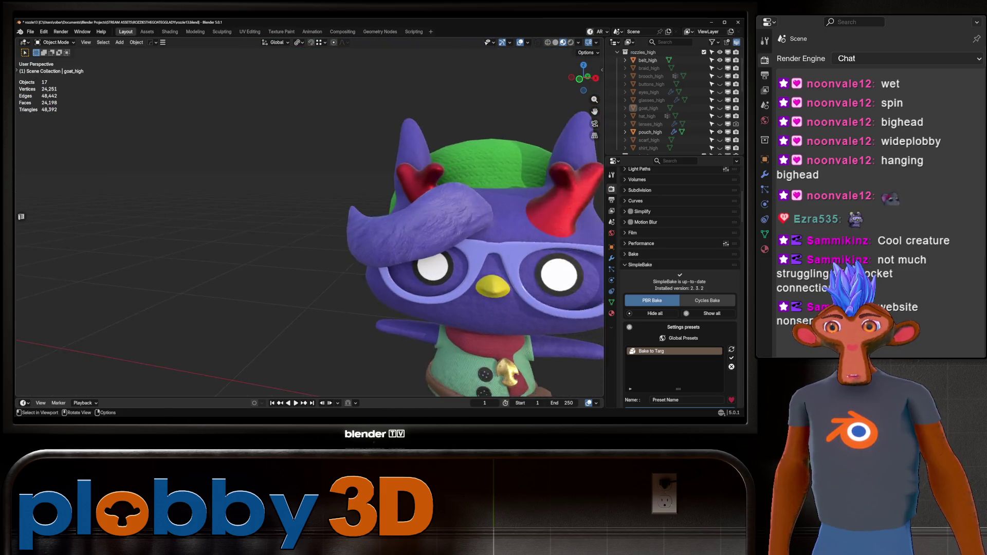
scroll(360, 216, "down", 3)
mouse_move(359, 216)
middle_mouse_down()
mouse_move(378, 190)
mouse_move(534, 201)
mouse_move(534, 278)
mouse_move(537, 208)
mouse_move(617, 219)
mouse_move(339, 221)
mouse_move(293, 234)
mouse_move(308, 195)
mouse_move(319, 216)
mouse_move(311, 218)
middle_mouse_up()
Zoom out and orbit until the whole goat, with purple fur, yellow beak and red scarf, is framed
scroll(309, 220, "down", 5)
scroll(680, 288, "down", 10)
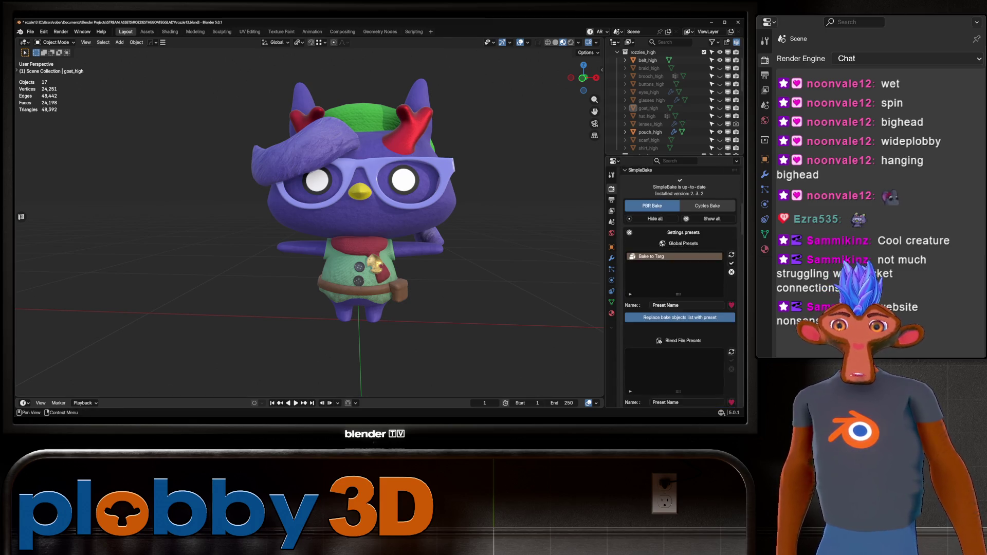
scroll(680, 288, "down", 2)
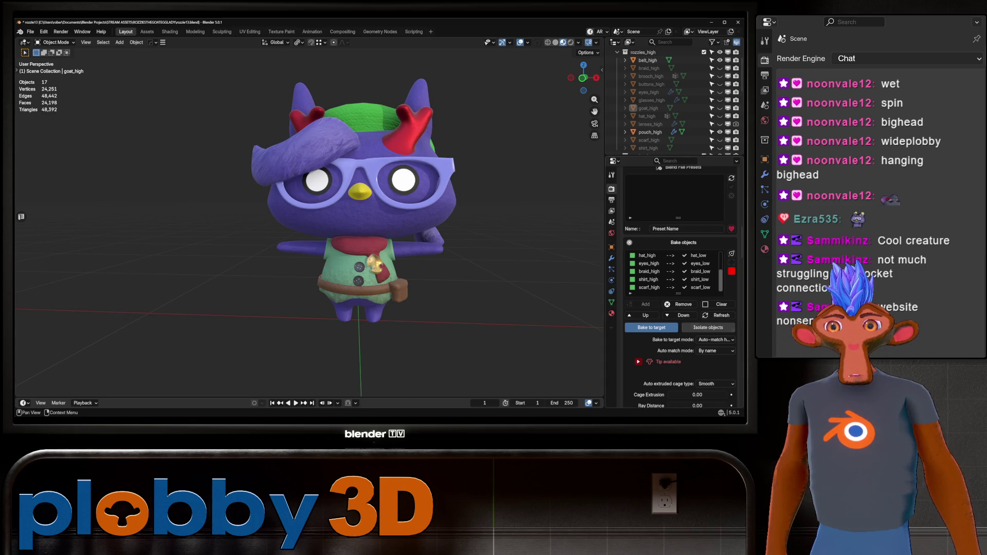
scroll(680, 288, "down", 15)
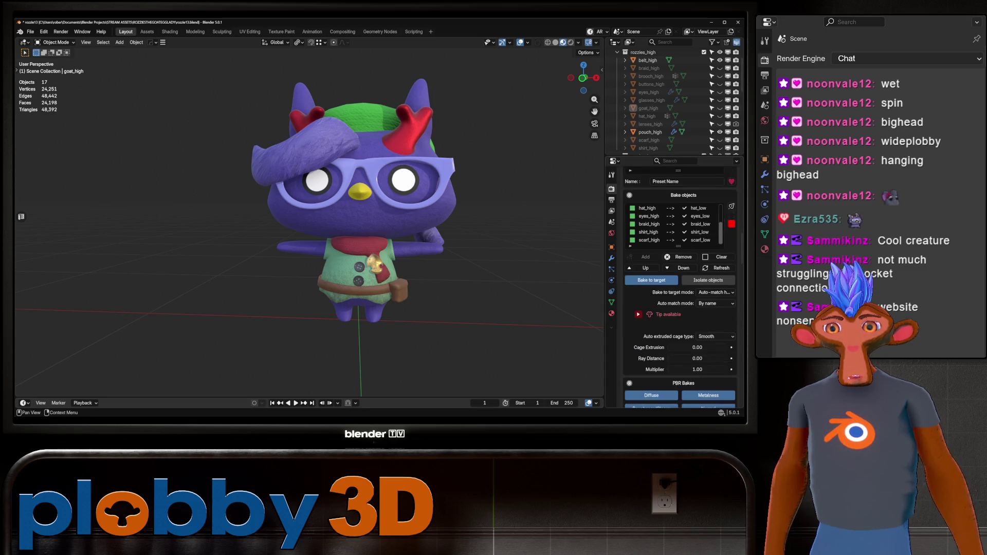
scroll(680, 288, "down", 3)
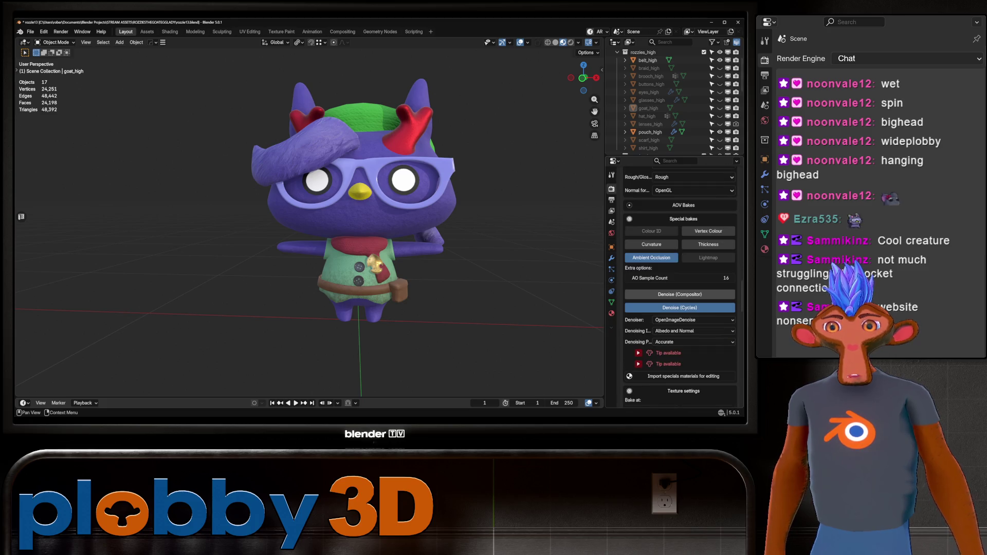
scroll(680, 287, "down", 5)
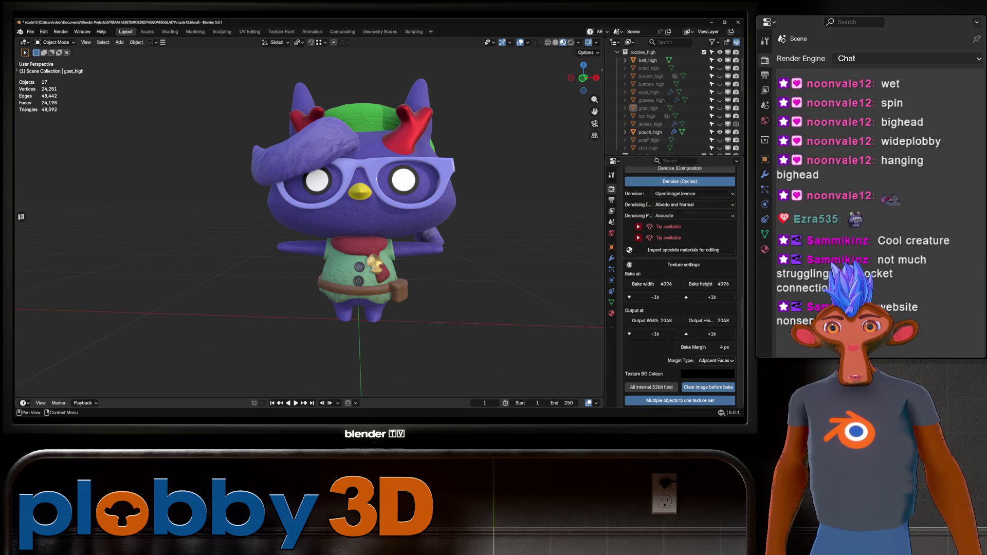
scroll(680, 287, "down", 3)
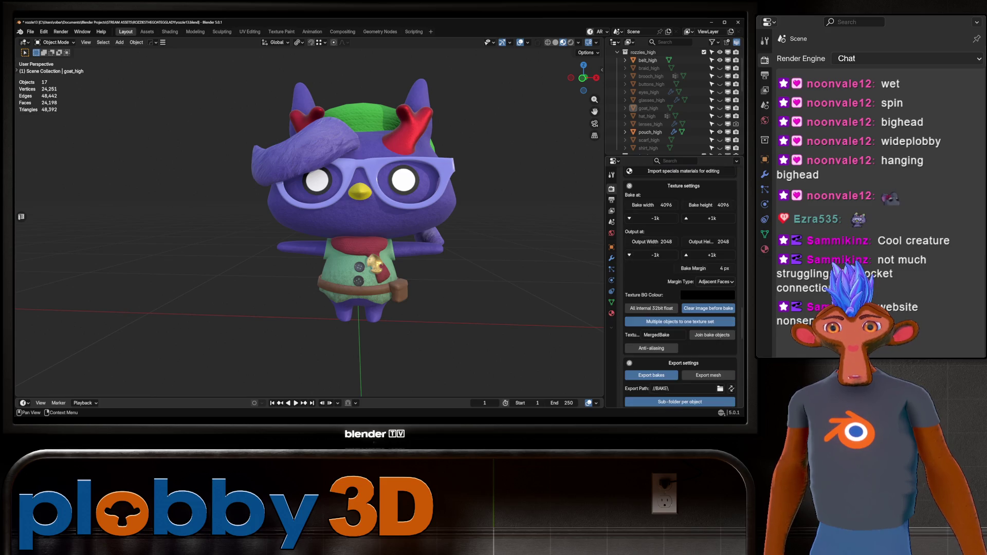
scroll(680, 287, "down", 2)
scroll(679, 288, "down", 4)
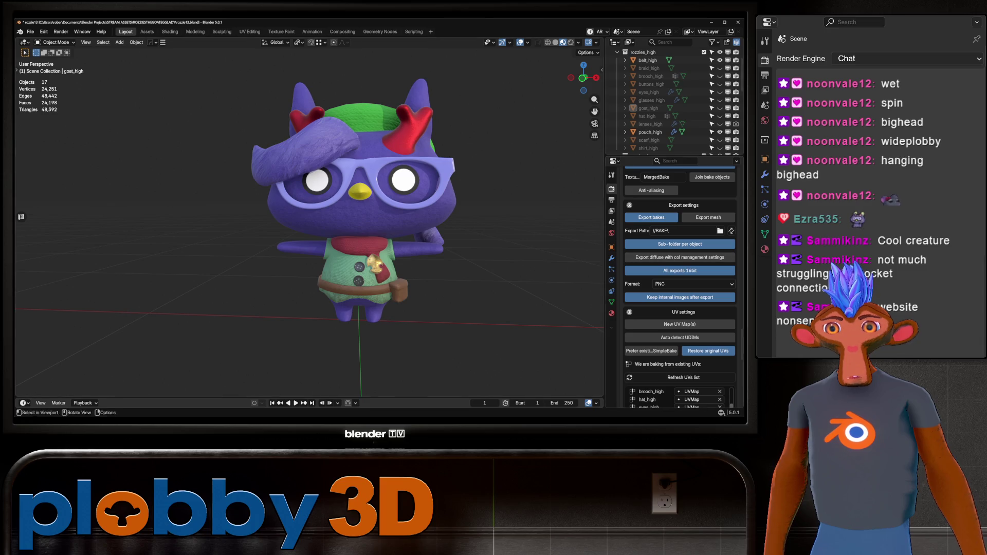
scroll(680, 286, "down", 4)
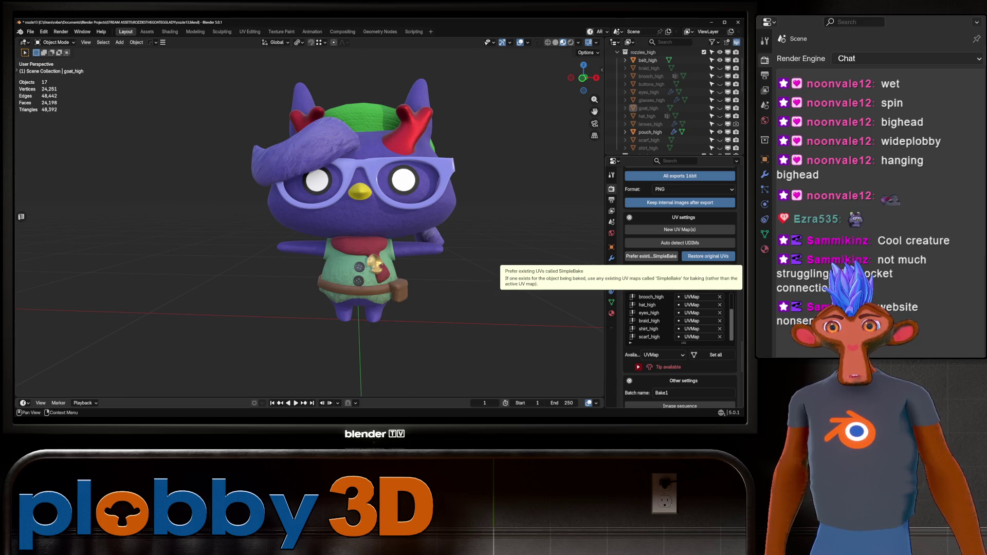
scroll(651, 256, "down", 1)
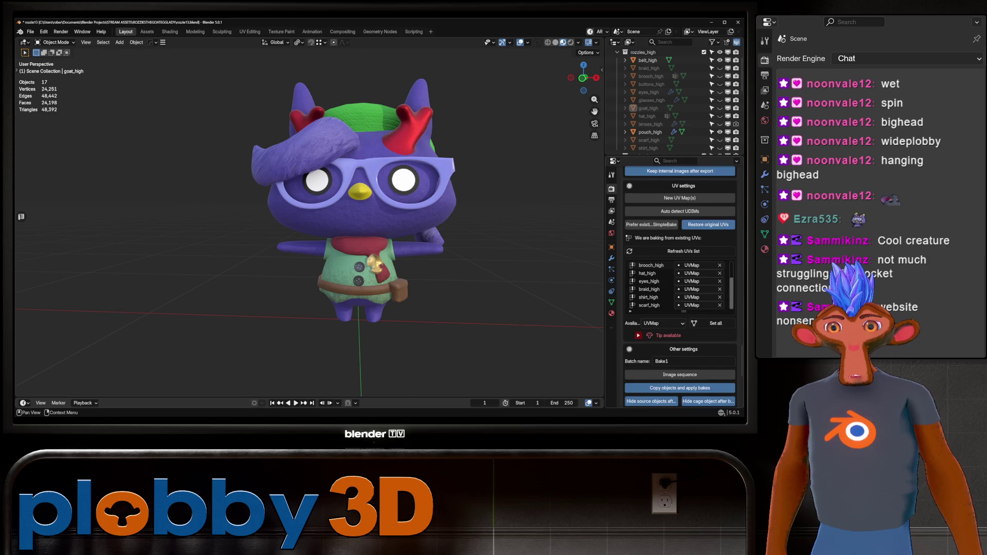
scroll(680, 282, "down", 3)
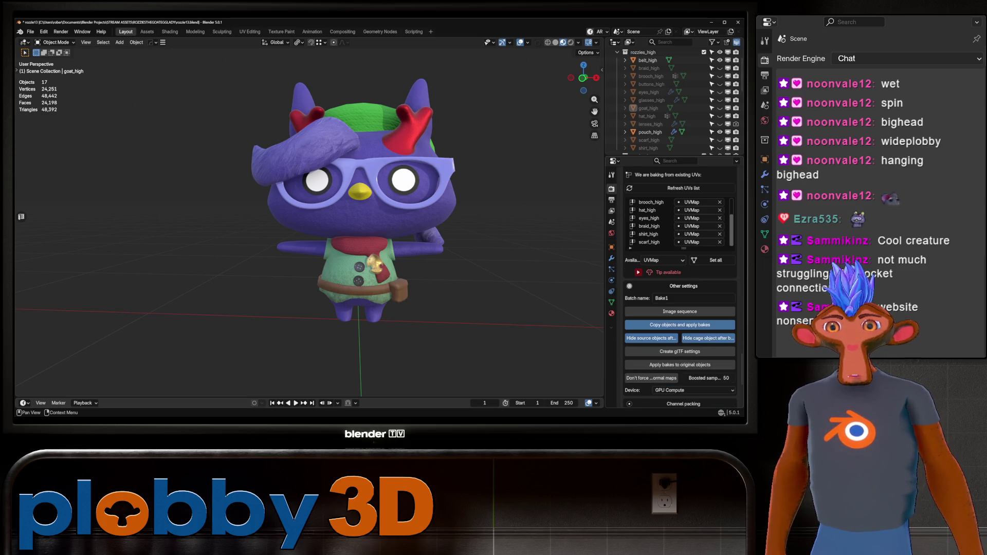
scroll(679, 288, "down", 5)
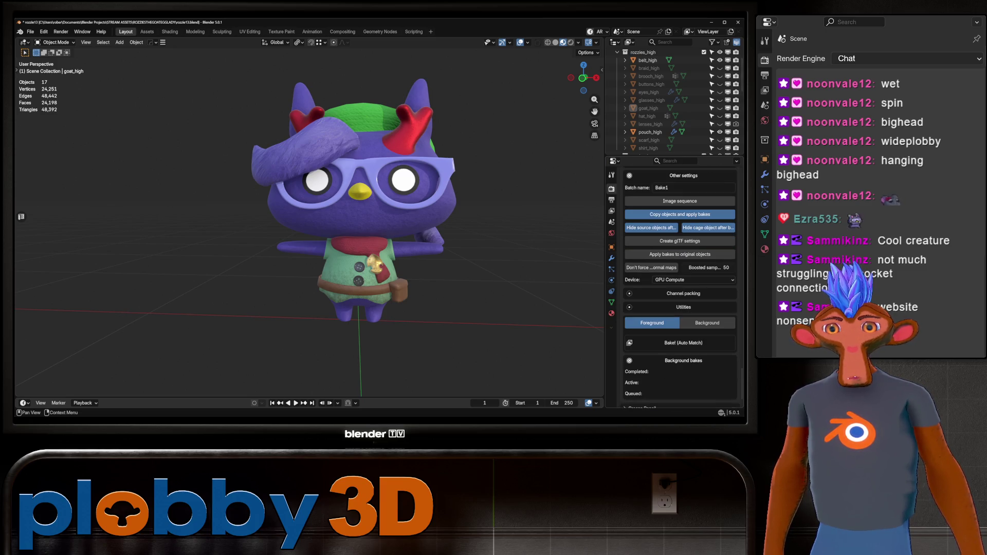
scroll(680, 288, "down", 1)
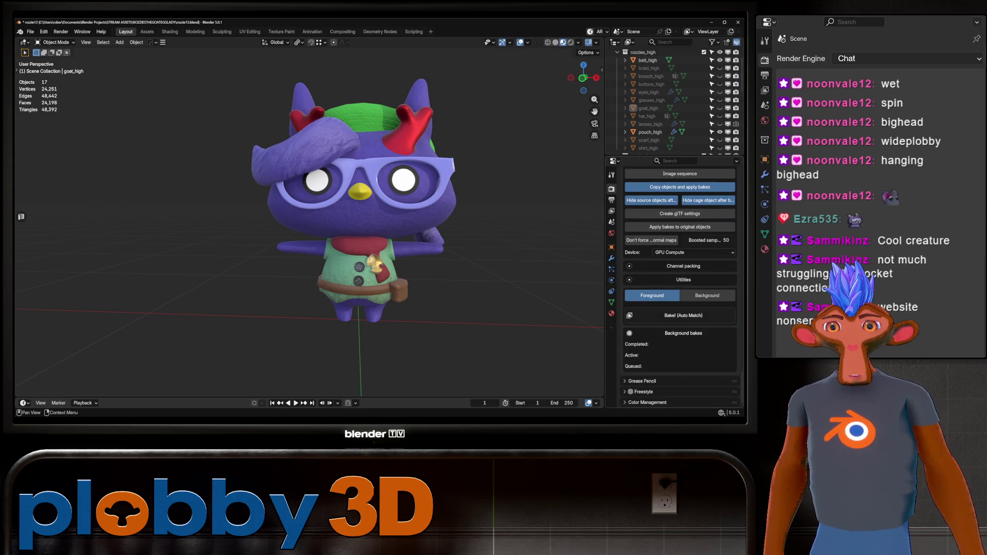
scroll(308, 216, "up", 8)
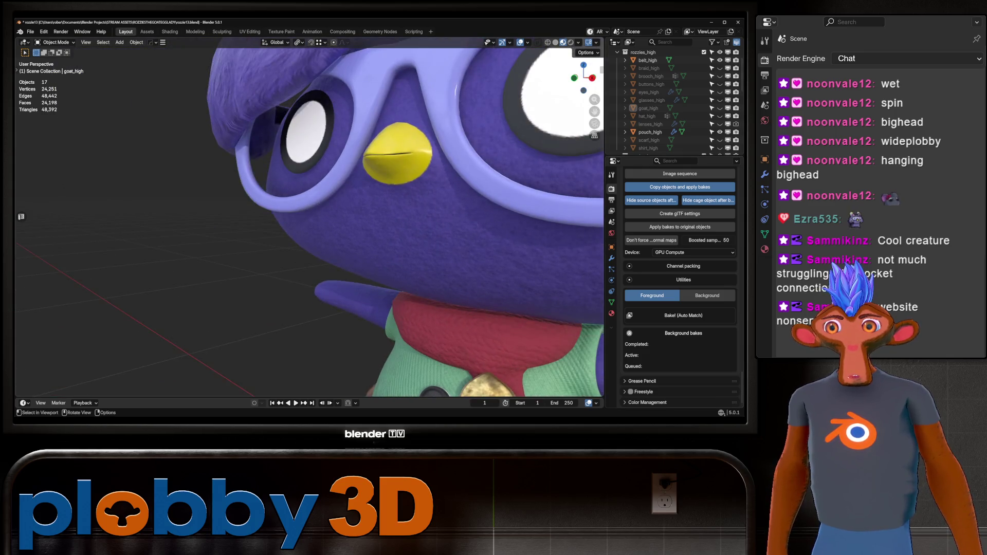
mouse_move(62, 273)
middle_mouse_down()
mouse_move(431, 254)
mouse_move(391, 254)
middle_mouse_up()
scroll(309, 216, "down", 8)
scroll(680, 282, "up", 6)
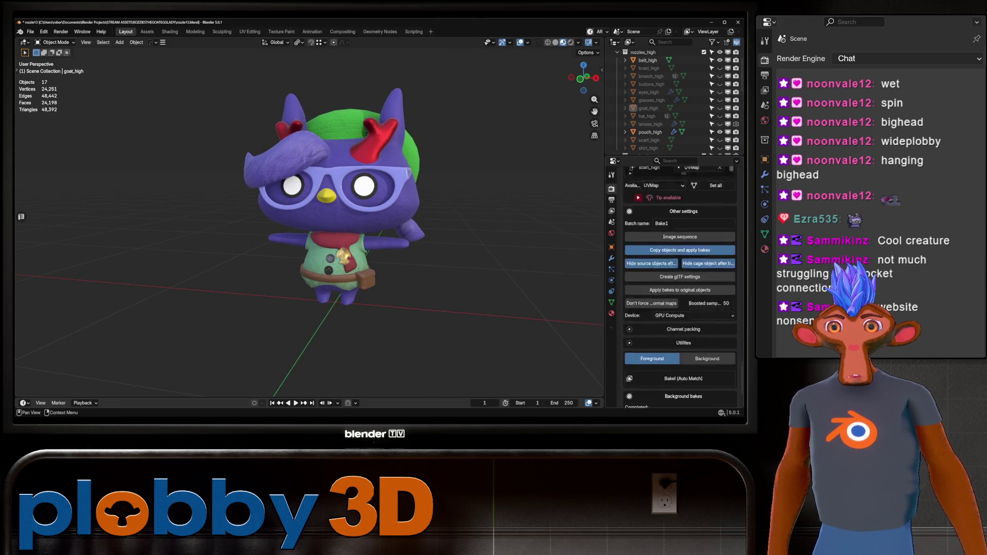
Scroll the Render properties to SimpleBake's Bake objects list
scroll(680, 282, "up", 8)
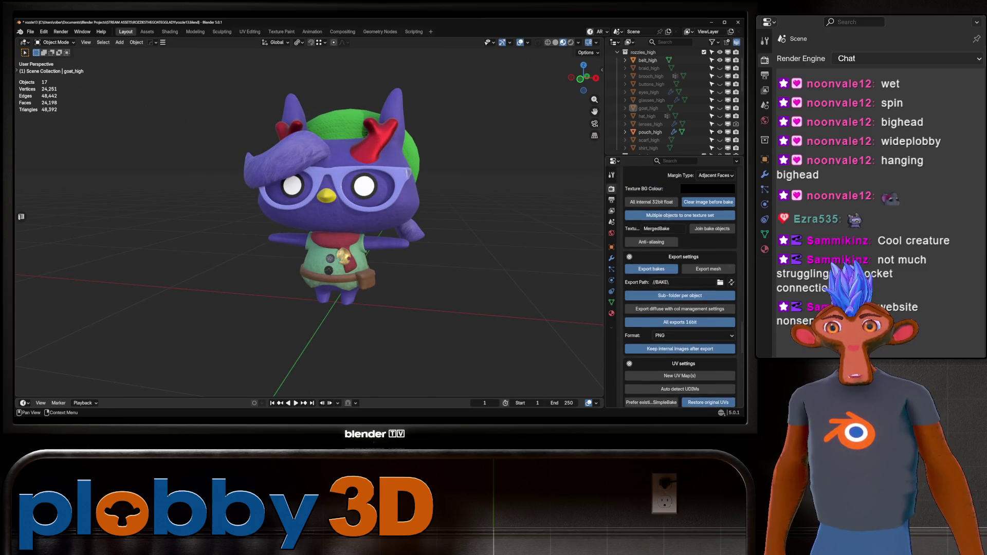
scroll(680, 283, "up", 10)
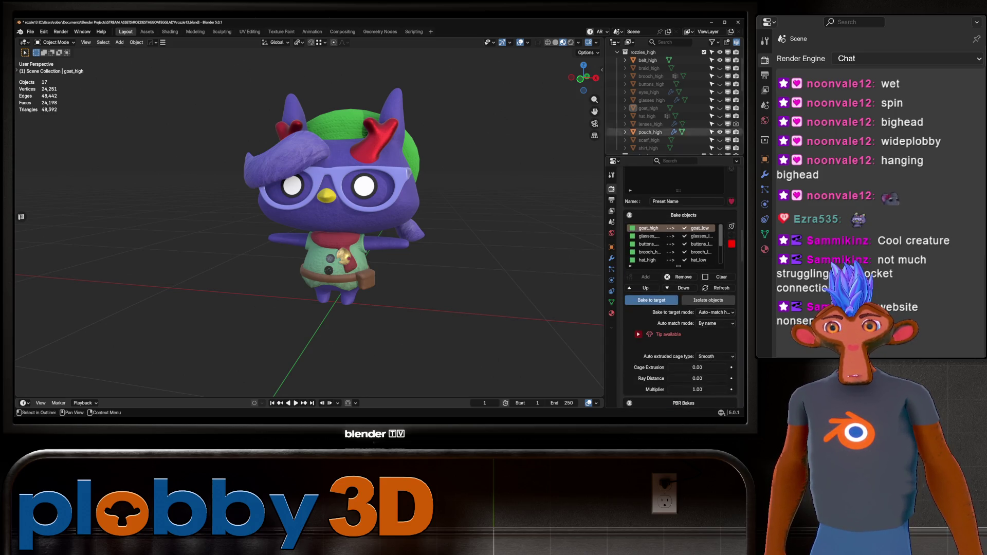
scroll(668, 107, "up", 3)
Select belt_high and pouch_high and inspect the goat's upper body up close
left_click(647, 91)
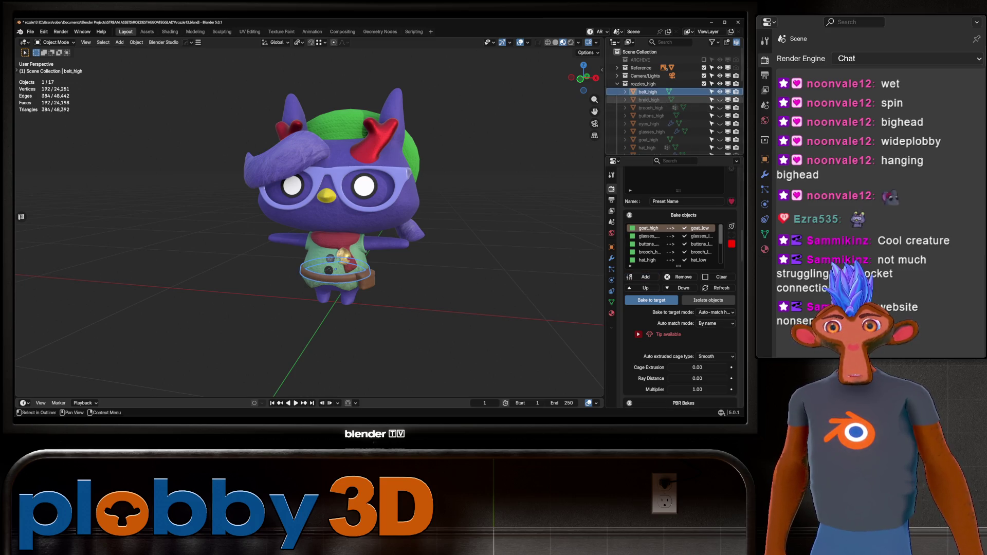
scroll(668, 103, "down", 3)
left_click(651, 116)
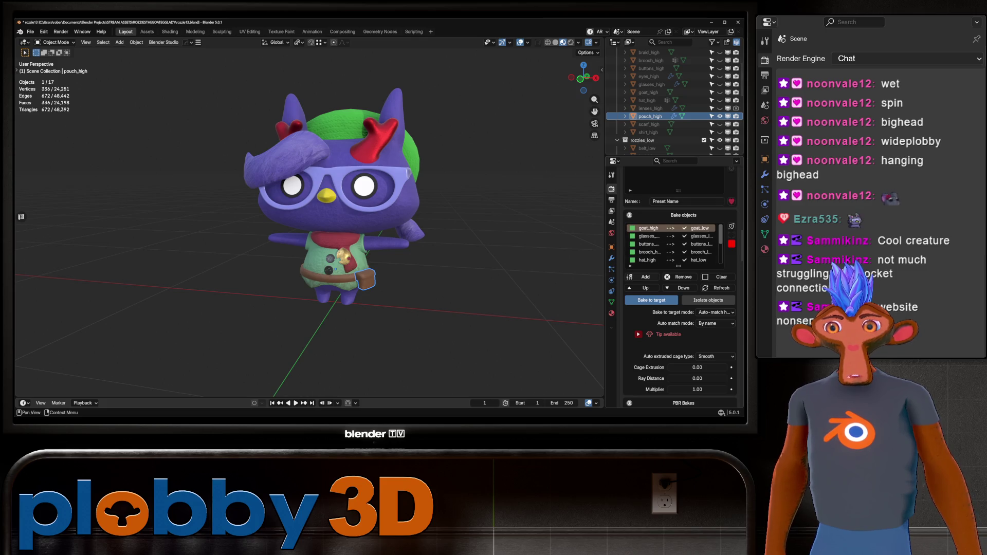
scroll(650, 116, "down", 5)
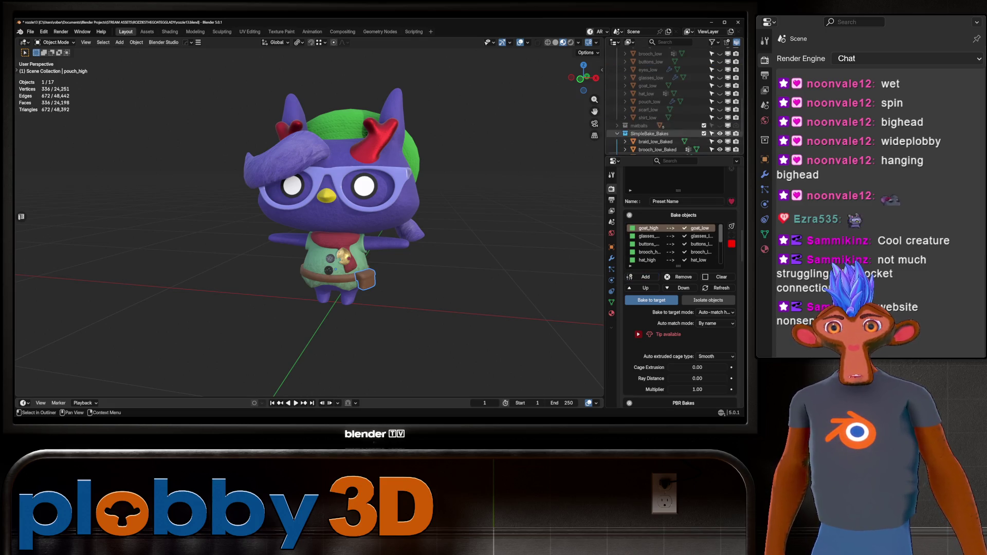
mouse_move(308, 231)
middle_mouse_down()
mouse_move(575, 234)
mouse_move(359, 226)
mouse_move(391, 221)
mouse_move(370, 241)
middle_mouse_up()
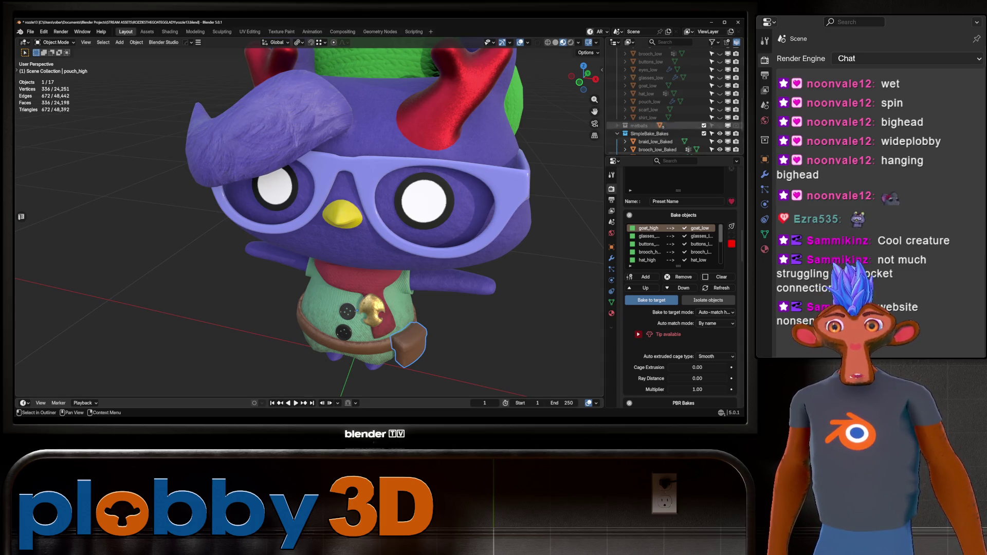
scroll(674, 102, "down", 4)
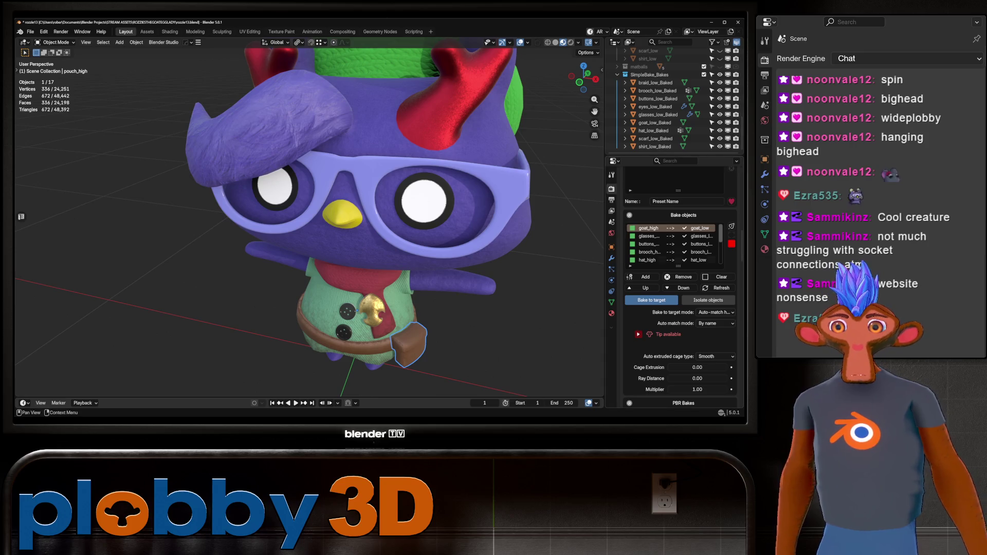
scroll(673, 244, "down", 3)
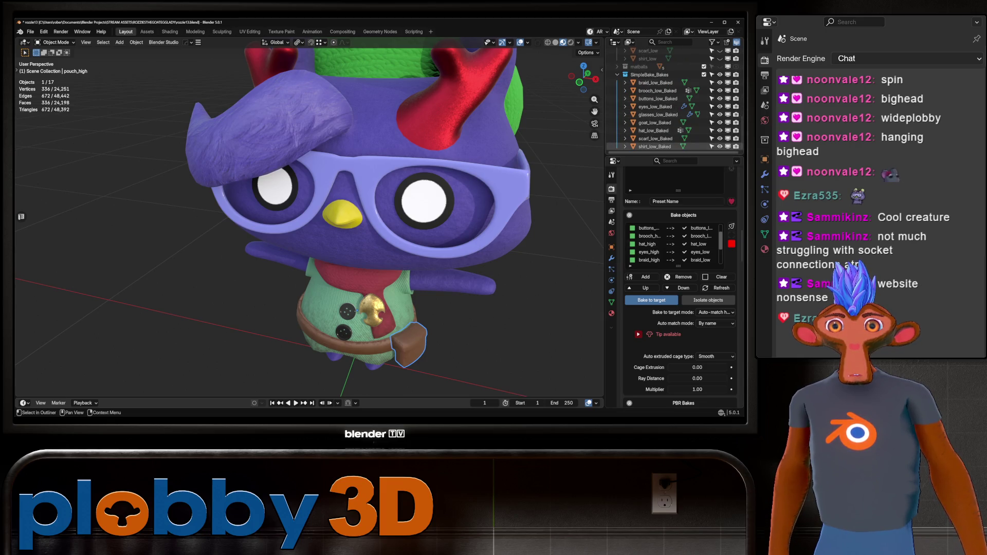
Select all the SimpleBake_Bakes objects and hide them
left_click(655, 147)
left_click(653, 82, "shift")
key("h")
scroll(662, 118, "up", 5)
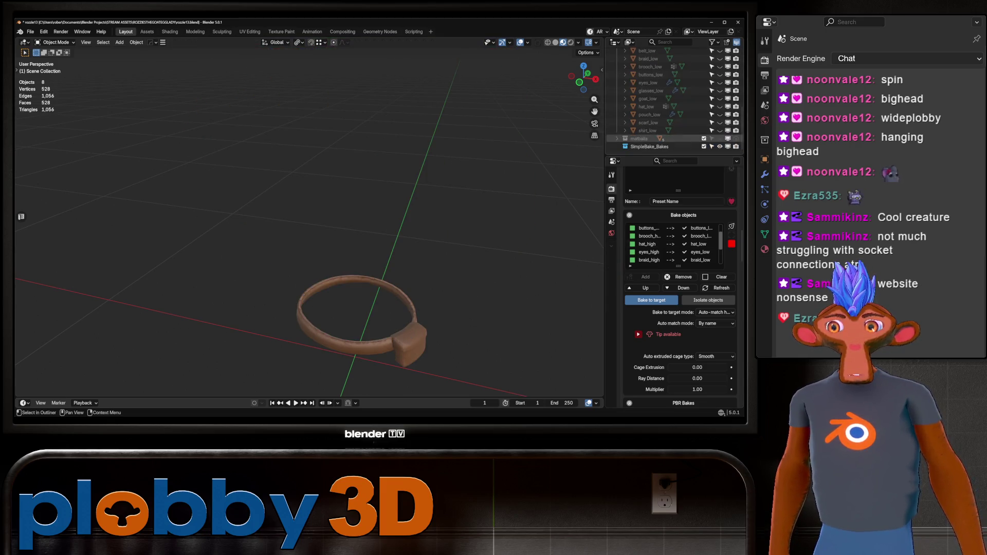
Make SimpleBake_Bakes the active collection and unhide all hidden low- and high-poly pieces
left_click(649, 146)
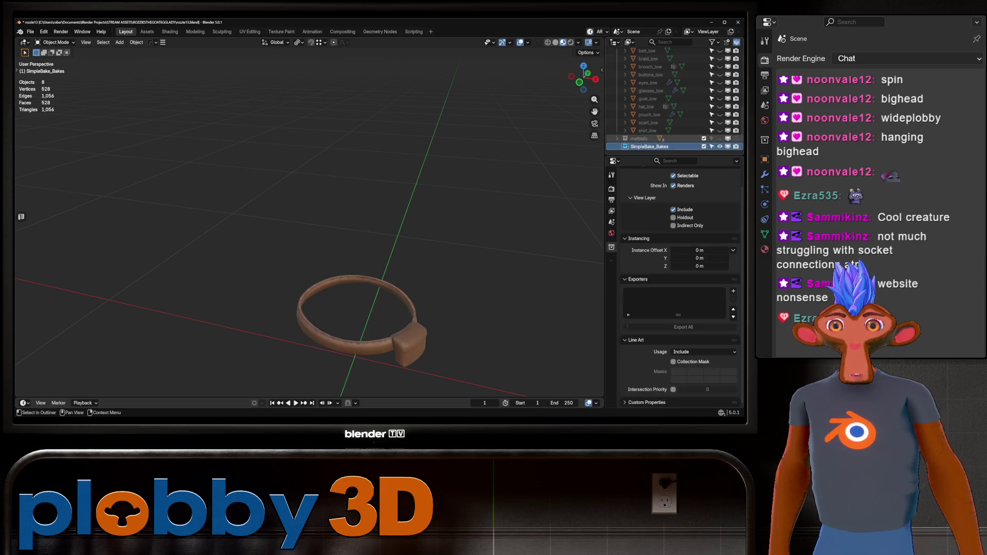
key("alt+h")
scroll(673, 98, "up", 5)
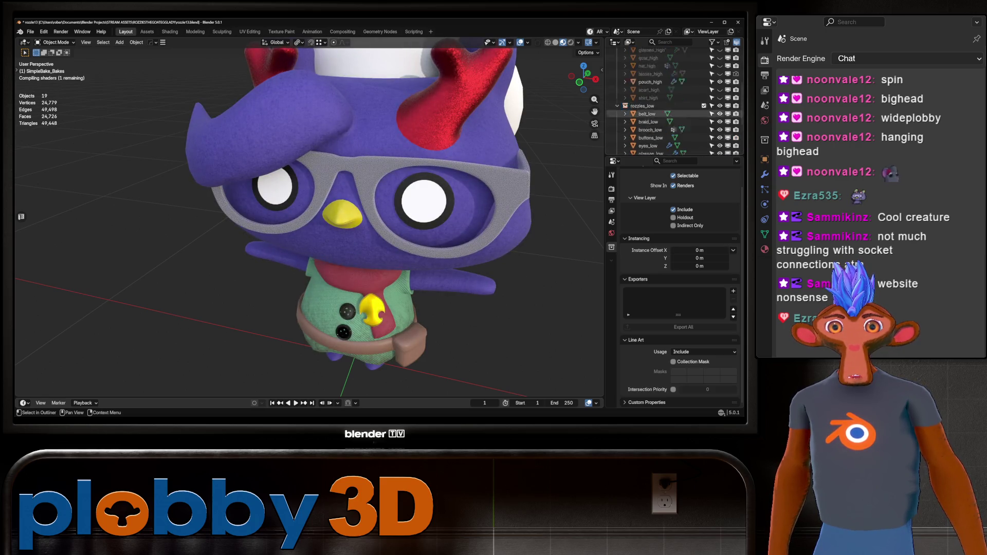
key("alt+h")
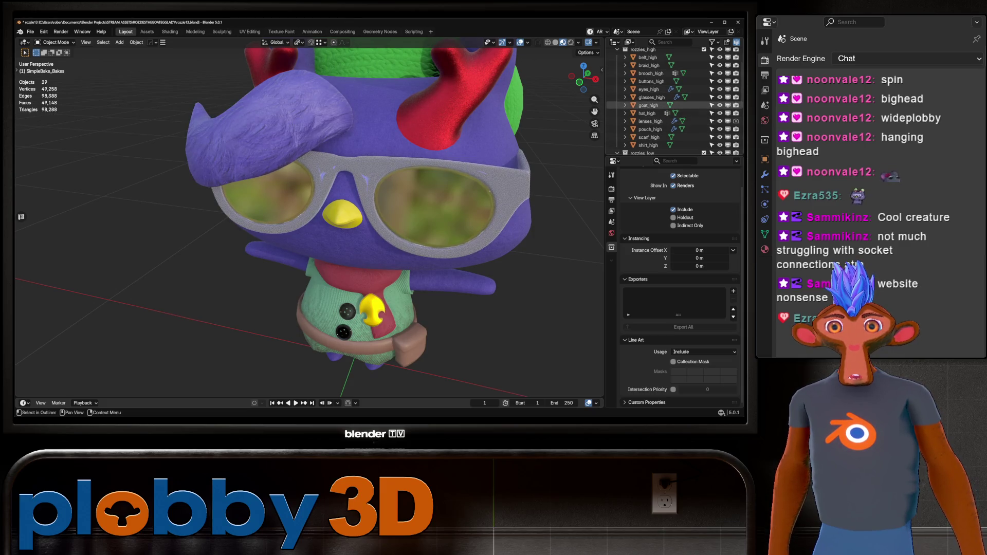
Move lenses_high into the ARCHIVE collection
scroll(668, 122, "down", 5)
scroll(668, 122, "up", 1)
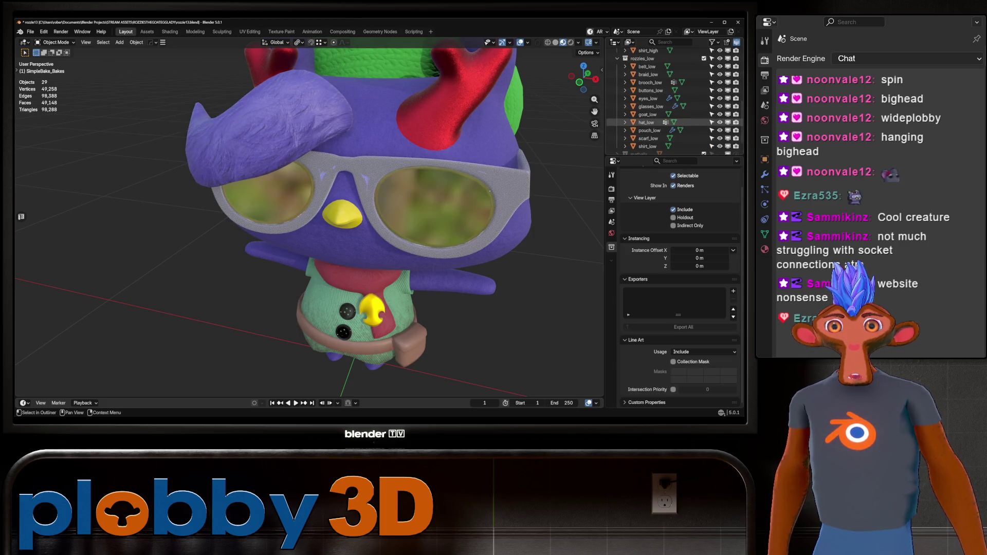
scroll(650, 123, "up", 5)
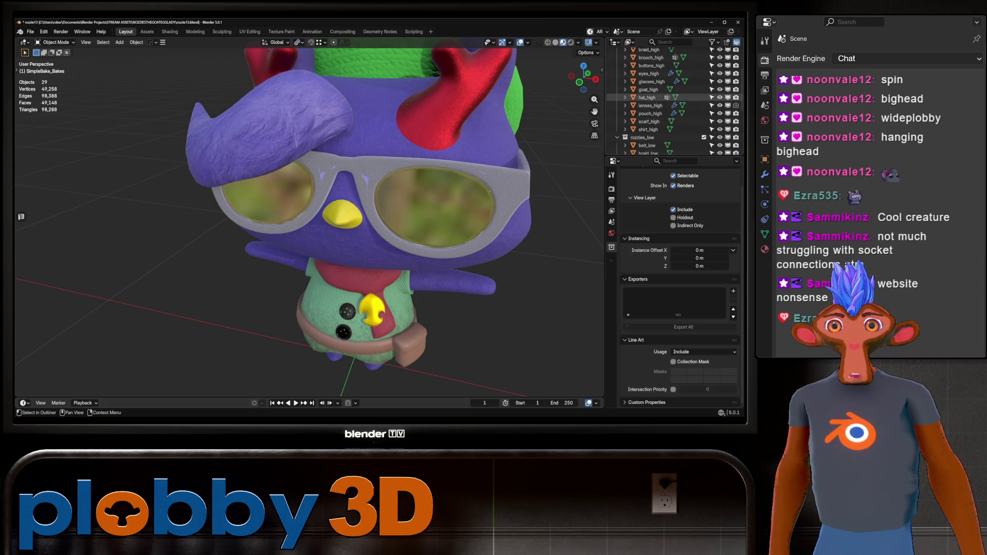
left_click(650, 105)
key("m")
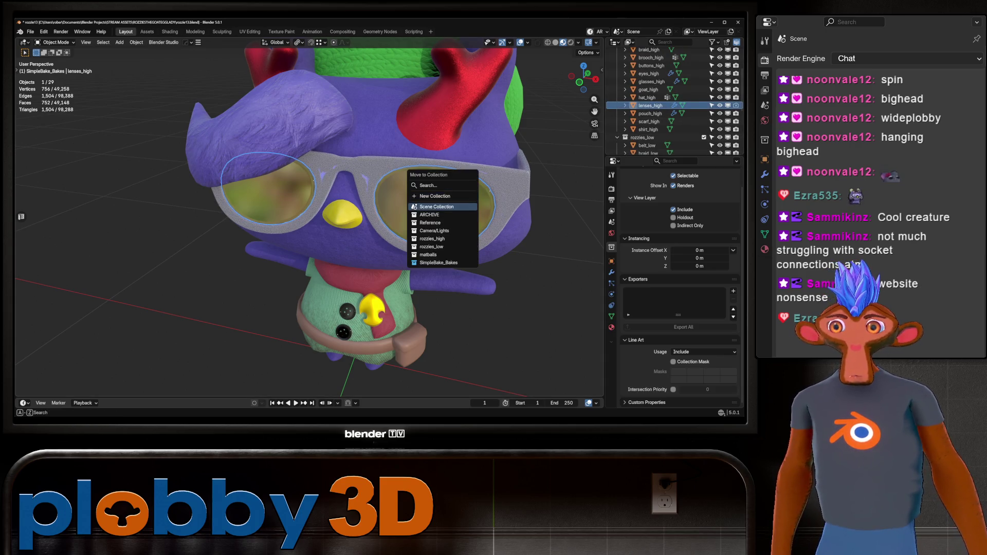
left_click(430, 215)
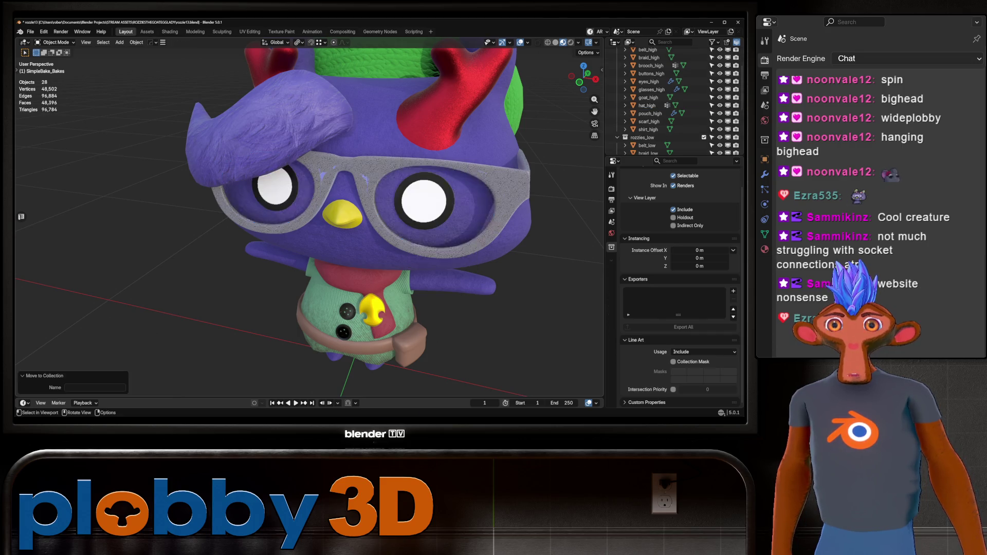
Select the high-poly pieces from belt_high through shirt_high
scroll(649, 128, "up", 3)
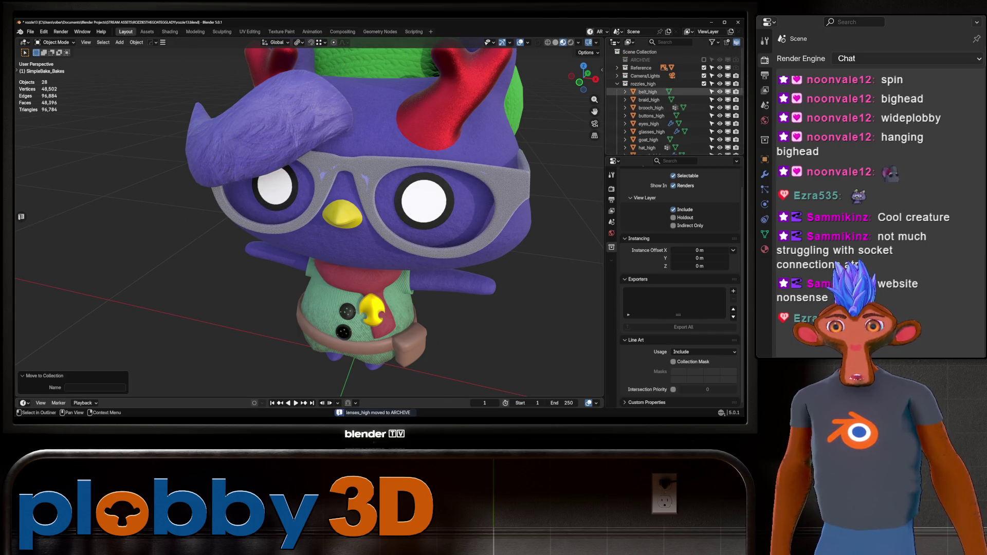
left_click(648, 92)
scroll(647, 103, "down", 4)
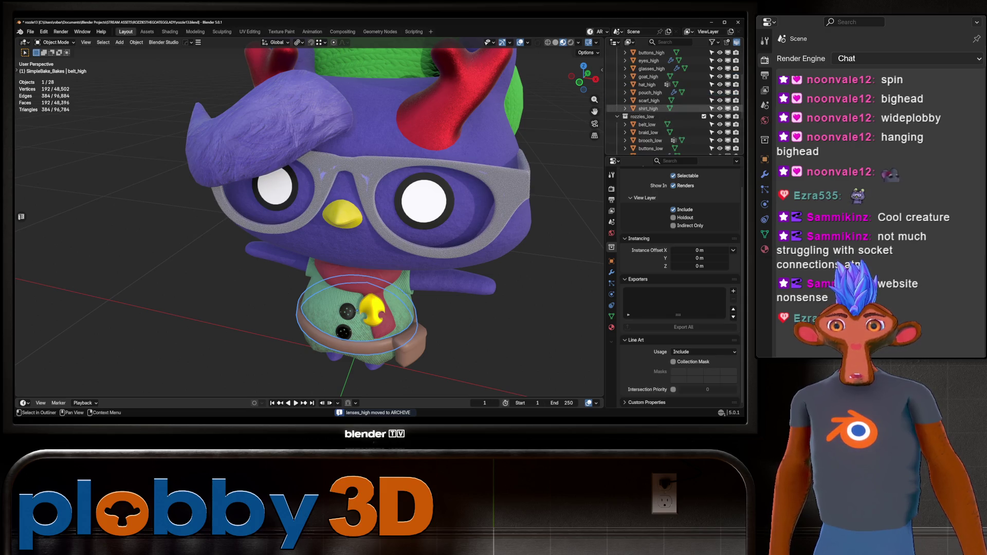
left_click(648, 108, "shift")
scroll(678, 283, "up", 1)
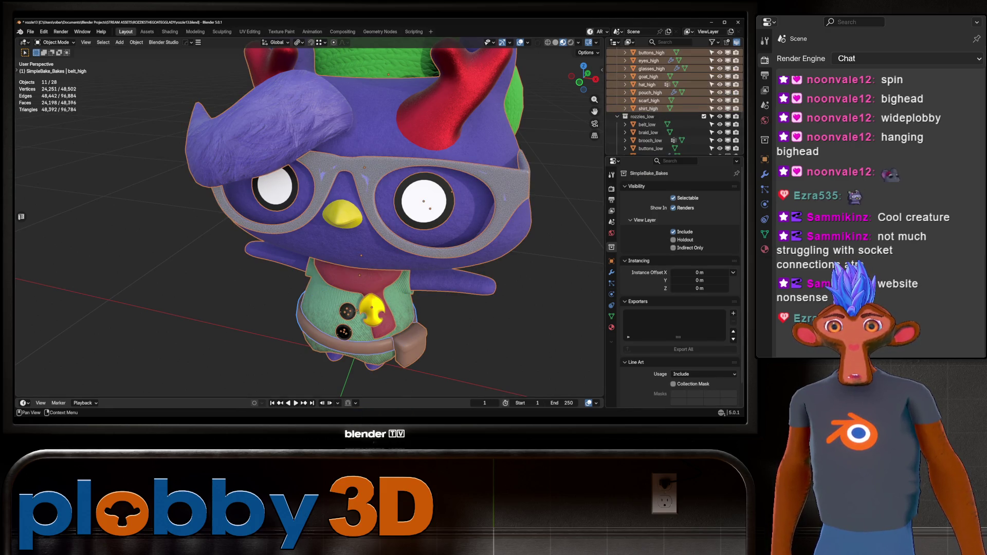
left_click(611, 188)
Review SimpleBake's high-to-low bake pairs and the Diffuse, Metalness, Roughness and Normal bakes
scroll(679, 283, "down", 5)
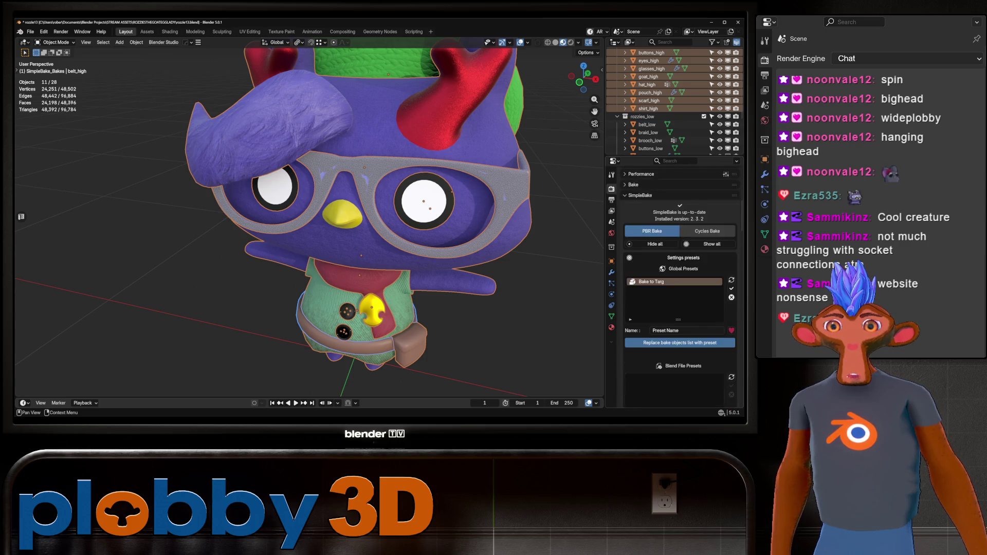
scroll(680, 290, "down", 1)
middle_click_drag(308, 231, 370, 206)
scroll(678, 283, "down", 5)
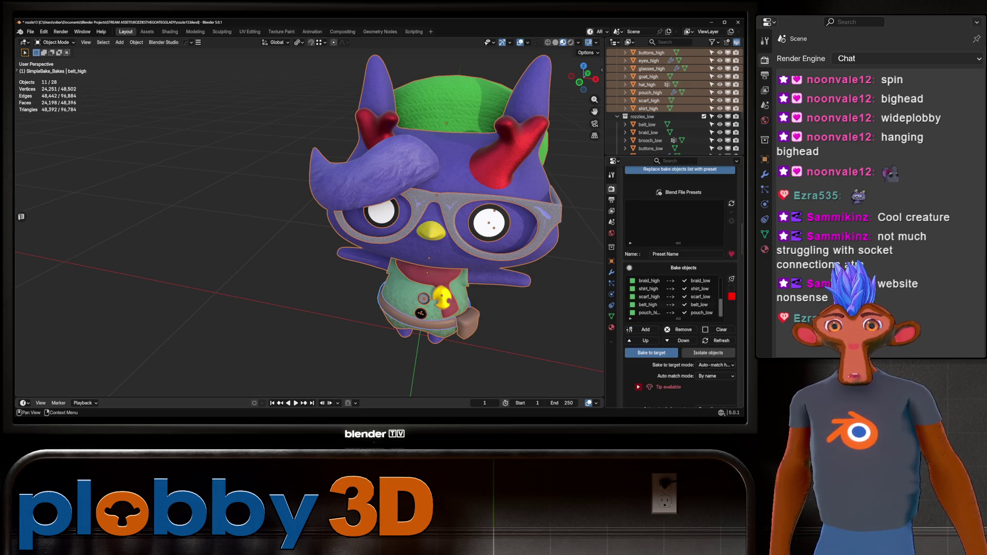
scroll(673, 296, "down", 5)
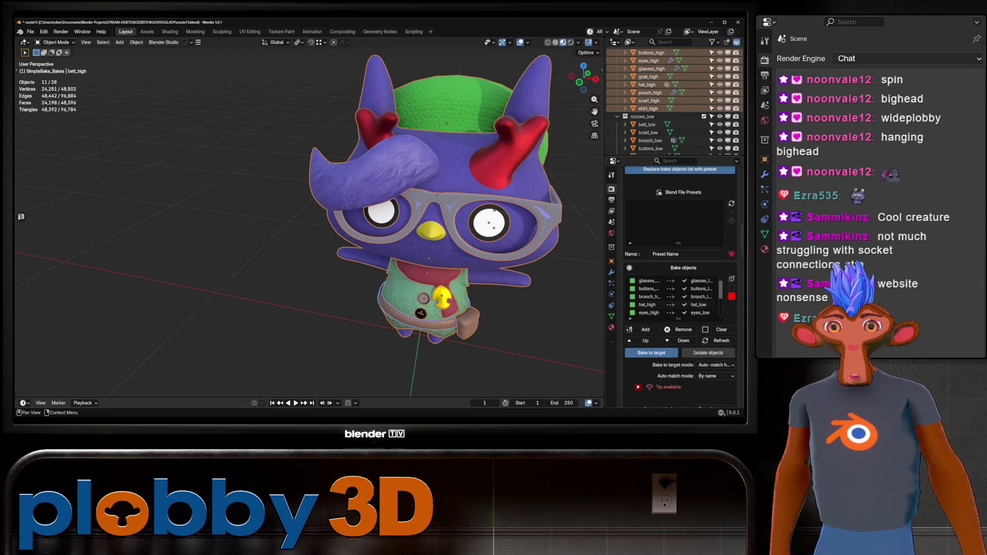
scroll(674, 297, "down", 5)
scroll(673, 103, "down", 5)
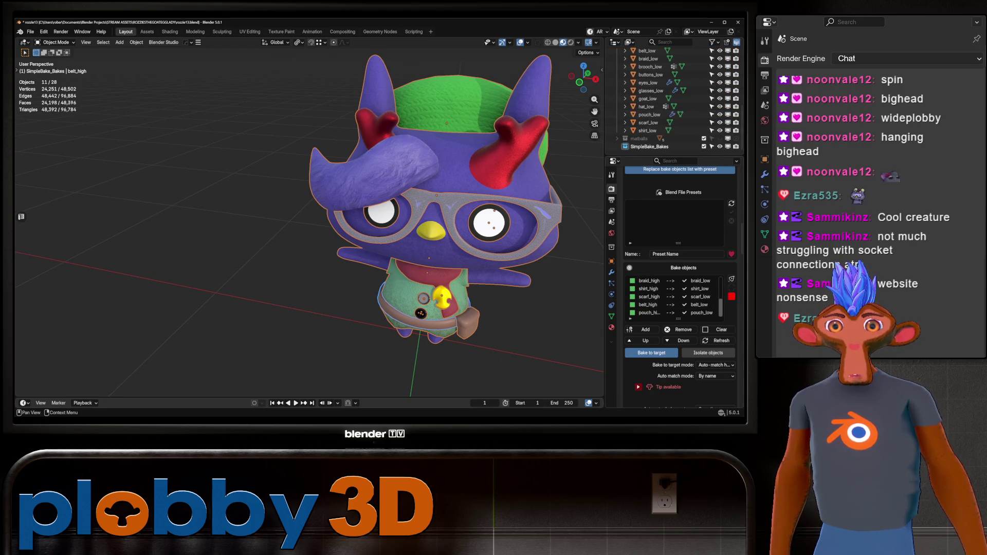
scroll(678, 282, "down", 5)
Save the project as rozzie13.blend and check the export settings
key("ctrl+s")
scroll(680, 285, "down", 10)
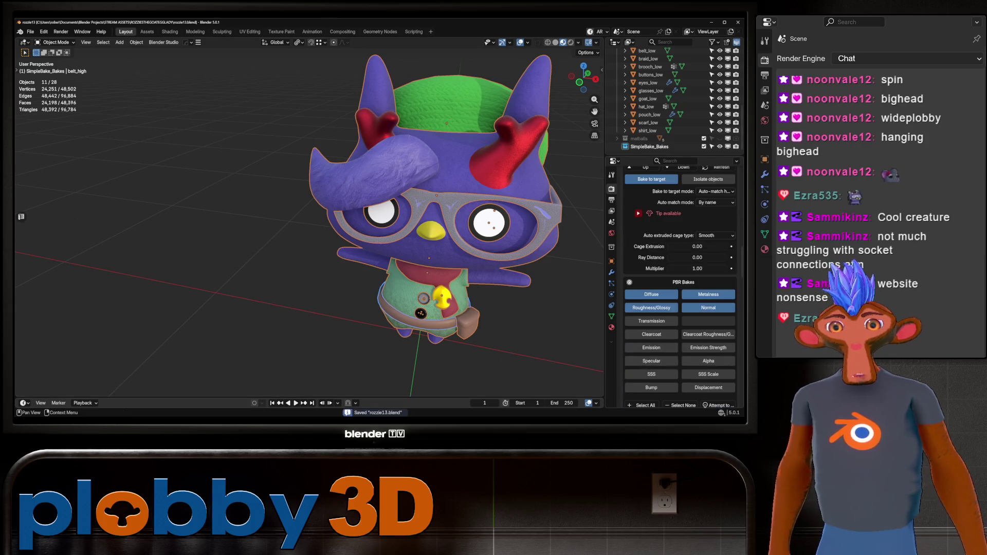
scroll(680, 285, "down", 5)
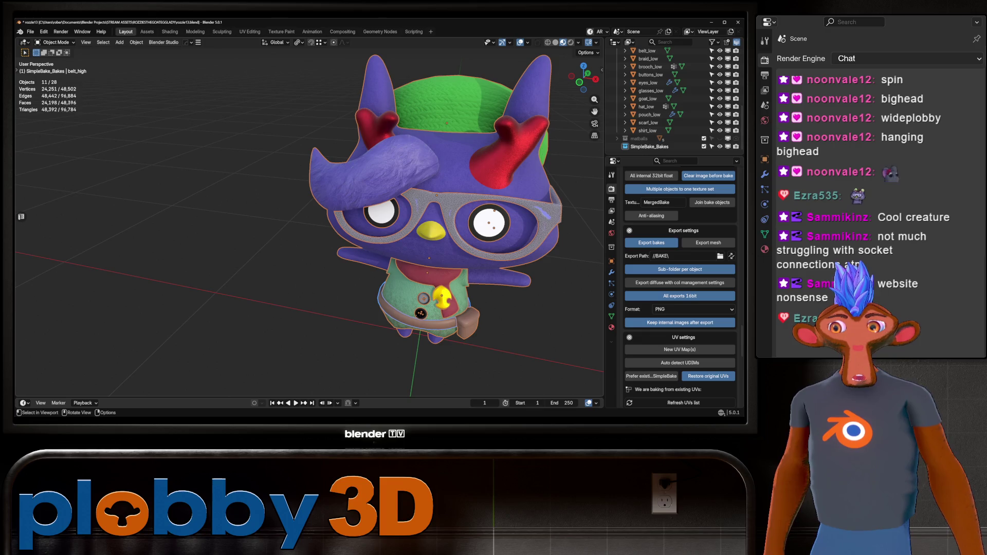
left_click(555, 42)
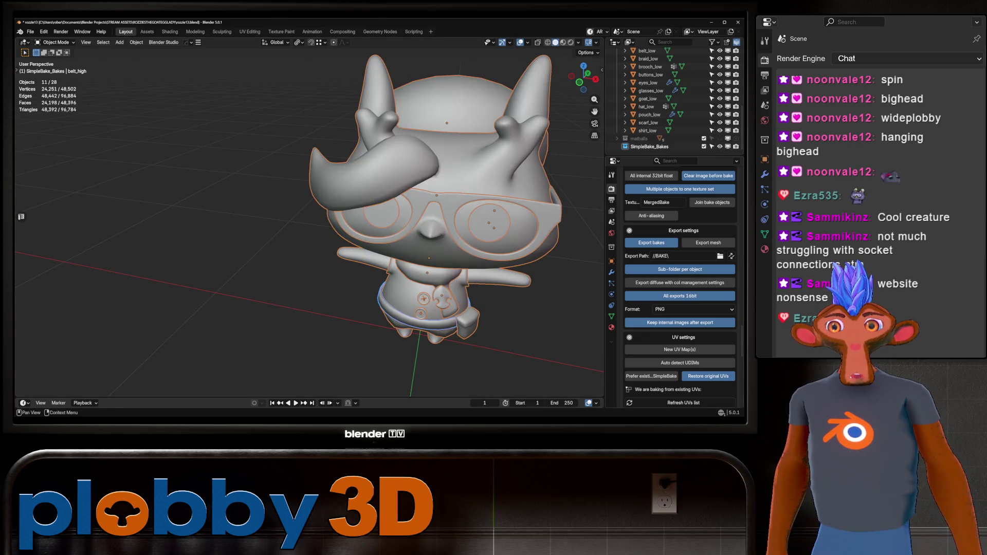
Start SimpleBake's foreground bake of the high-poly detail onto the low-poly goat
scroll(679, 282, "down", 10)
left_click(652, 396)
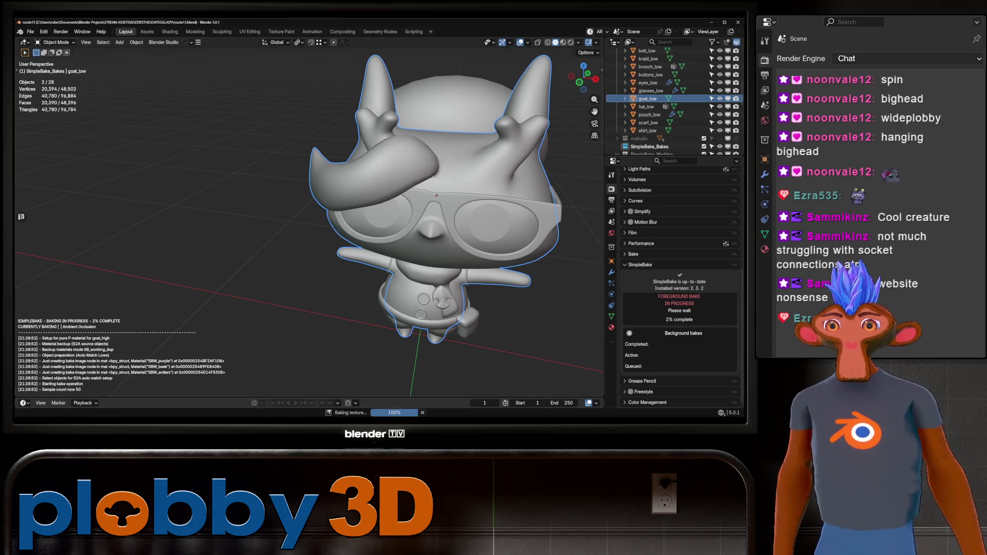
right_click(457, 423)
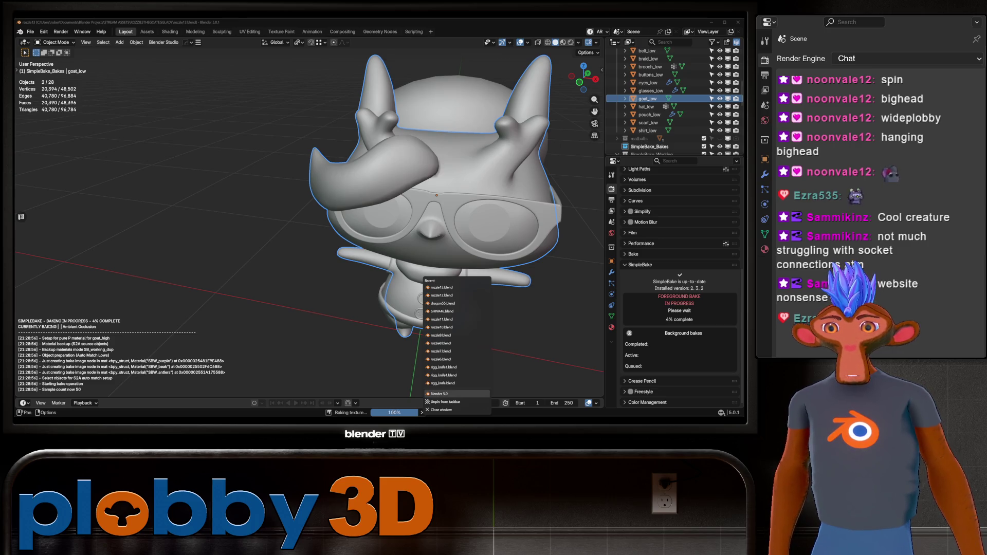
Close the splash screen and browse File > Open Recent for rozzie13.blend
key("Escape")
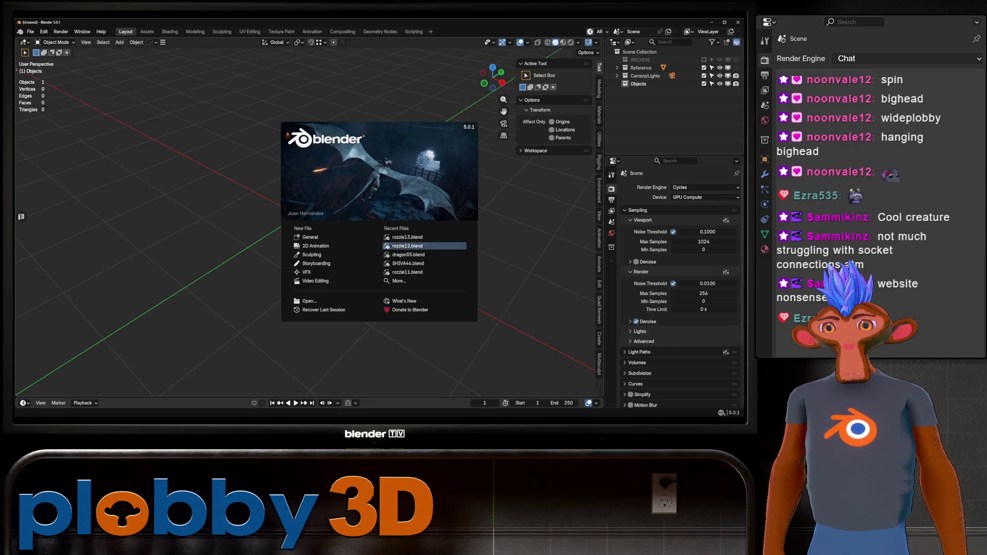
key("Escape")
left_click(31, 31)
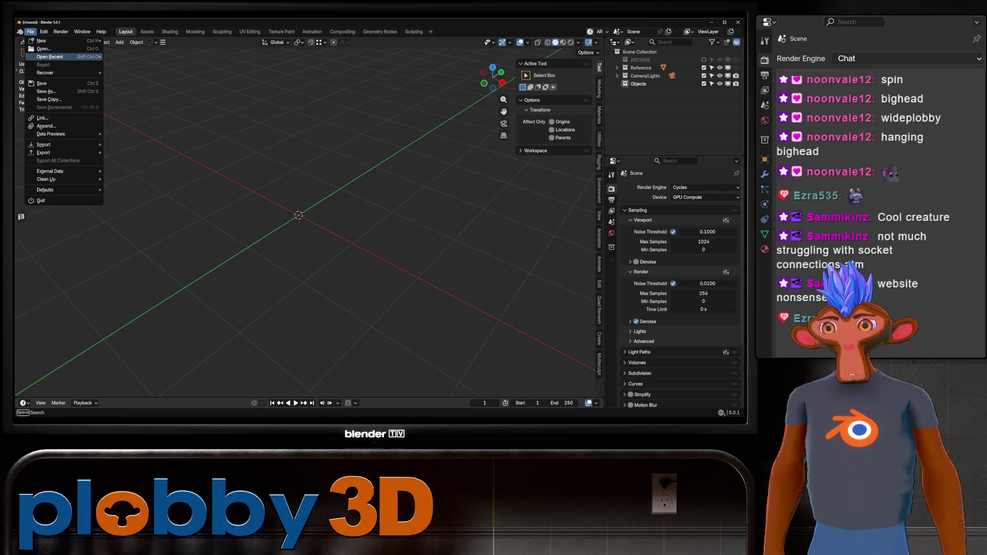
mouse_move(50, 56)
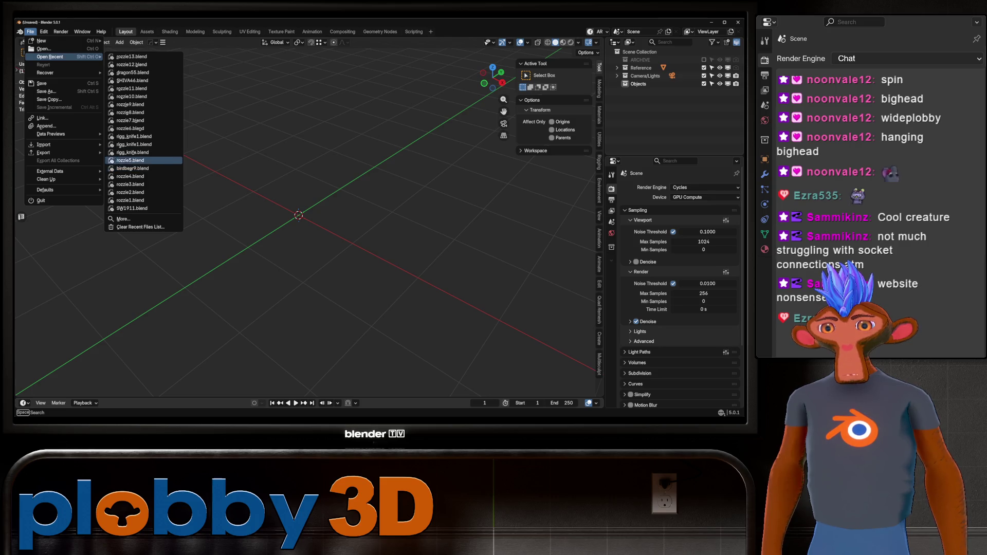
mouse_move(132, 81)
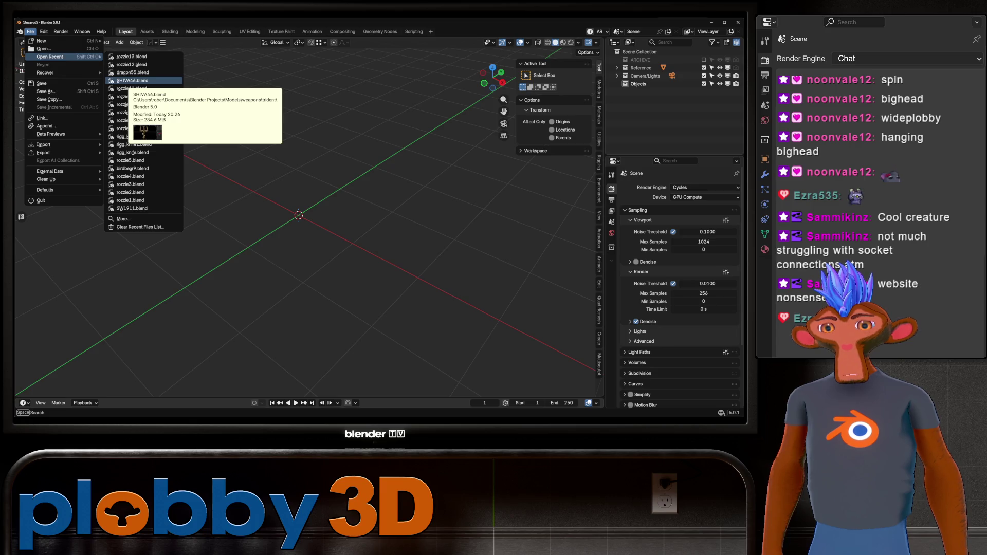
mouse_move(41, 40)
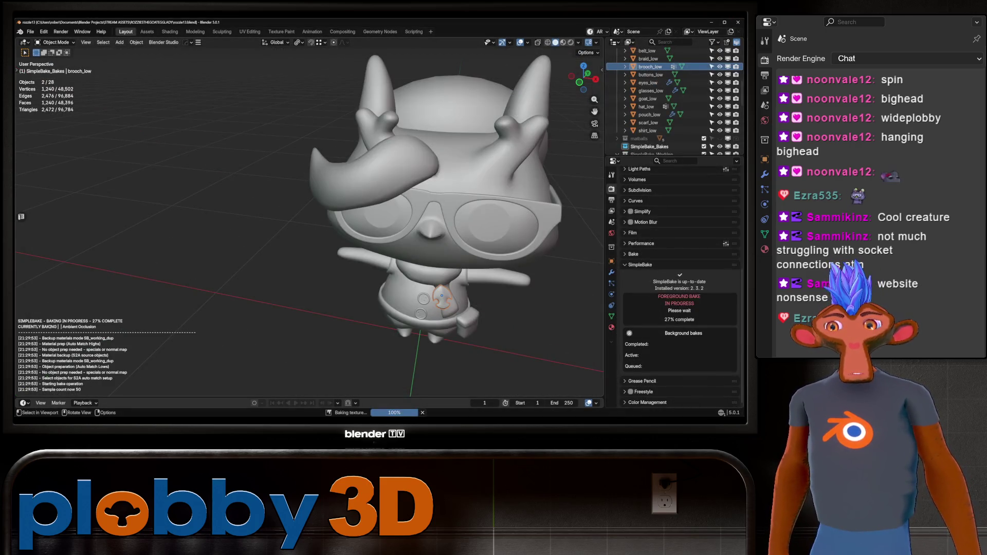
scroll(411, 67, "down", 3)
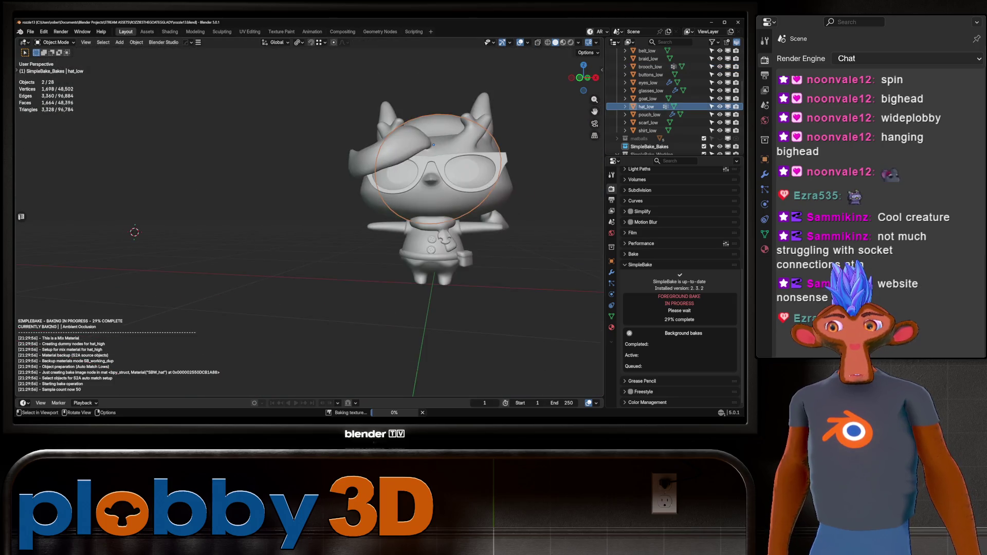
scroll(406, 82, "up", 5)
mouse_move(406, 82)
middle_mouse_down()
mouse_move(372, 132)
mouse_move(304, 141)
middle_mouse_up()
scroll(303, 141, "down", 3)
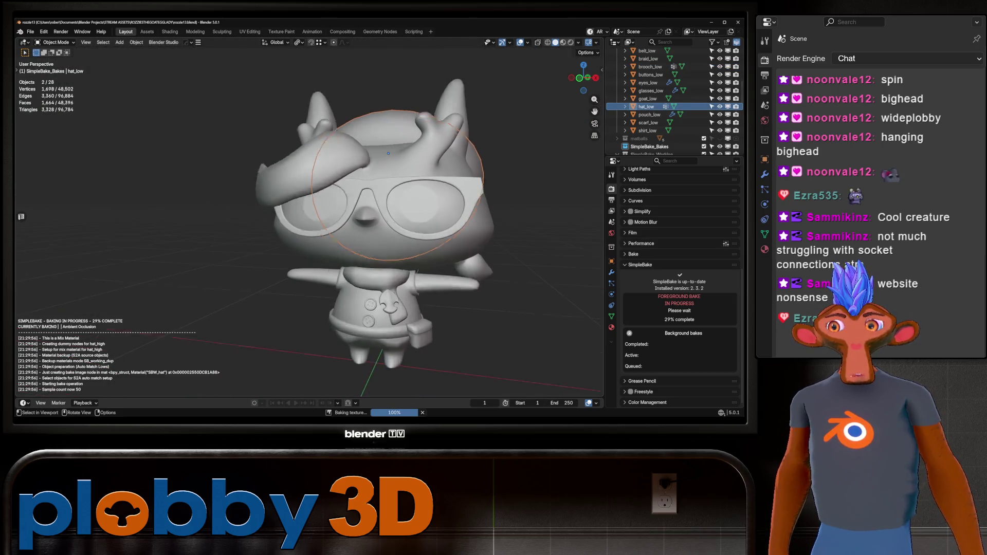
scroll(296, 142, "up", 6)
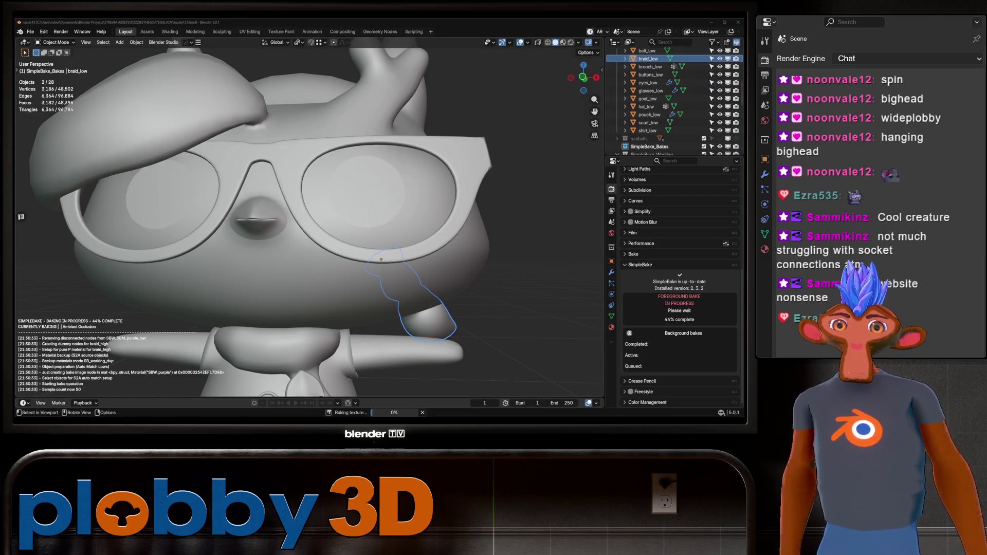
scroll(309, 216, "down", 5)
mouse_move(308, 215)
middle_mouse_down()
mouse_move(504, 223)
mouse_move(277, 201)
mouse_move(390, 216)
mouse_move(411, 267)
mouse_move(252, 213)
middle_mouse_up()
scroll(339, 216, "up", 5)
scroll(309, 216, "down", 3)
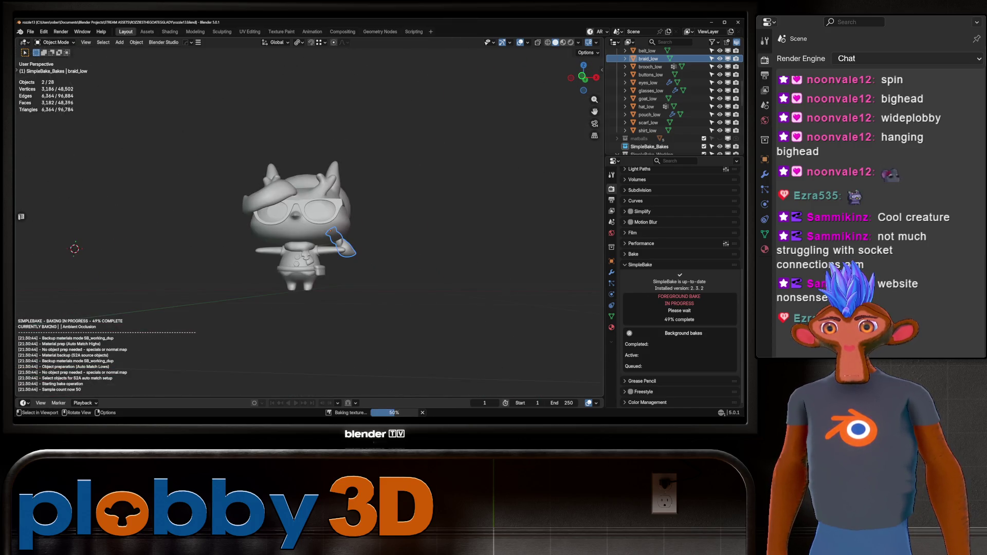
scroll(309, 226, "up", 2)
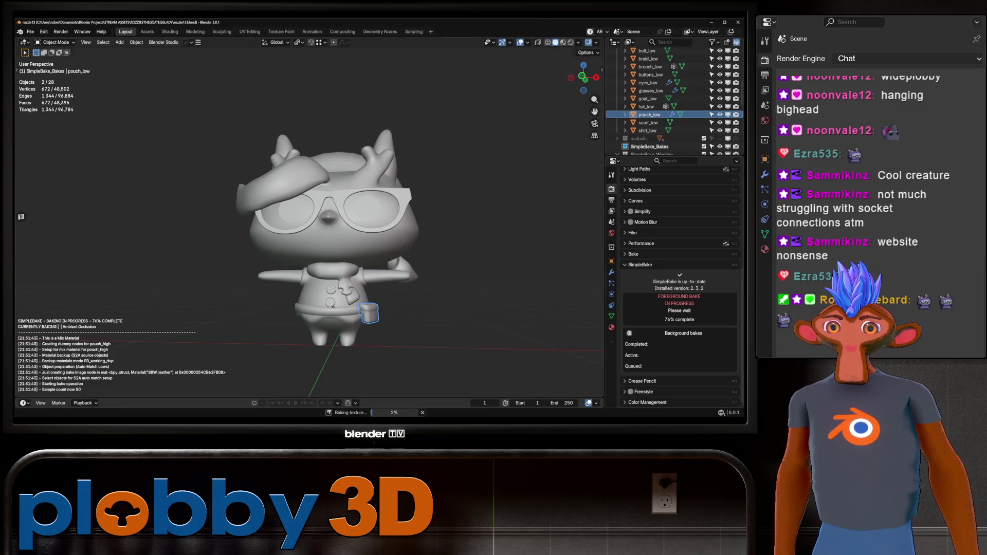
Select the goat_low body, frame it, and orbit around the character while the bake runs
mouse_move(309, 231)
middle_mouse_down()
mouse_move(406, 216)
mouse_move(318, 211)
mouse_move(447, 193)
middle_mouse_up()
left_click(360, 206)
key("KP_Decimal")
scroll(447, 193, "down", 3)
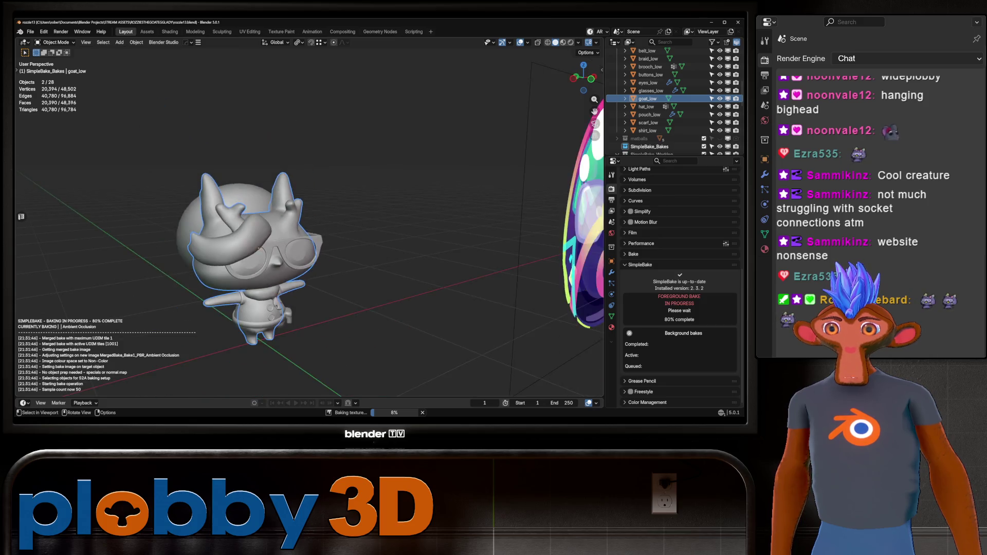
key("KP_Decimal")
middle_click_drag(360, 231, 391, 226)
scroll(391, 226, "down", 2)
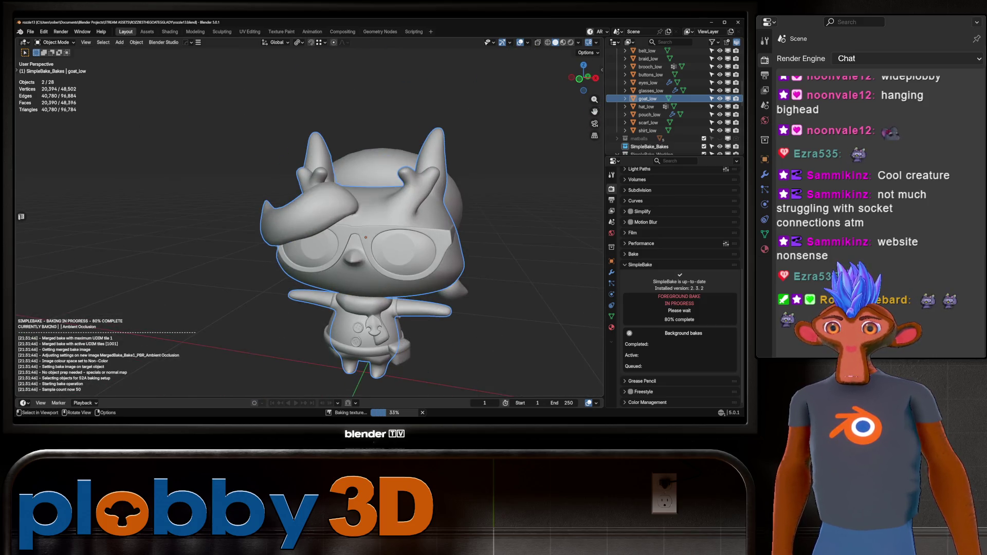
mouse_move(360, 231)
middle_mouse_down()
mouse_move(252, 226)
mouse_move(411, 226)
mouse_move(226, 226)
middle_mouse_up()
scroll(308, 226, "up", 5)
scroll(308, 226, "down", 5)
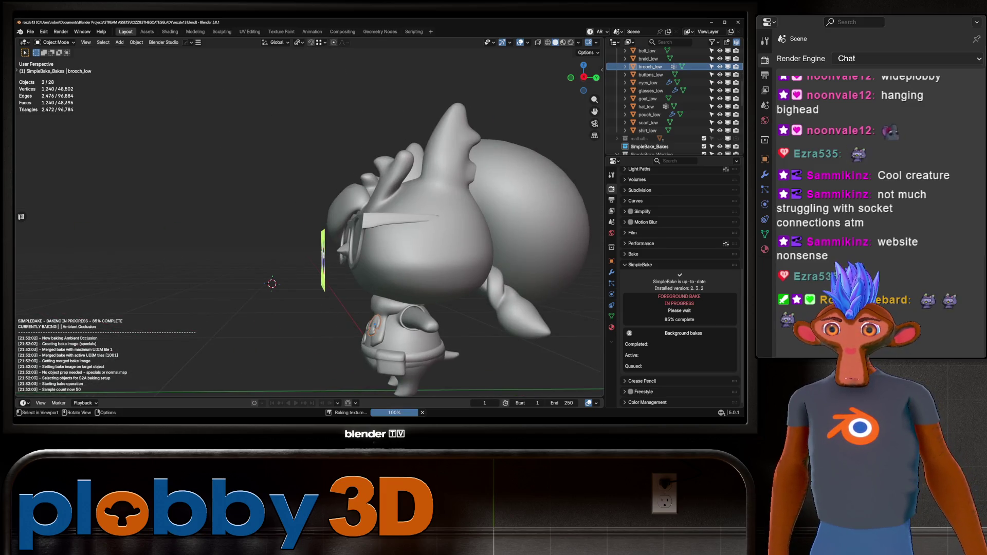
mouse_move(309, 226)
middle_mouse_down()
mouse_move(231, 226)
mouse_move(308, 226)
mouse_move(246, 226)
mouse_move(288, 226)
mouse_move(273, 226)
middle_mouse_up()
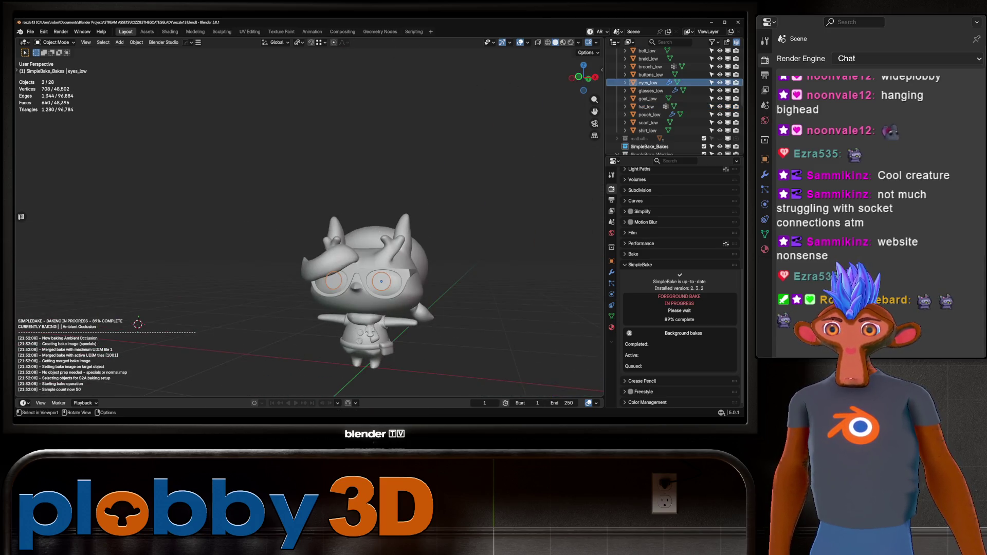
scroll(411, 247, "up", 4)
scroll(412, 308, "down", 3)
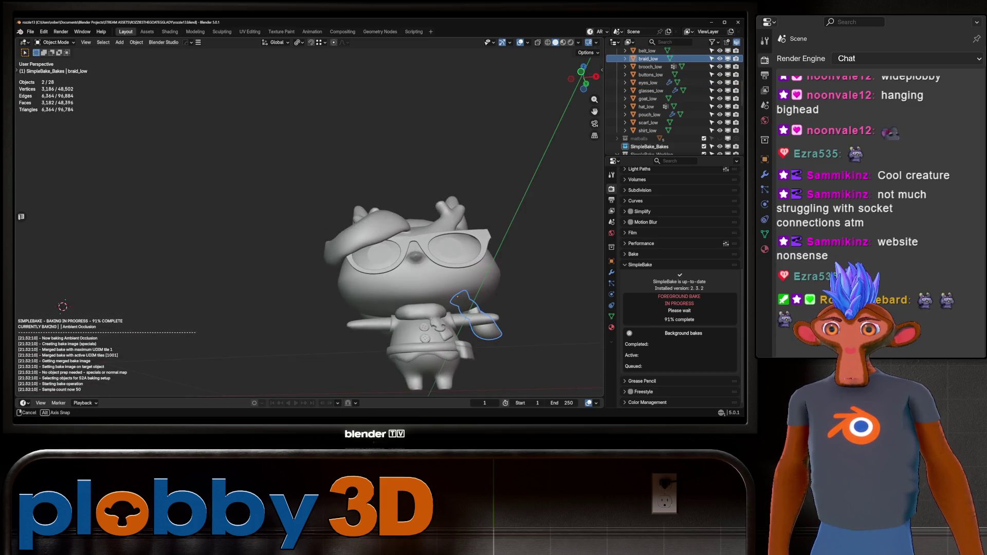
Select shirt_low, scarf_low, belt_low and pouch_low in turn, orbiting to inspect each
left_click(414, 329)
left_click(403, 301)
middle_click_drag(404, 300, 313, 301)
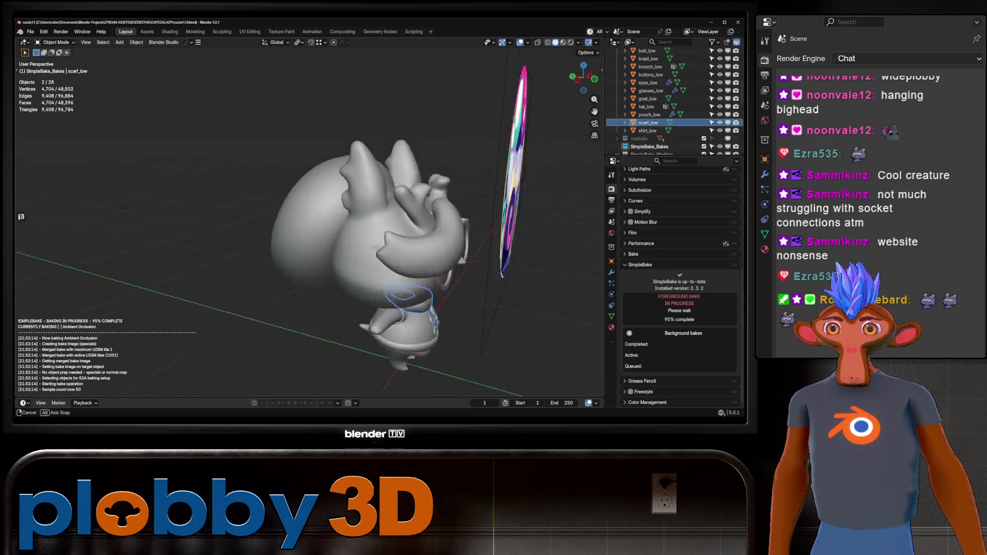
left_click(406, 334)
middle_click_drag(406, 334, 443, 332)
left_click(442, 331)
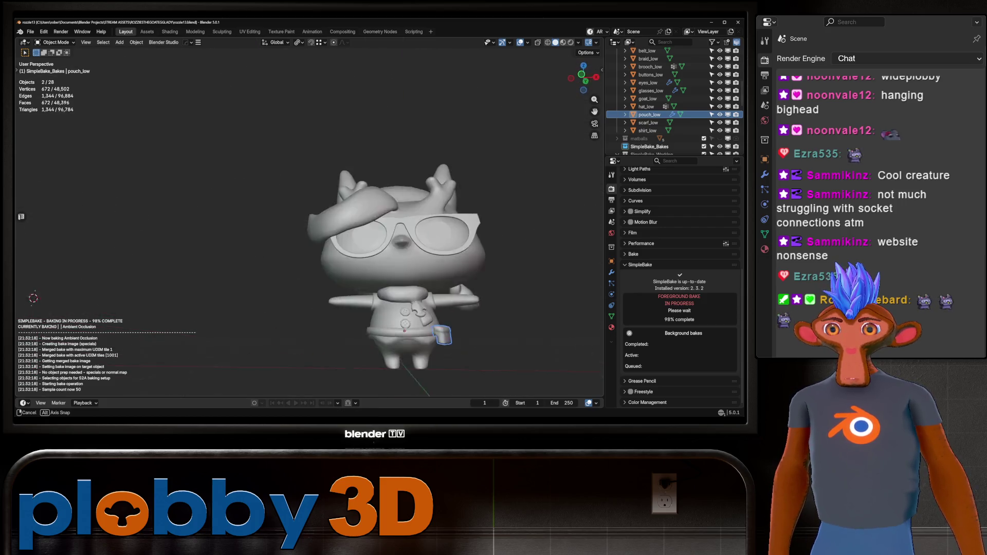
mouse_move(308, 231)
middle_mouse_down()
mouse_move(329, 216)
mouse_move(360, 226)
middle_mouse_up()
scroll(360, 216, "up", 4)
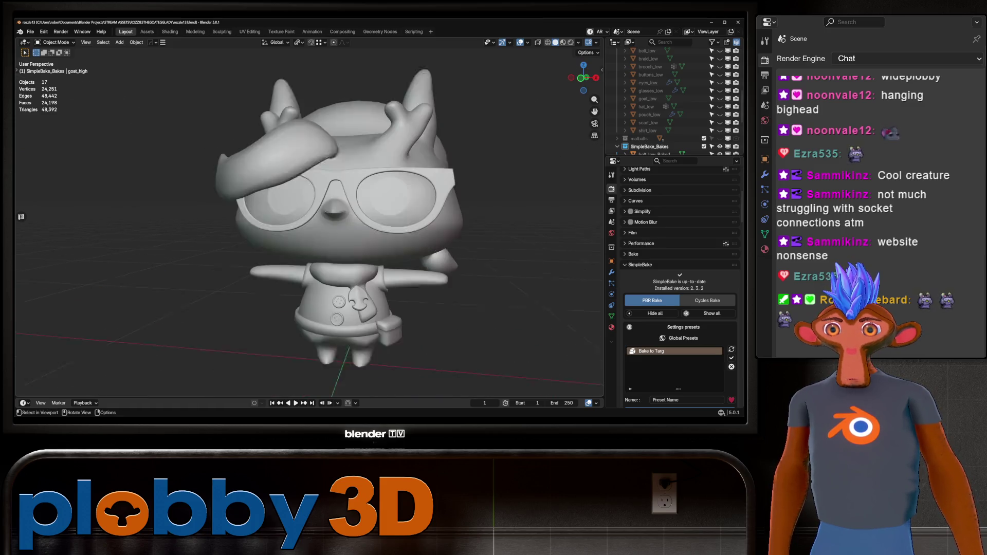
Switch the viewport to Material Preview and orbit to inspect the baked goat textures
scroll(647, 121, "up", 3)
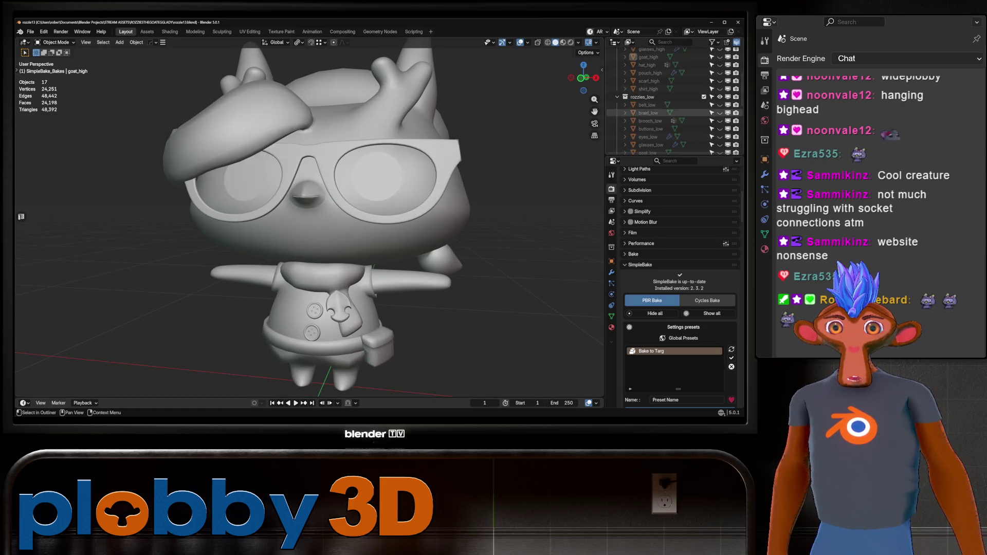
scroll(647, 121, "up", 3)
scroll(648, 93, "up", 3)
scroll(668, 102, "down", 10)
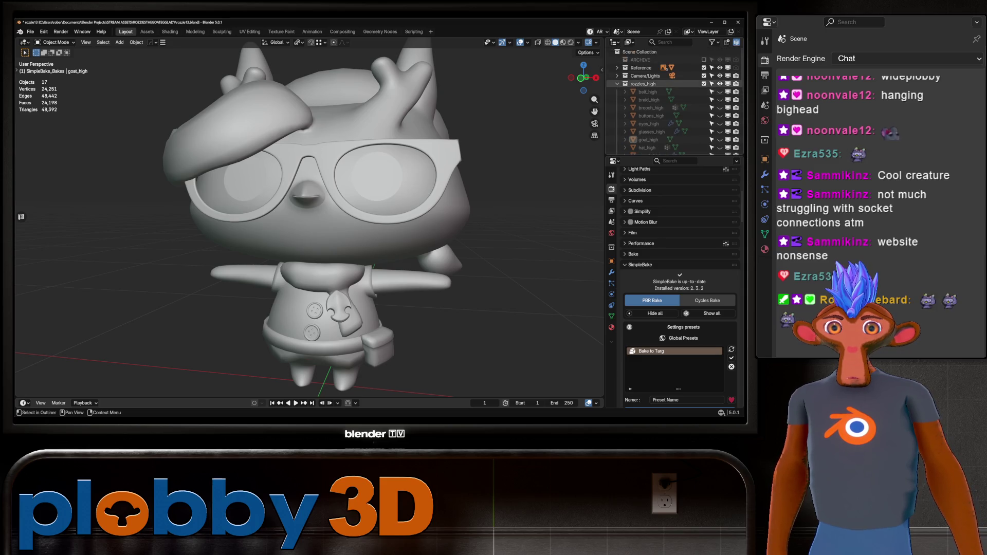
scroll(383, 208, "down", 5)
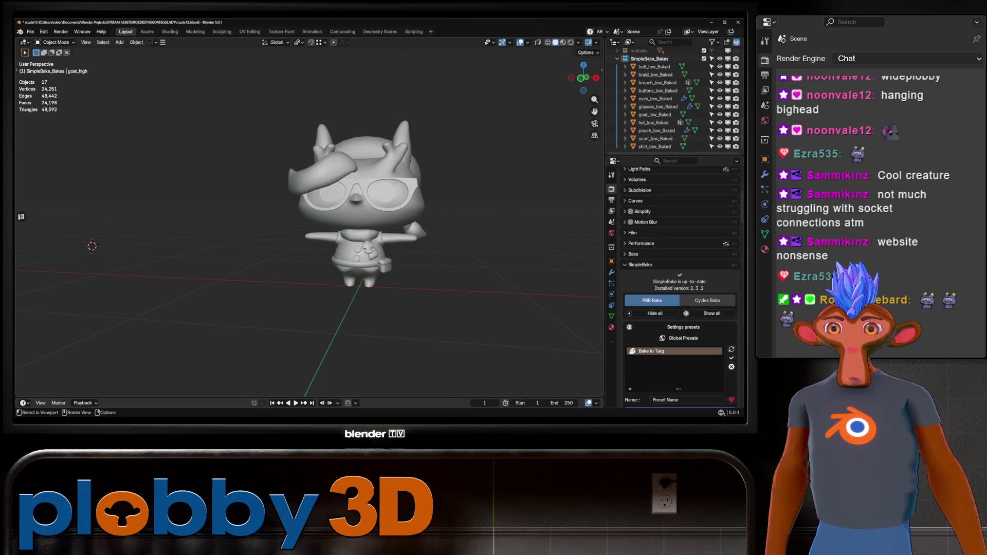
key("z")
scroll(92, 246, "up", 5)
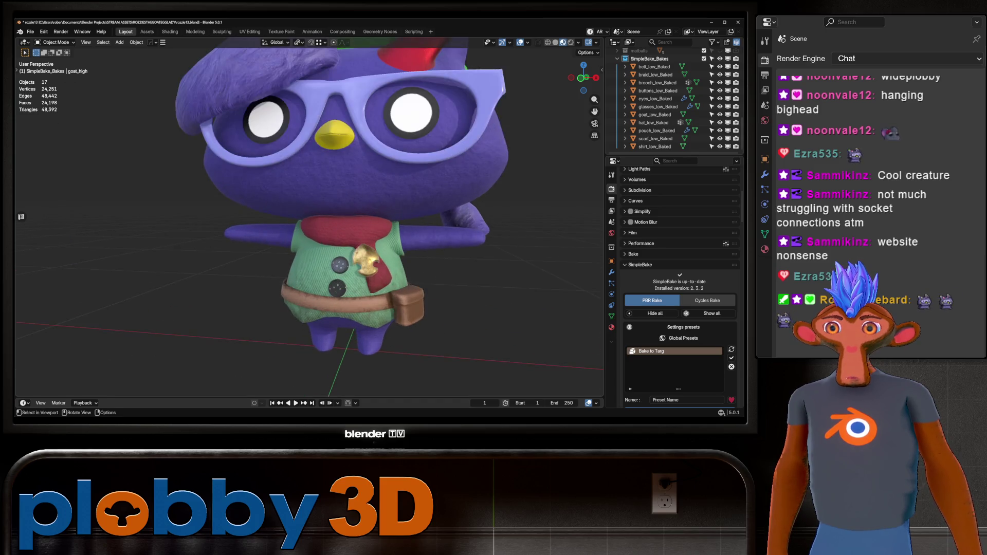
mouse_move(92, 246)
middle_mouse_down()
mouse_move(170, 242)
mouse_move(133, 226)
mouse_move(221, 226)
mouse_move(169, 231)
mouse_move(246, 195)
mouse_move(308, 216)
mouse_move(257, 216)
mouse_move(334, 214)
middle_mouse_up()
scroll(170, 231, "down", 3)
scroll(170, 231, "up", 5)
scroll(308, 216, "up", 3)
scroll(257, 216, "down", 5)
scroll(335, 213, "up", 2)
scroll(334, 214, "up", 4)
scroll(334, 213, "down", 4)
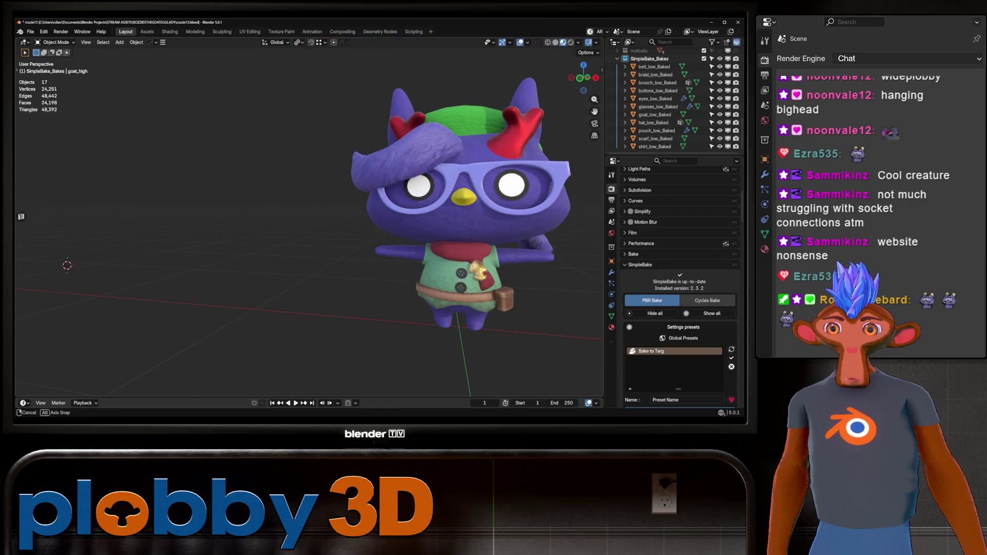
scroll(334, 213, "up", 5)
mouse_move(334, 213)
middle_mouse_down()
mouse_move(257, 216)
mouse_move(319, 216)
mouse_move(288, 206)
mouse_move(267, 215)
mouse_move(278, 195)
mouse_move(287, 216)
middle_mouse_up()
Select the baked goat body, goat_low_Baked
left_click(328, 216)
scroll(309, 216, "down", 4)
scroll(288, 206, "up", 3)
scroll(668, 112, "up", 10)
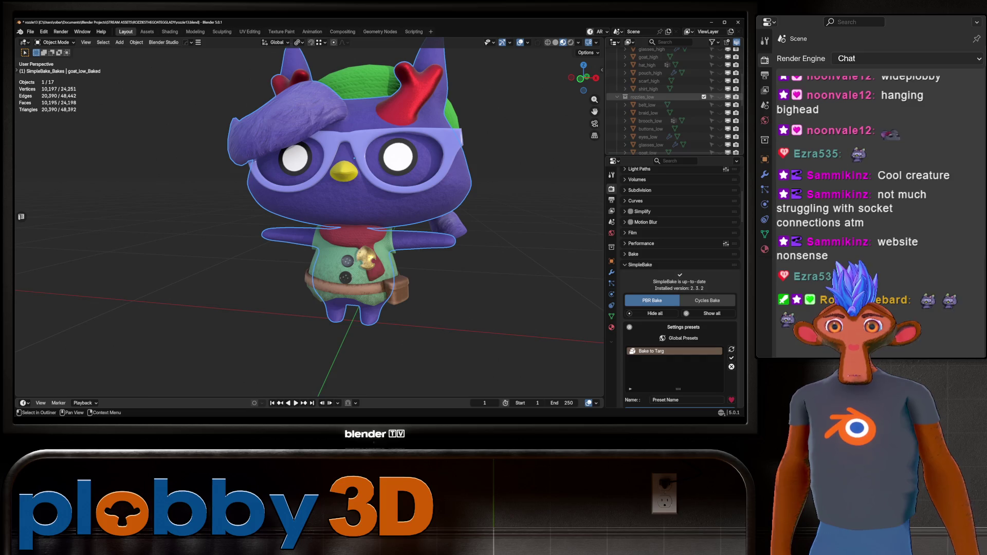
scroll(668, 112, "up", 3)
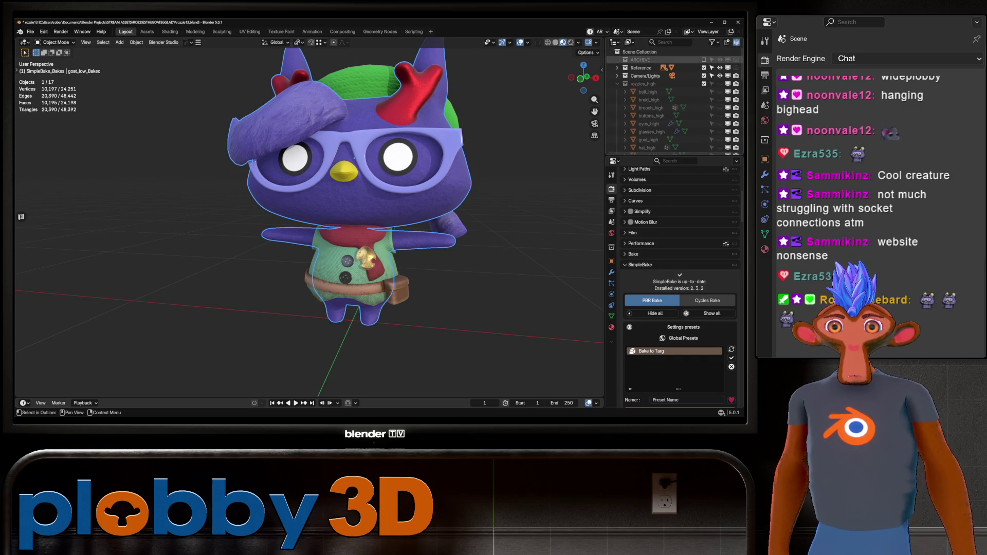
Re-enable and expand the ARCHIVE collection, then select lenses_high
left_click(704, 59)
left_click(618, 60)
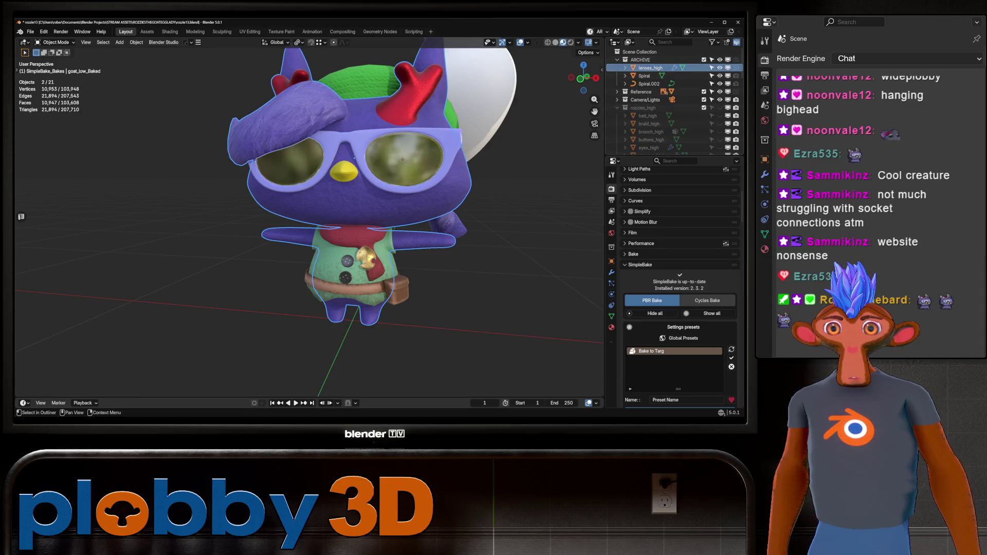
left_click(650, 67)
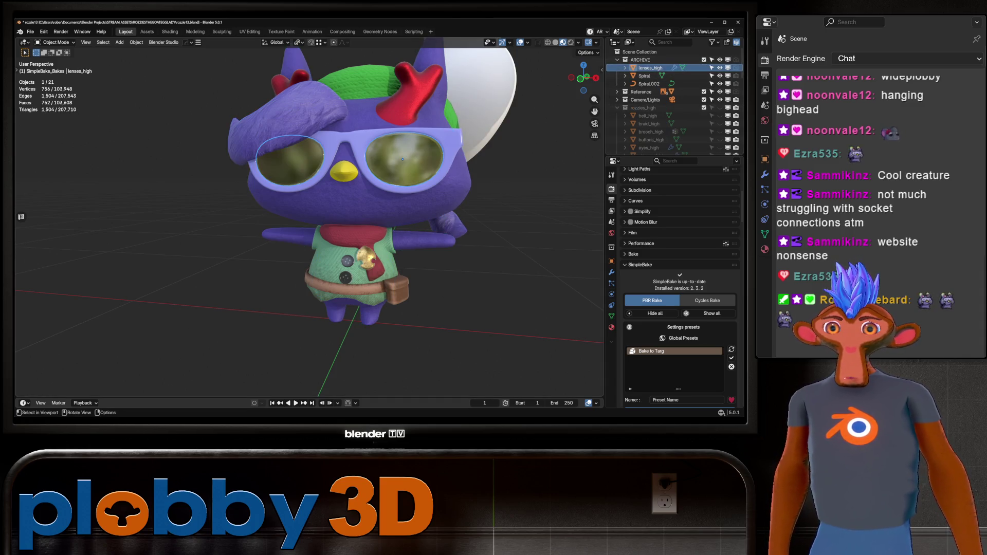
Move the lenses into SimpleBake_Bakes and save an incremental copy as rozzie14.blend
key("m")
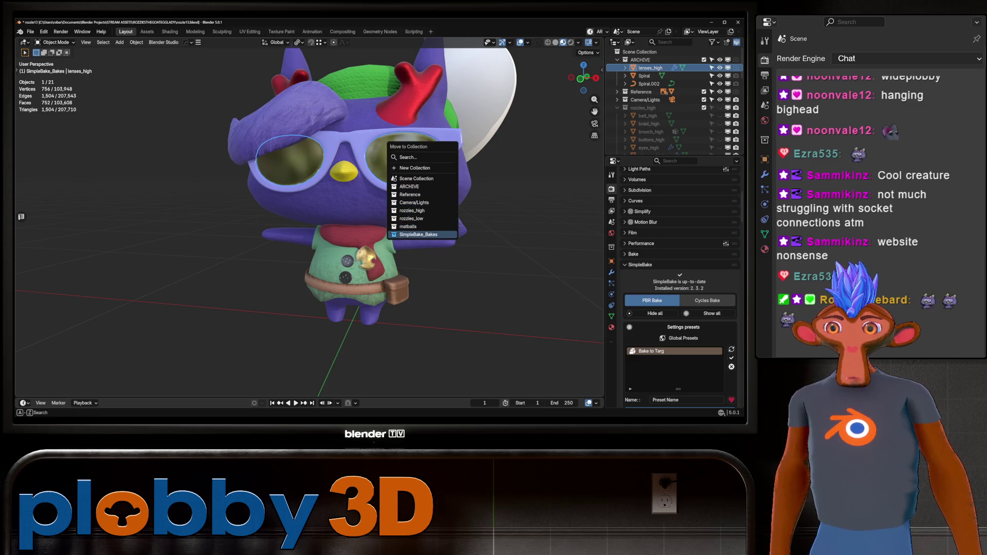
left_click(419, 234)
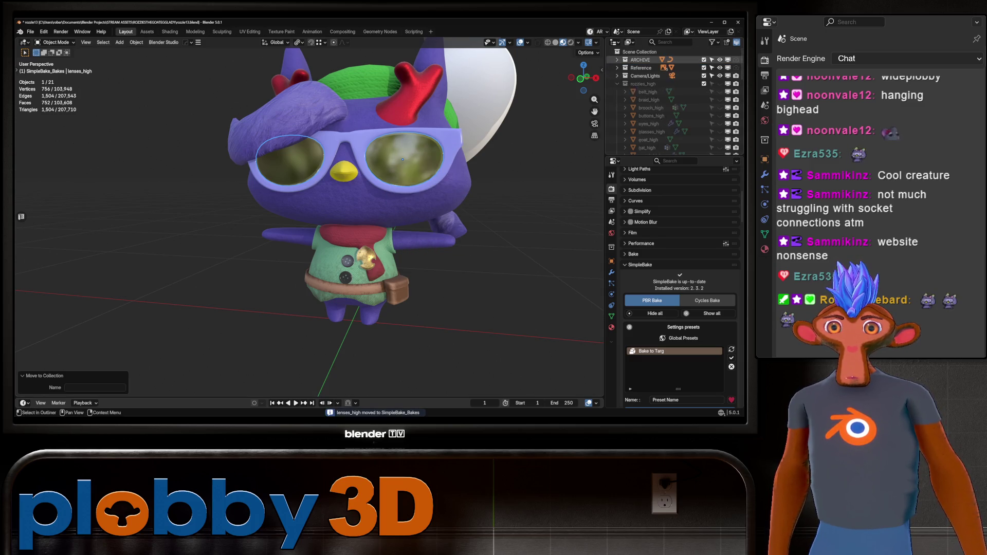
scroll(673, 97, "down", 3)
key("ctrl+alt+s")
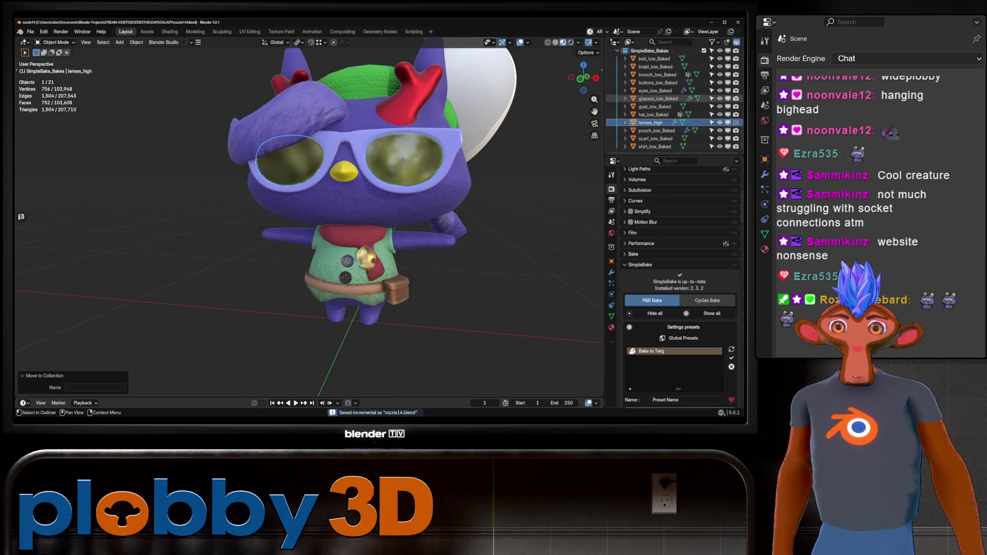
Rename lenses_high to lenses and show its Material Properties
double_click(653, 122)
left_click(662, 122)
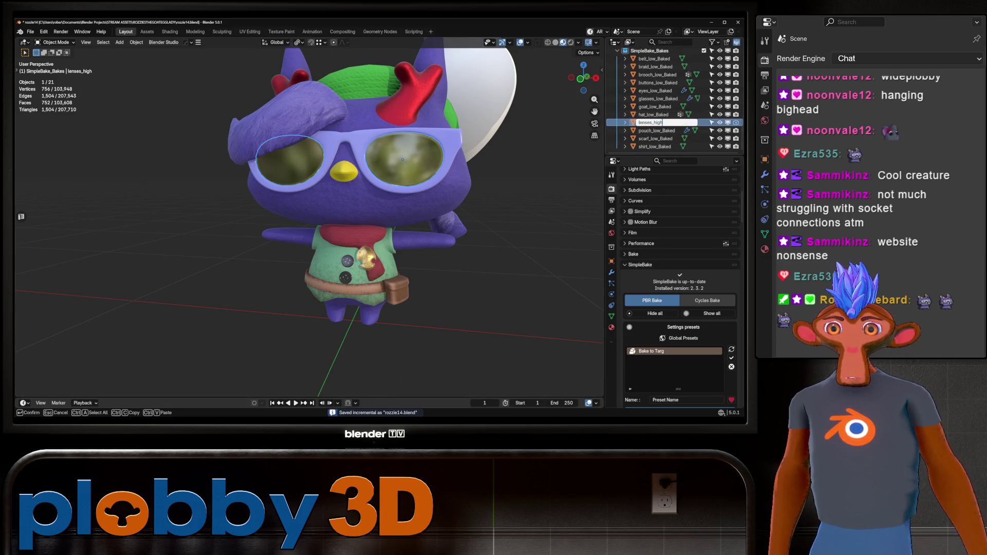
key("Return")
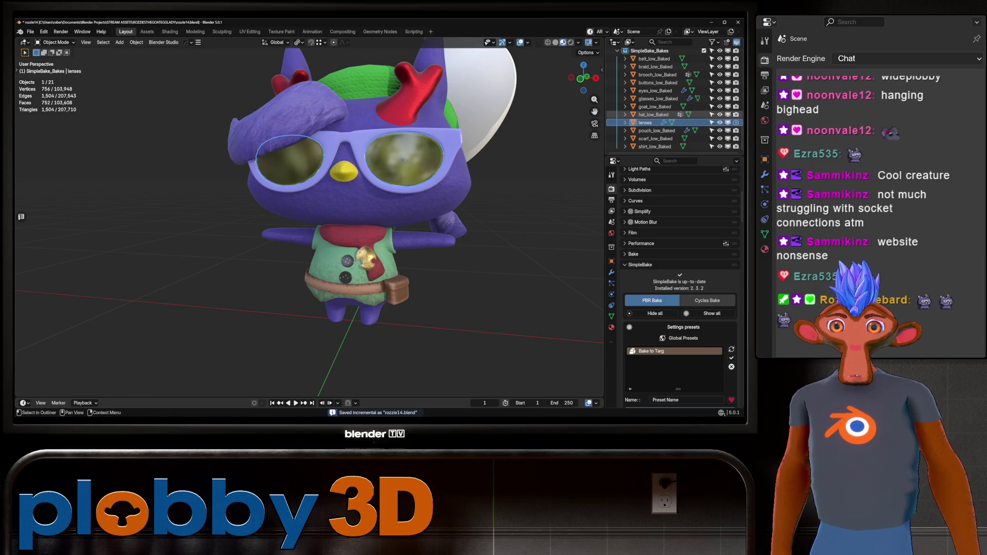
left_click(611, 327)
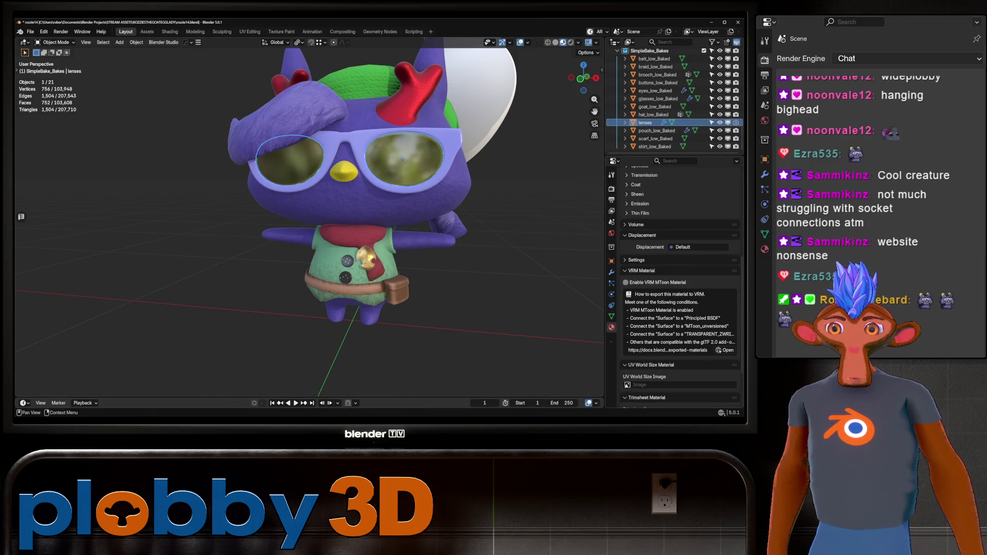
Rename the lens material to lens_roz and save the blend file
scroll(678, 283, "up", 10)
double_click(648, 189)
type("lens_mz")
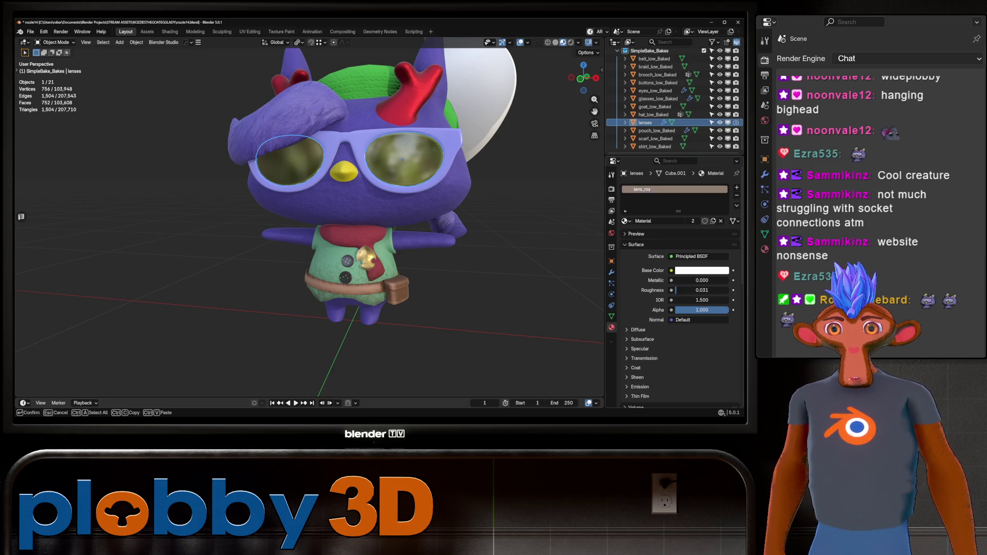
type("ro")
key("Return")
key("ctrl+s")
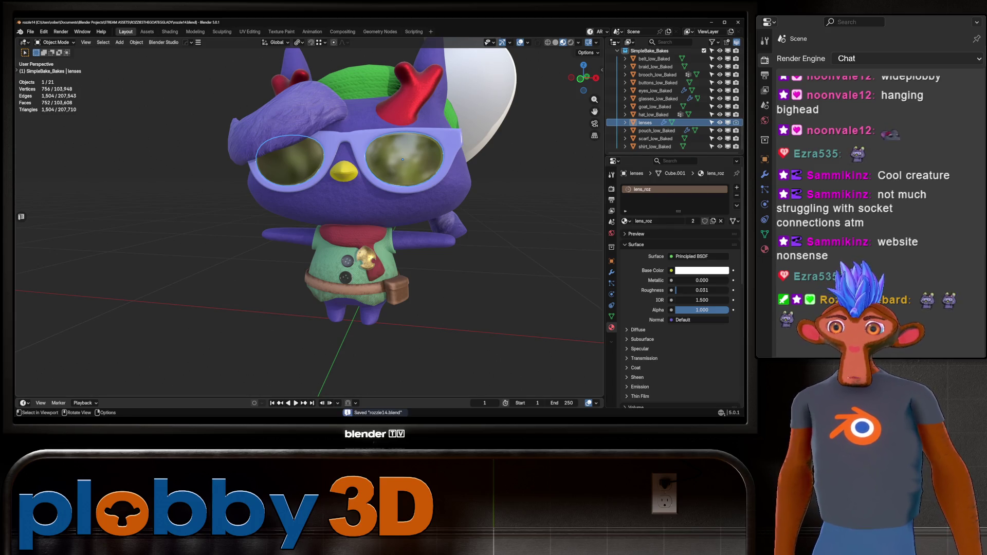
Hide the ARCHIVE collection in the Outliner
scroll(308, 221, "down", 3)
mouse_move(329, 231)
middle_mouse_down()
mouse_move(287, 226)
mouse_move(337, 229)
middle_mouse_up()
scroll(668, 112, "up", 8)
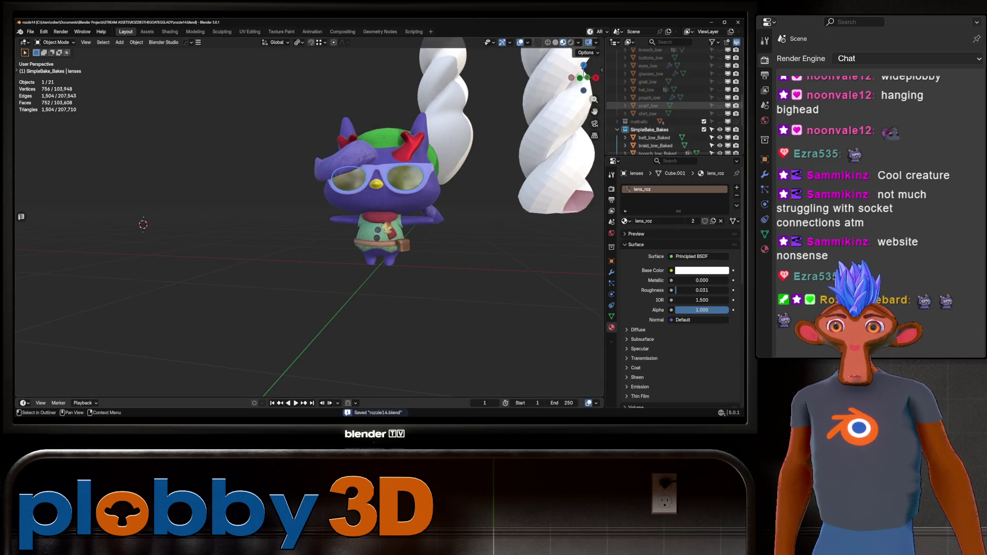
scroll(648, 112, "up", 2)
left_click(720, 60)
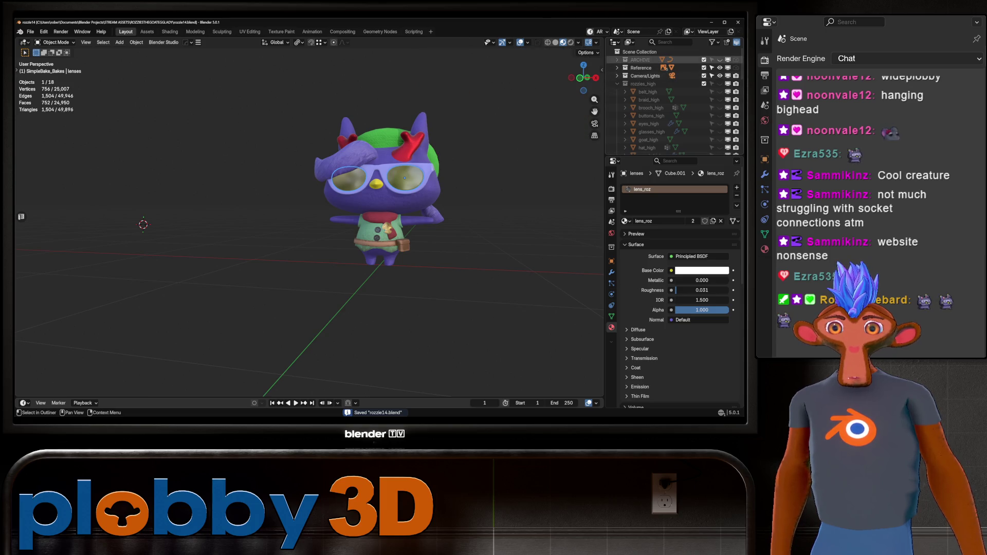
Box-select all the character's pieces in X-ray, frame them, then bring up PowerToys Run
key("alt+a")
middle_click_drag(360, 232, 319, 233)
key("alt+z")
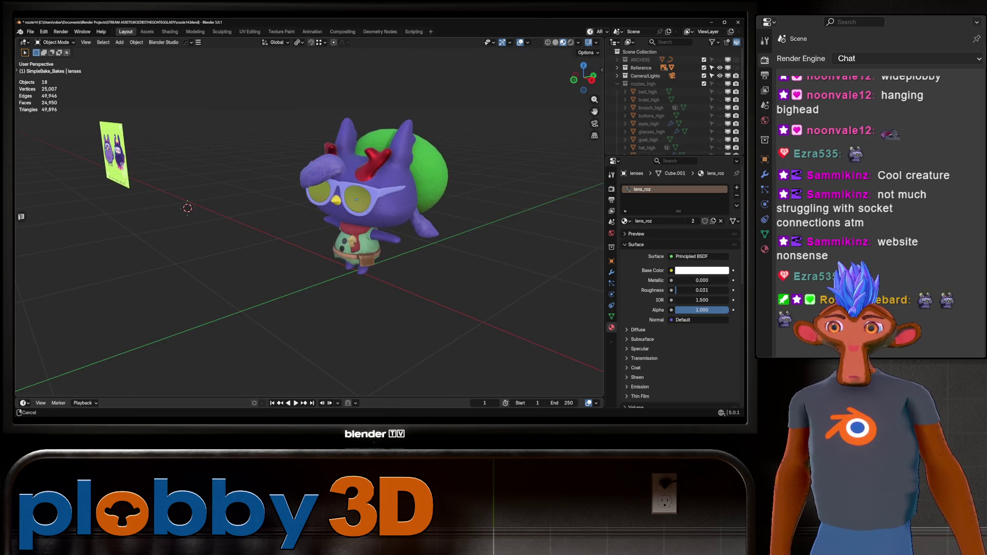
mouse_move(297, 86)
left_mouse_down()
mouse_move(417, 220)
mouse_move(448, 276)
left_mouse_up()
key("alt+z")
key("KP_Decimal")
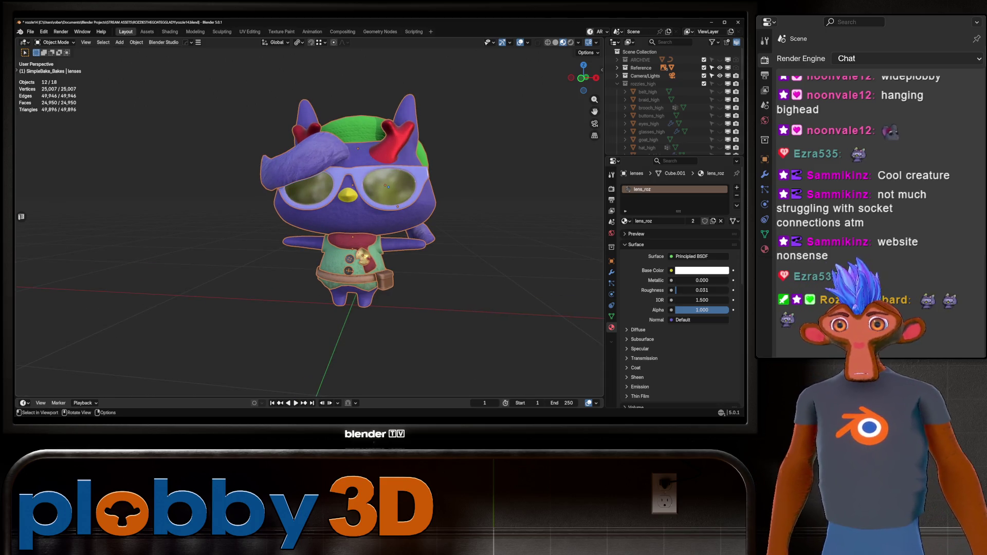
middle_click_drag(329, 231, 365, 232)
key("alt+space")
Launch Unity Hub via 'unity' and open the Testing project
type("unity")
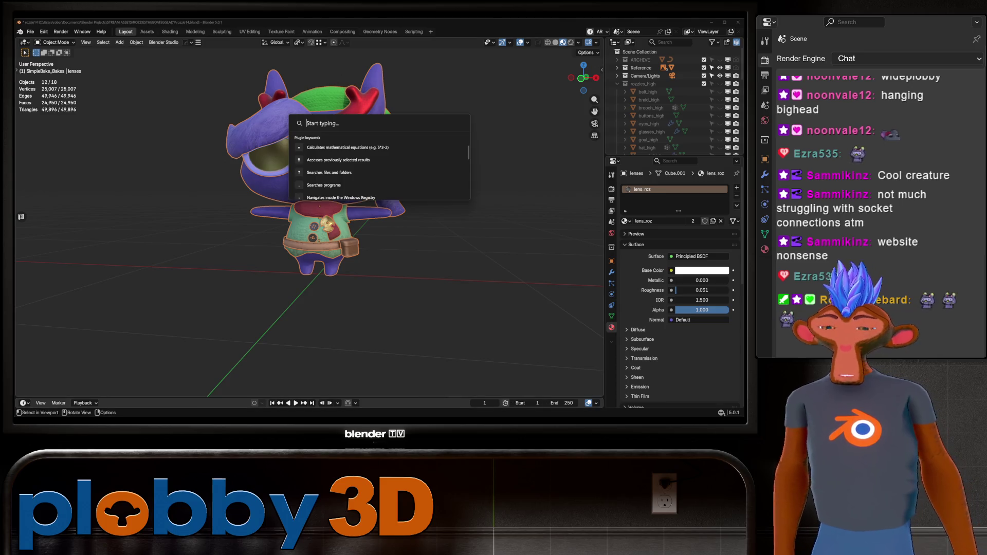
key("Escape")
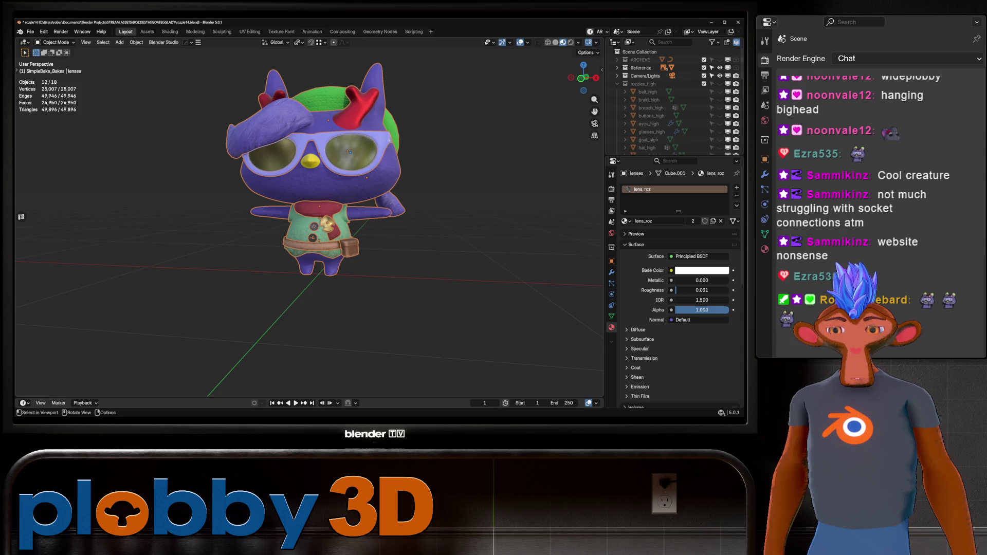
mouse_move(309, 231)
middle_mouse_down()
mouse_move(301, 165)
mouse_move(334, 216)
middle_mouse_up()
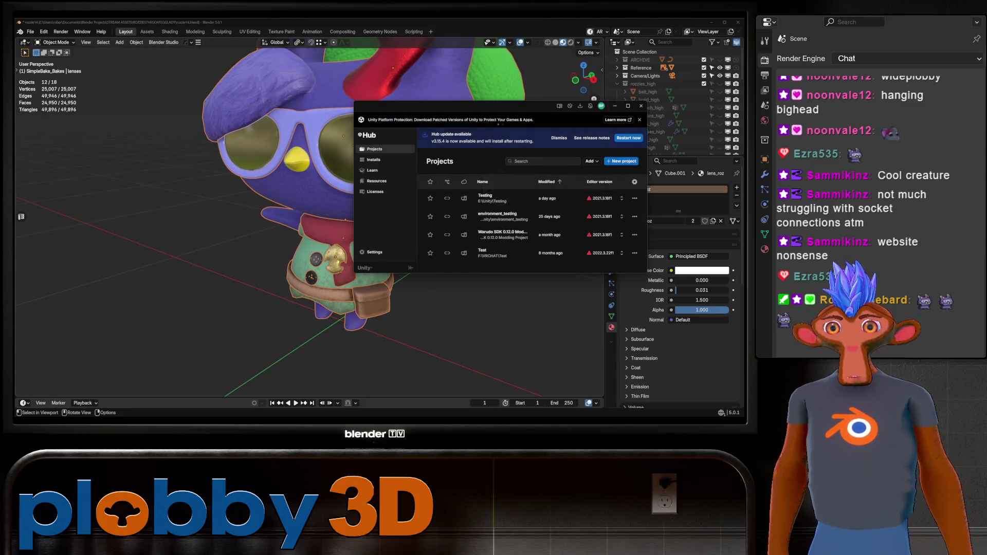
left_click(492, 198)
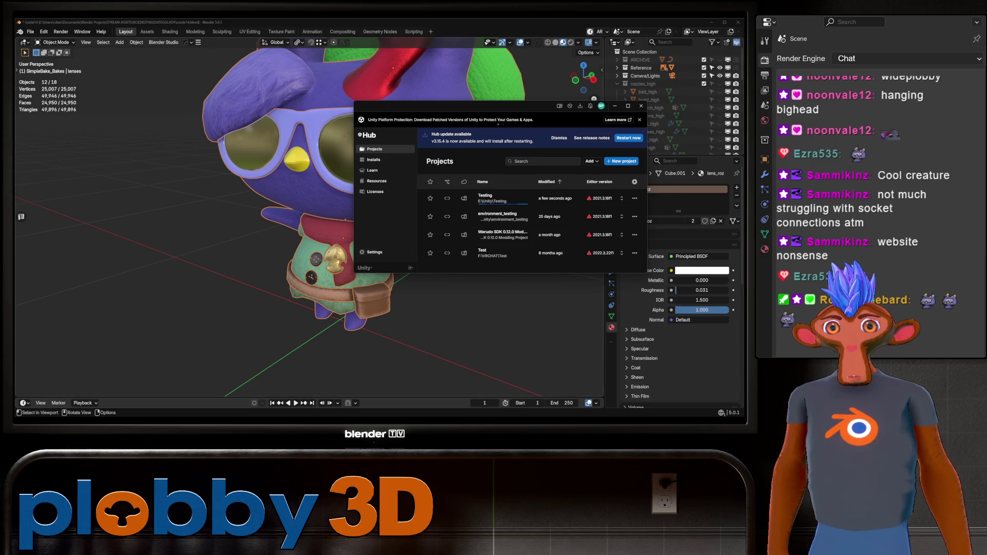
Back in Blender, deselect all objects and orbit closer to the character
left_click(154, 232)
mouse_move(308, 205)
middle_mouse_down()
mouse_move(359, 148)
mouse_move(317, 172)
mouse_move(397, 212)
mouse_move(393, 169)
mouse_move(251, 221)
mouse_move(334, 154)
mouse_move(371, 197)
mouse_move(338, 209)
middle_mouse_up()
scroll(394, 170, "up", 3)
scroll(371, 197, "down", 2)
scroll(366, 199, "up", 2)
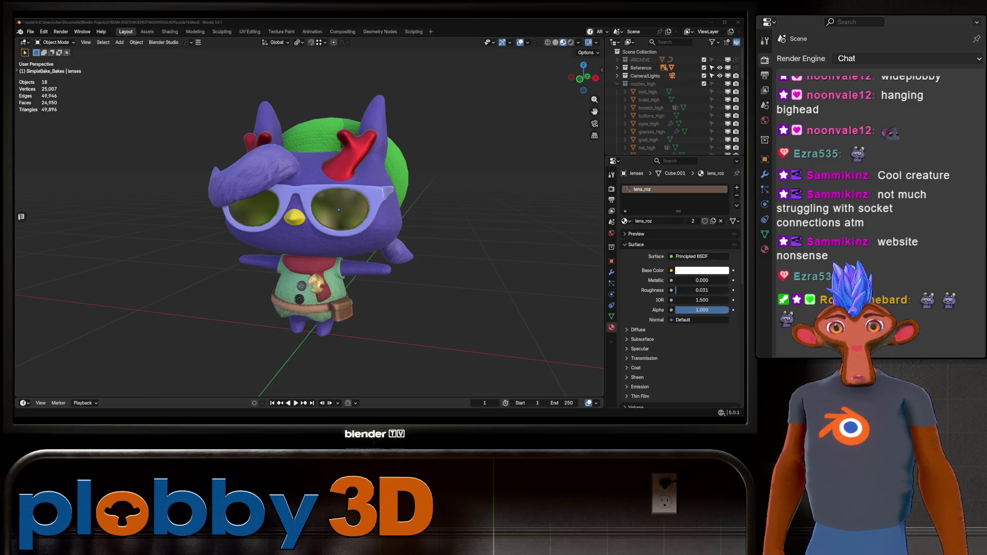
Orbit and recentre on the goat, then switch the viewport to Rendered shading
scroll(338, 209, "down", 2)
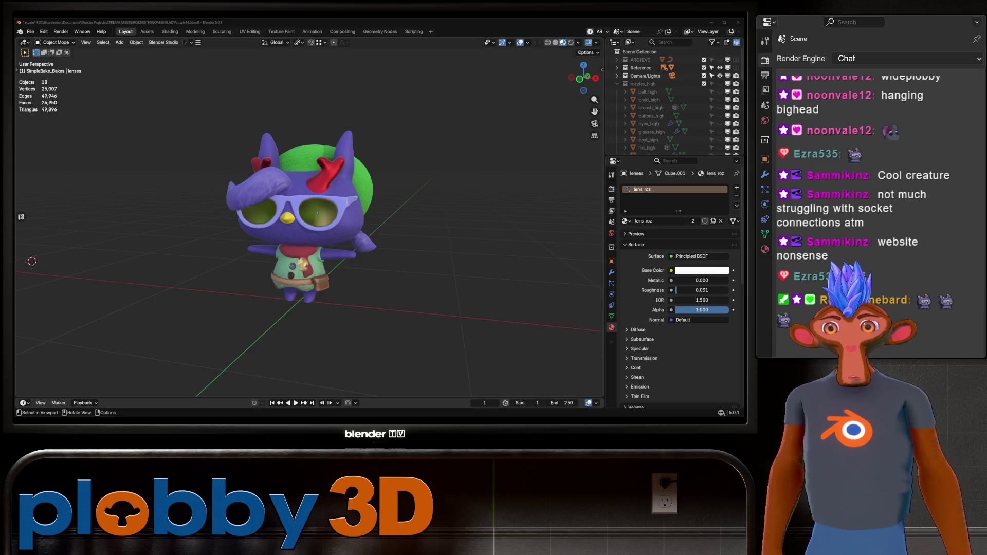
scroll(362, 116, "up", 6)
scroll(362, 116, "down", 1)
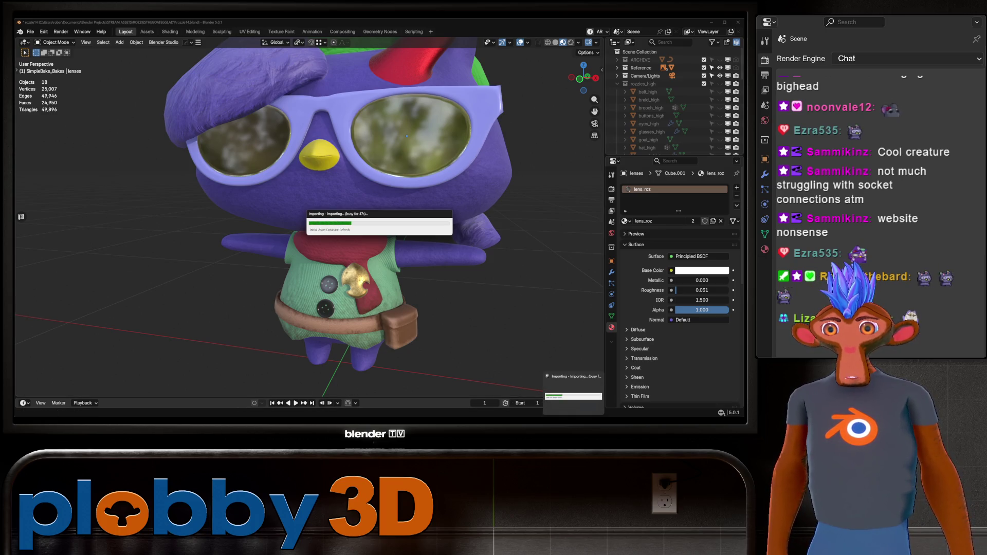
scroll(456, 231, "down", 2)
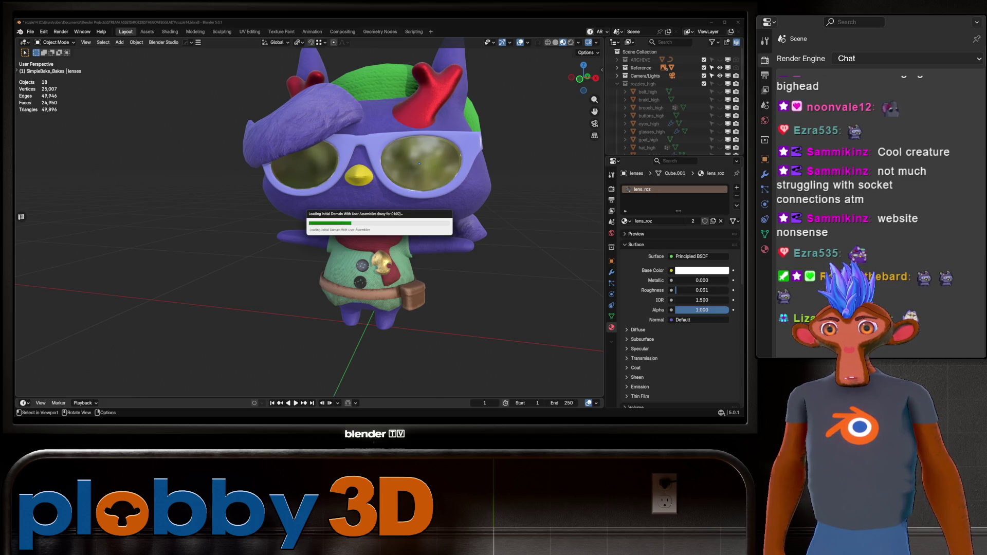
middle_click_drag(169, 349, 70, 288)
scroll(80, 236, "up", 5)
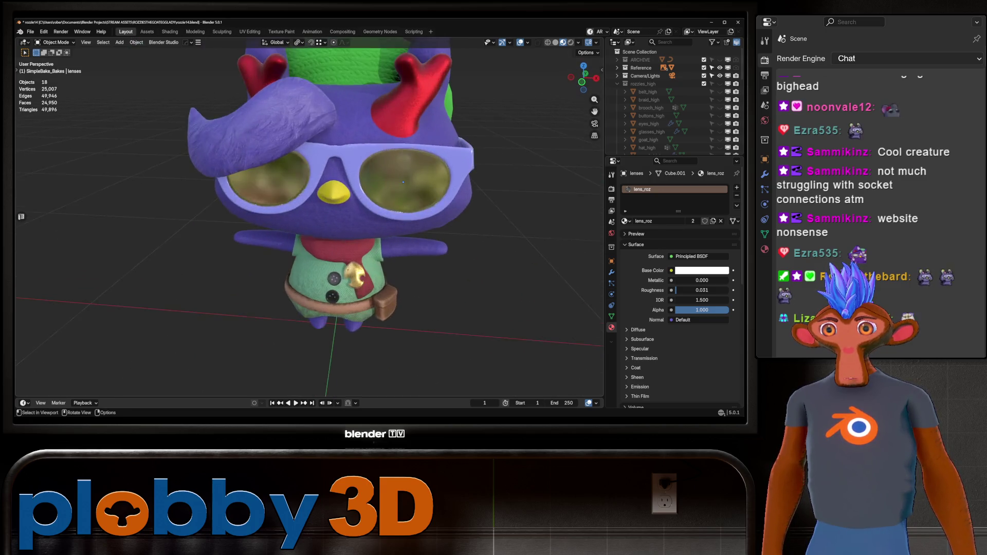
scroll(308, 216, "up", 3)
scroll(308, 216, "down", 4)
middle_click_drag(308, 216, 329, 196)
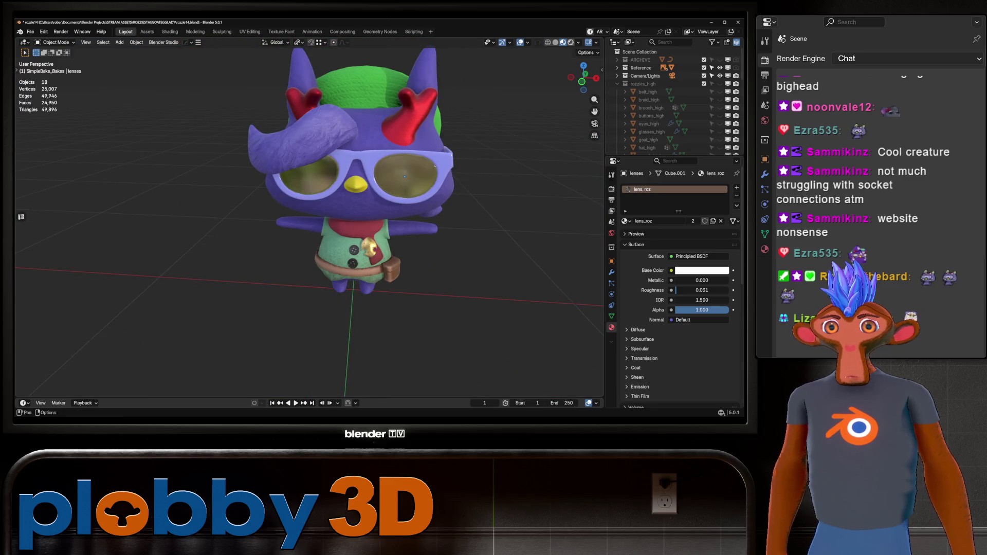
key("z")
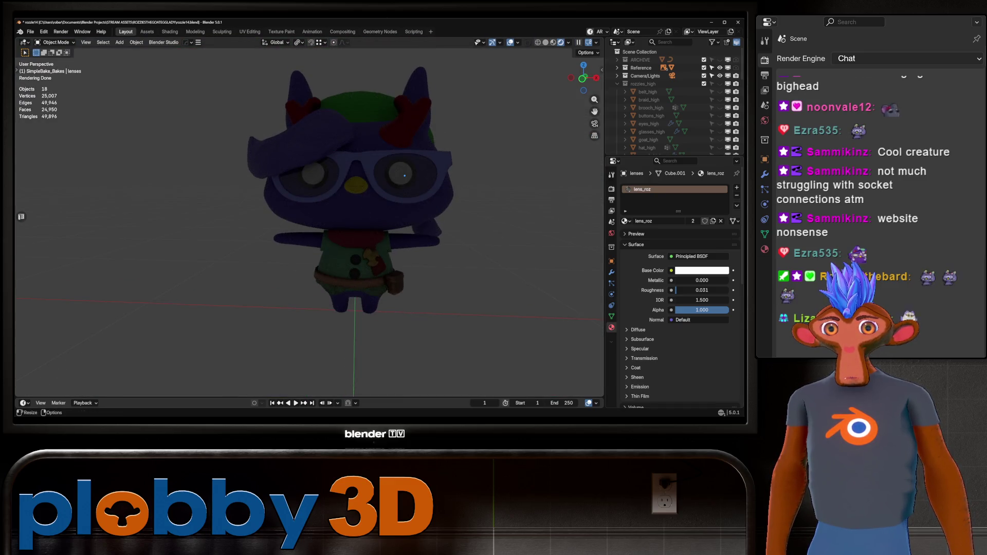
Show the lens modifier settings, then the World lighting properties
left_click(611, 272)
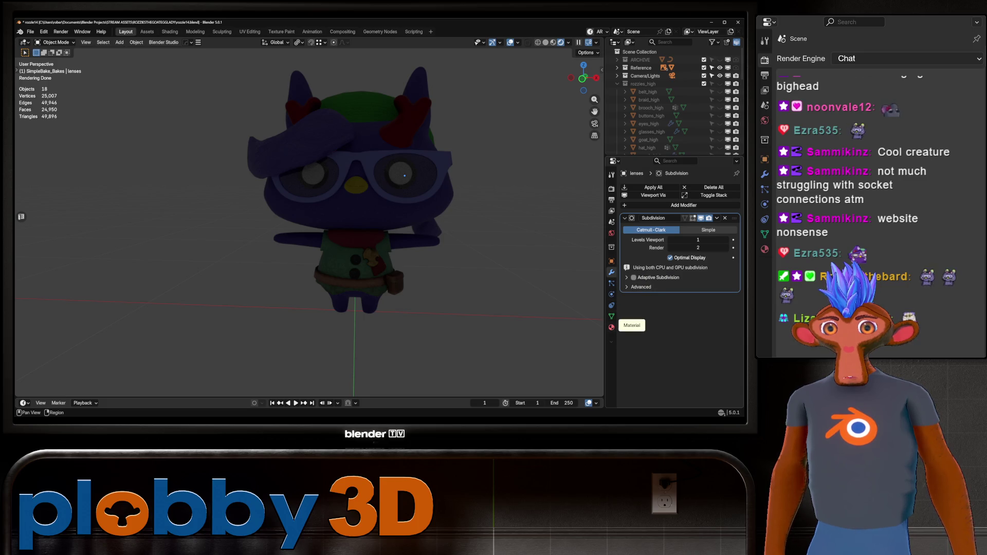
left_click(611, 233)
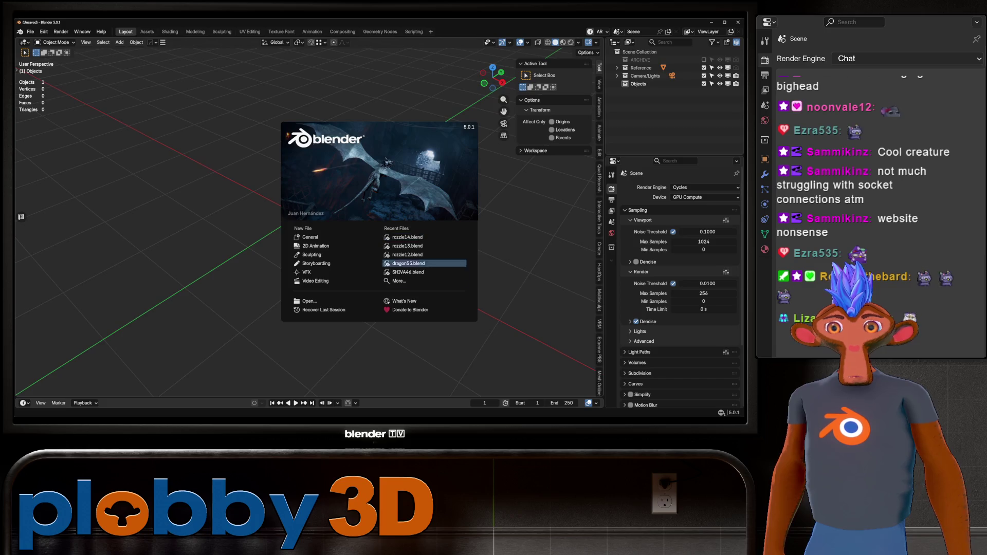
Dismiss the splash screen and reopen rozzie14.blend from File > Open Recent
key("Escape")
left_click(31, 31)
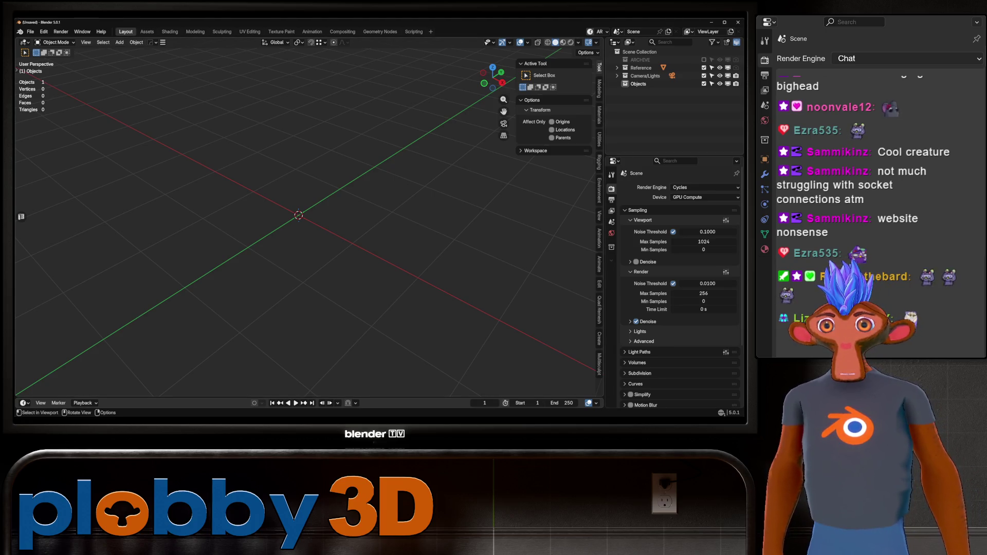
left_click(30, 31)
mouse_move(57, 56)
left_click(132, 56)
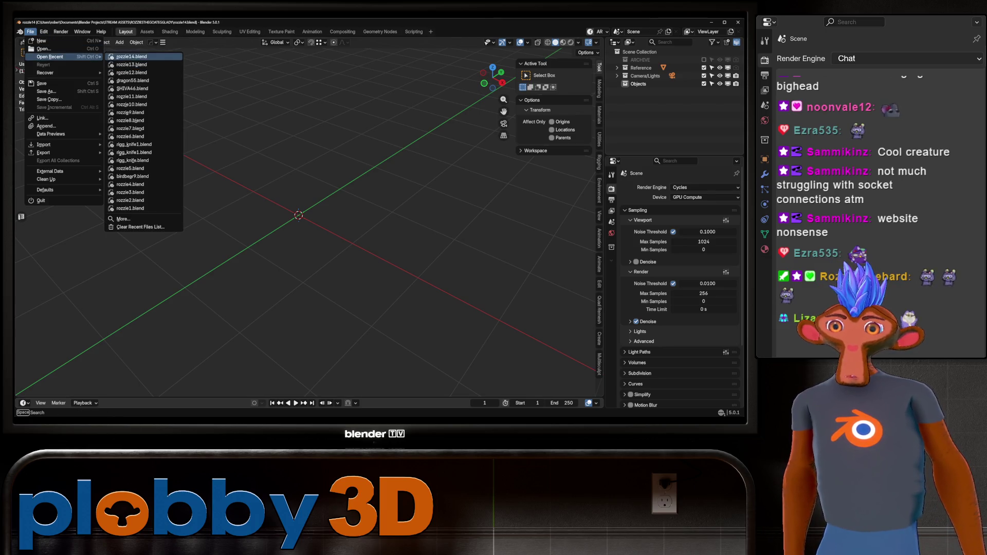
scroll(308, 216, "up", 5)
scroll(357, 206, "up", 6)
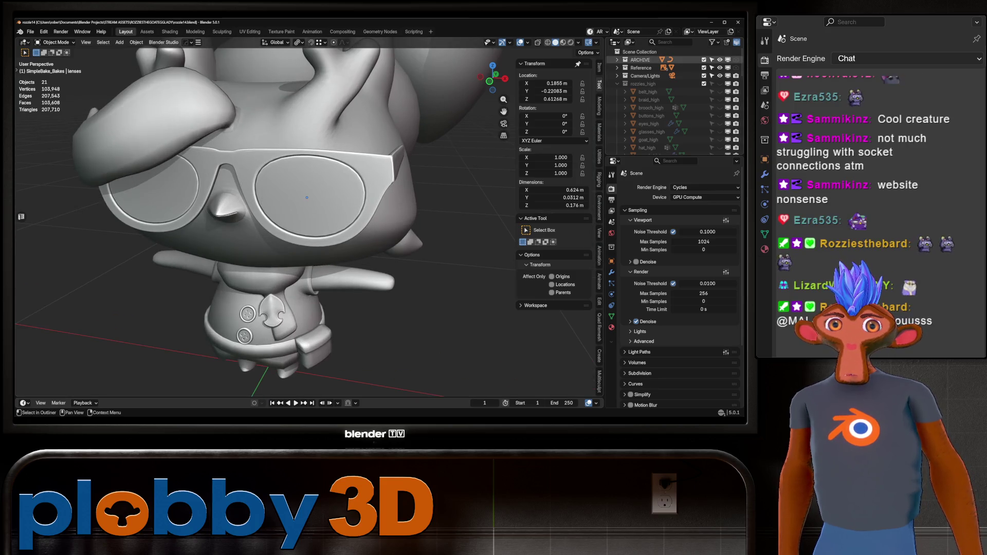
Hide the ARCHIVE collection and switch the viewport to Material Preview
left_click(719, 60)
scroll(308, 216, "down", 5)
left_click(562, 42)
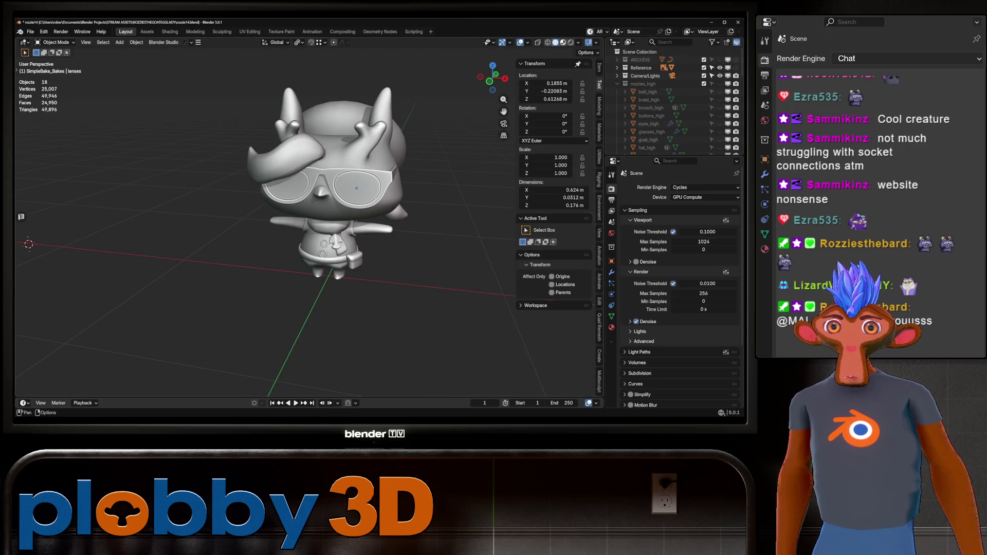
scroll(668, 125, "down", 6)
scroll(668, 125, "down", 5)
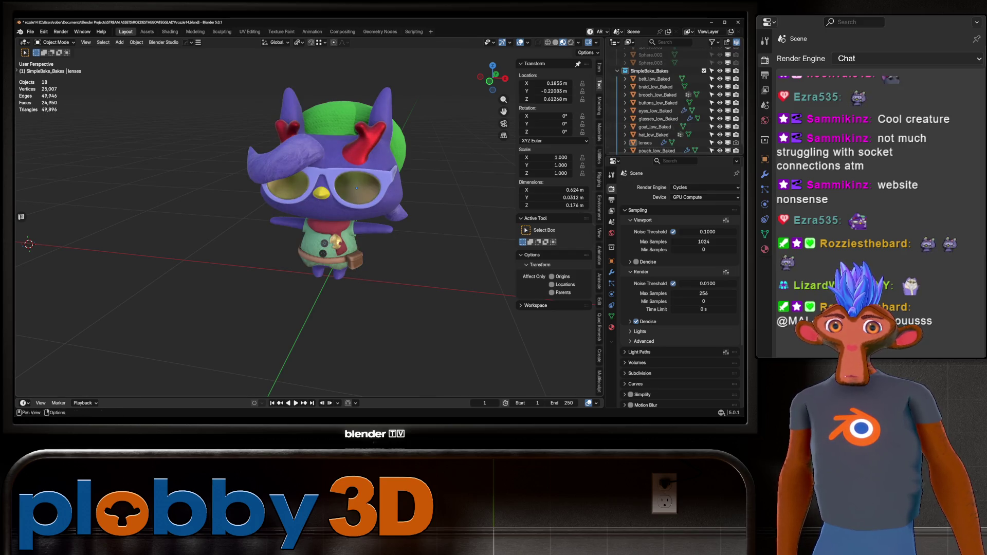
scroll(298, 208, "up", 3)
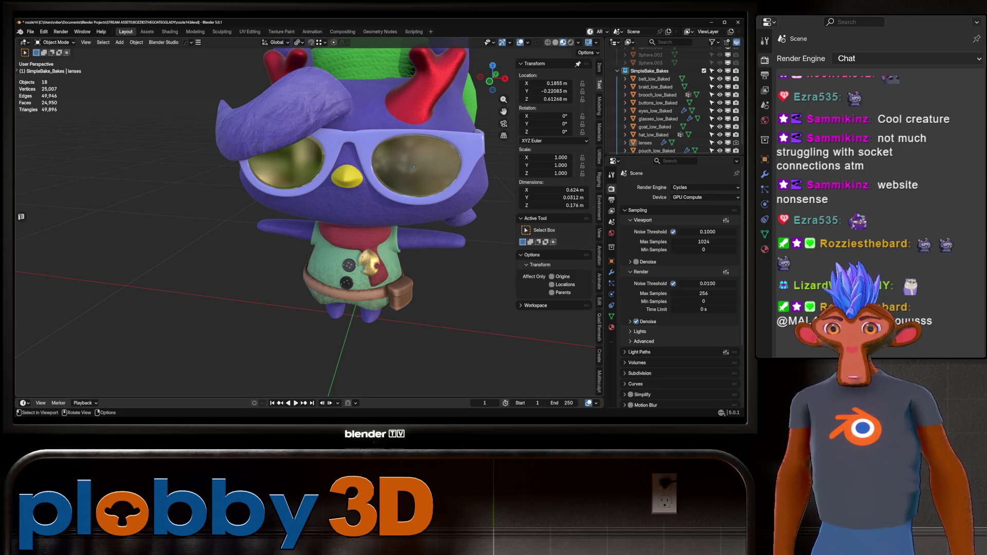
Orbit from below to a three-quarter view, then select all the character's parts
middle_click_drag(414, 167, 417, 154)
scroll(418, 155, "up", 4)
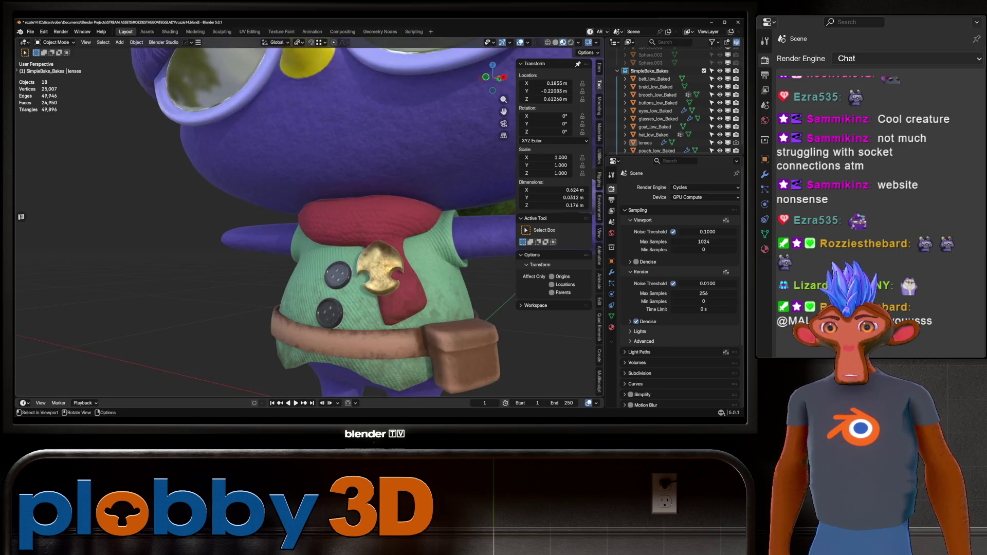
scroll(424, 119, "down", 3)
mouse_move(424, 119)
middle_mouse_down()
mouse_move(386, 184)
mouse_move(364, 170)
middle_mouse_up()
scroll(368, 172, "up", 2)
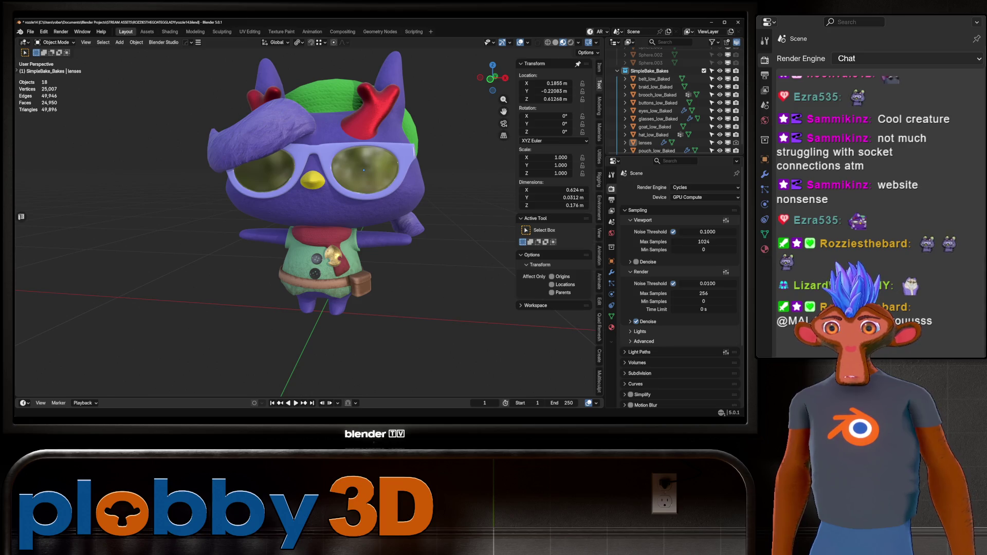
scroll(364, 169, "down", 3)
key("a")
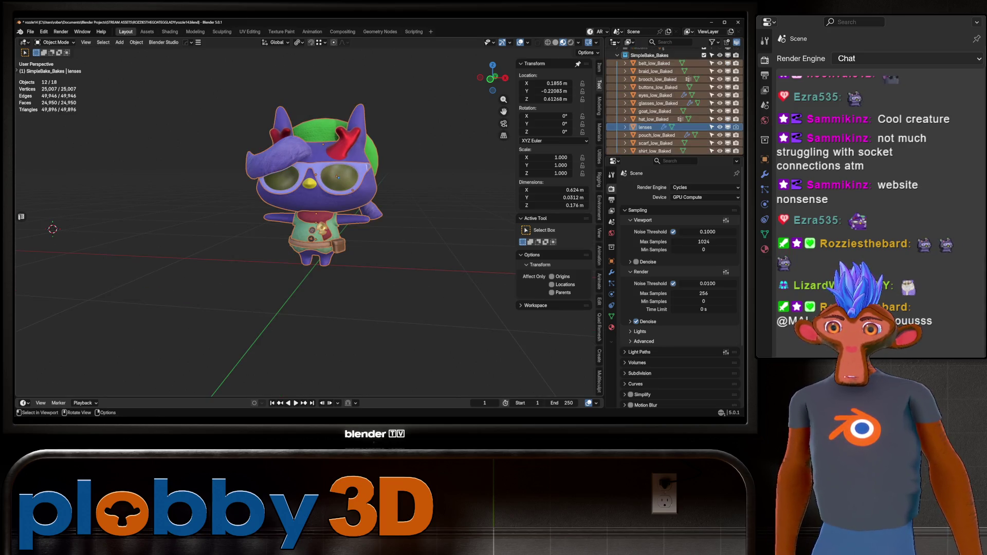
left_click(30, 31)
mouse_move(66, 171)
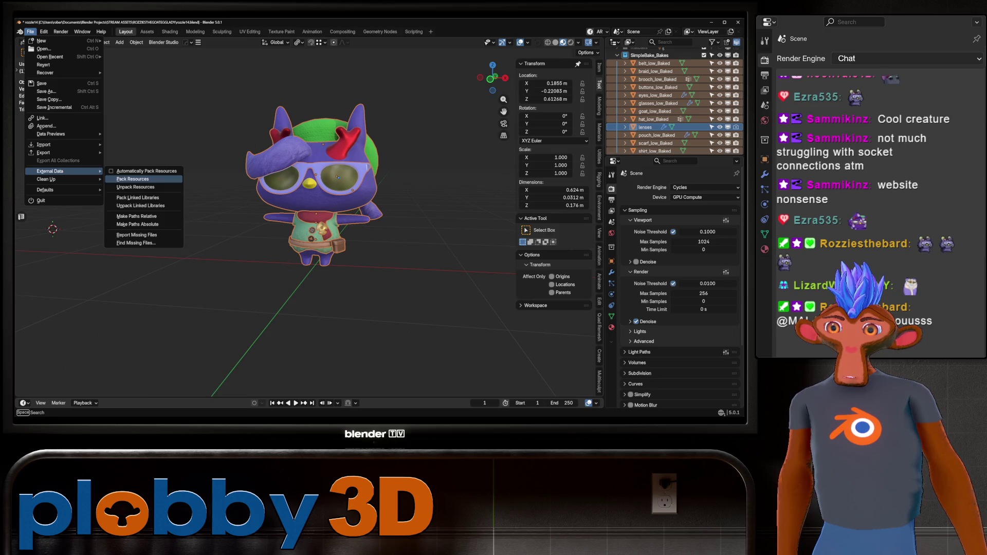
mouse_move(62, 153)
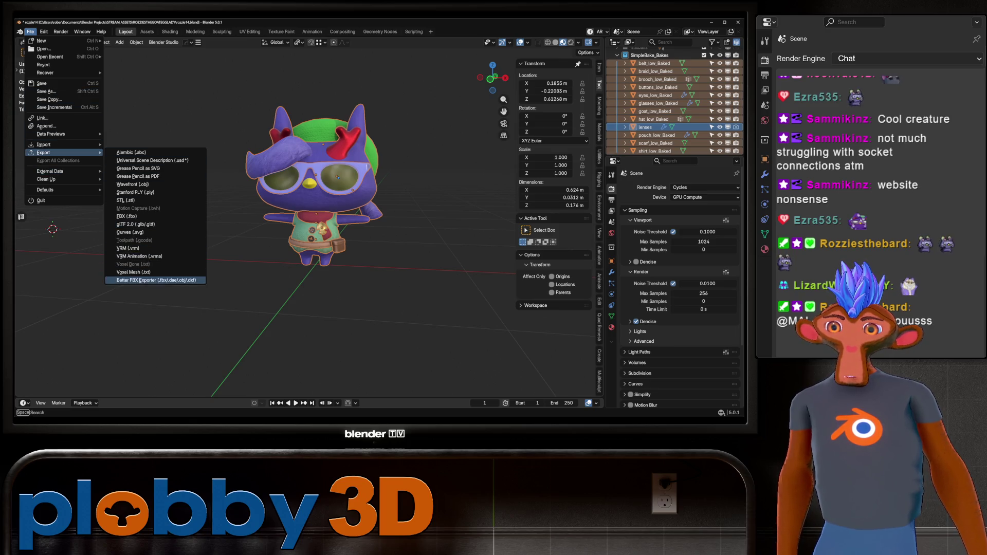
key("Escape")
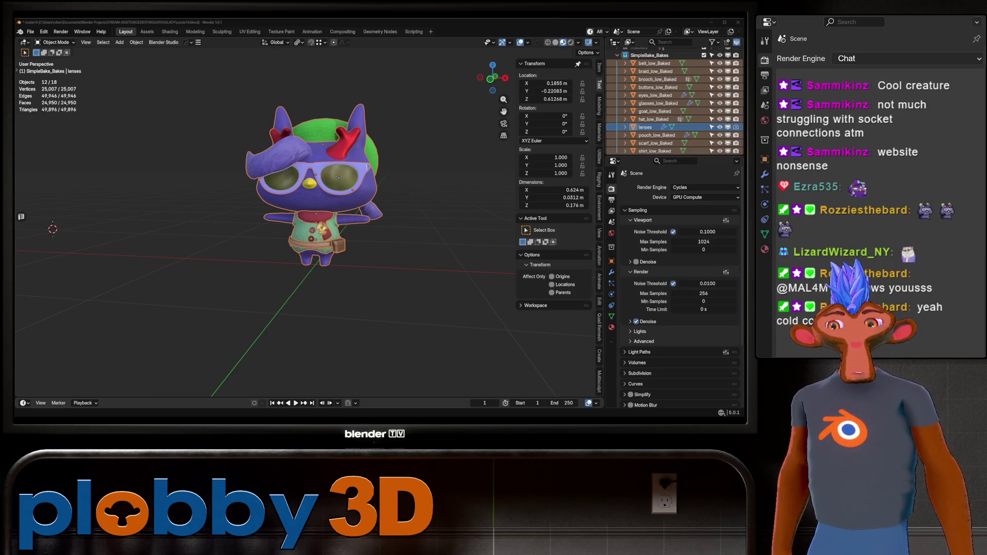
key("alt+Tab")
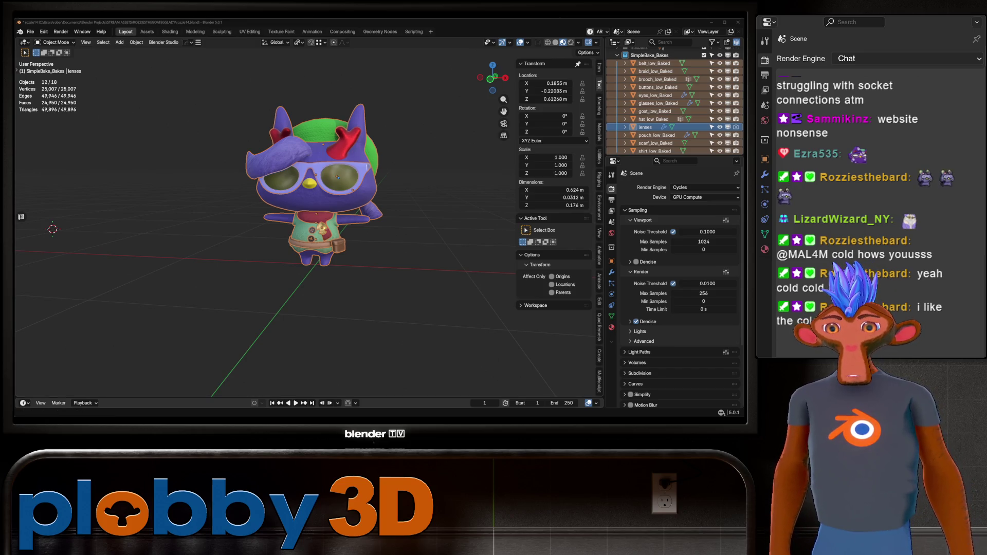
scroll(313, 180, "up", 2)
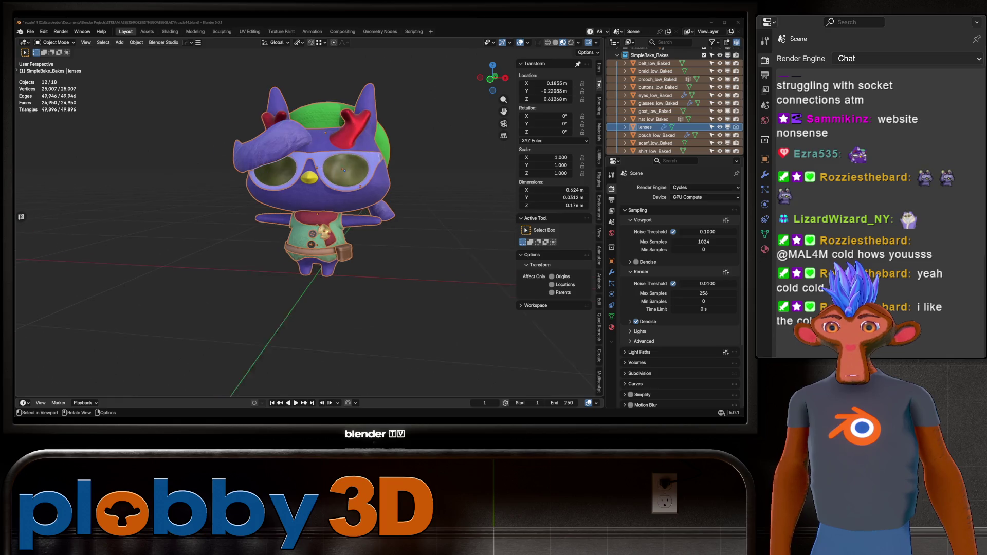
Create a new Warudo mod named rozzie_test and select its rozzie_test model's import settings
key("alt+Tab")
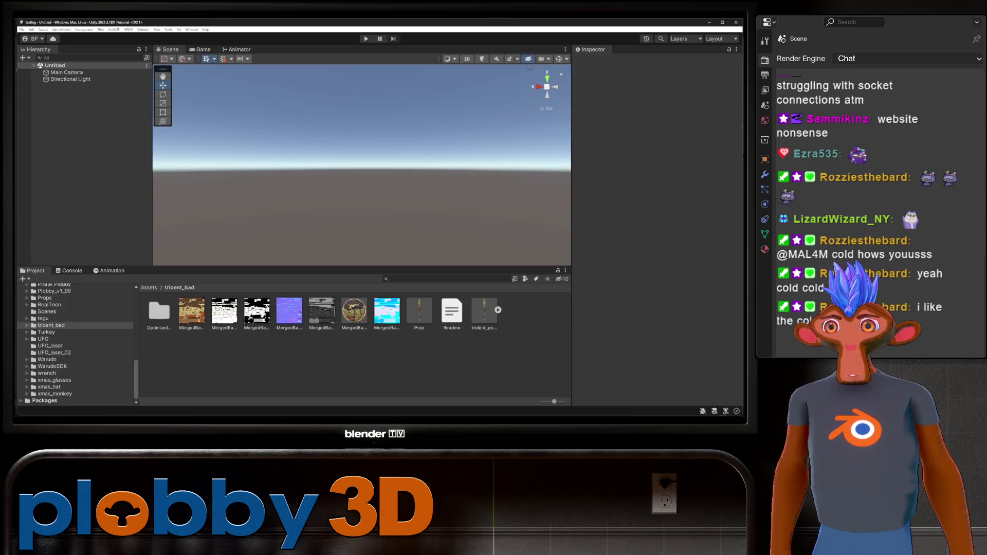
left_click(143, 29)
left_click(170, 53)
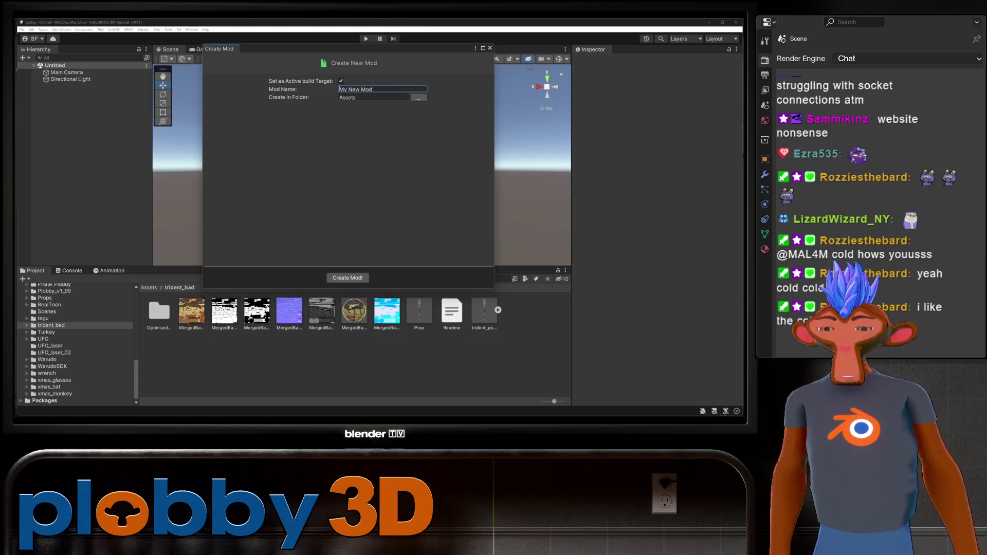
type("rozzie")
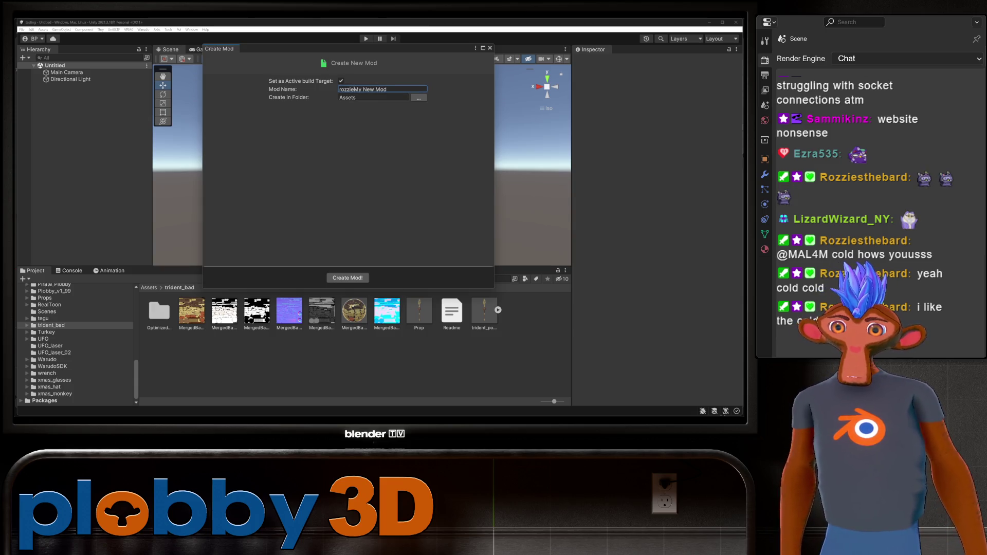
key("ctrl+a")
type("roz")
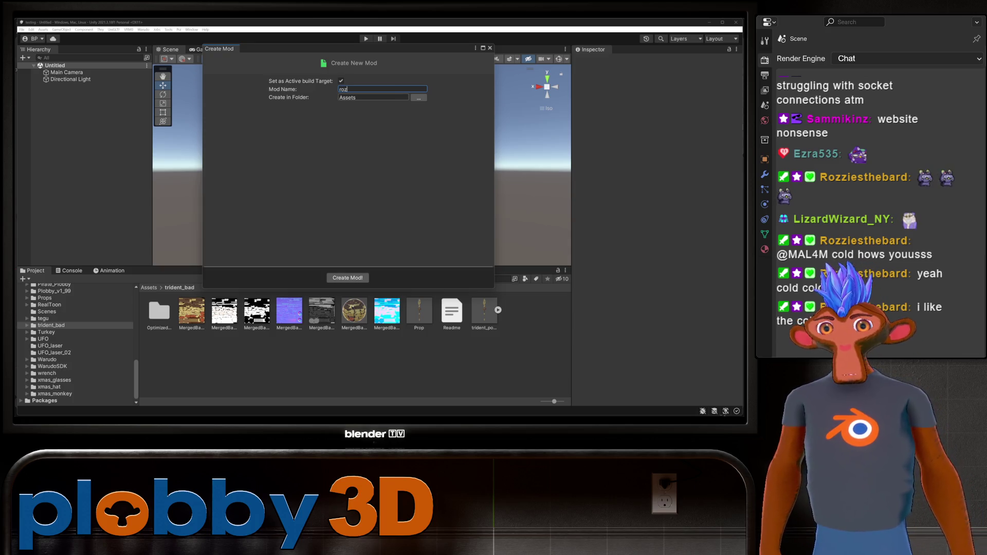
type("zie_test")
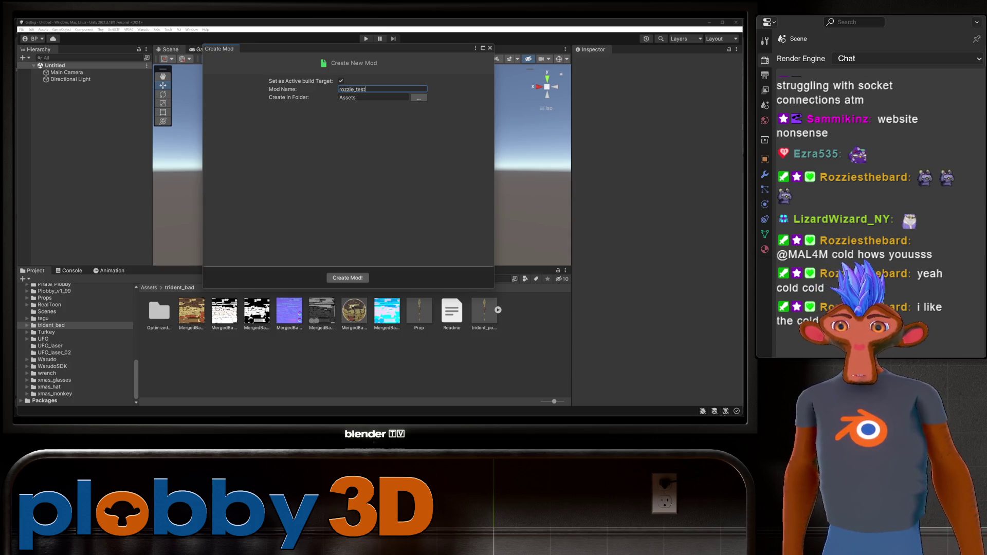
key("Return")
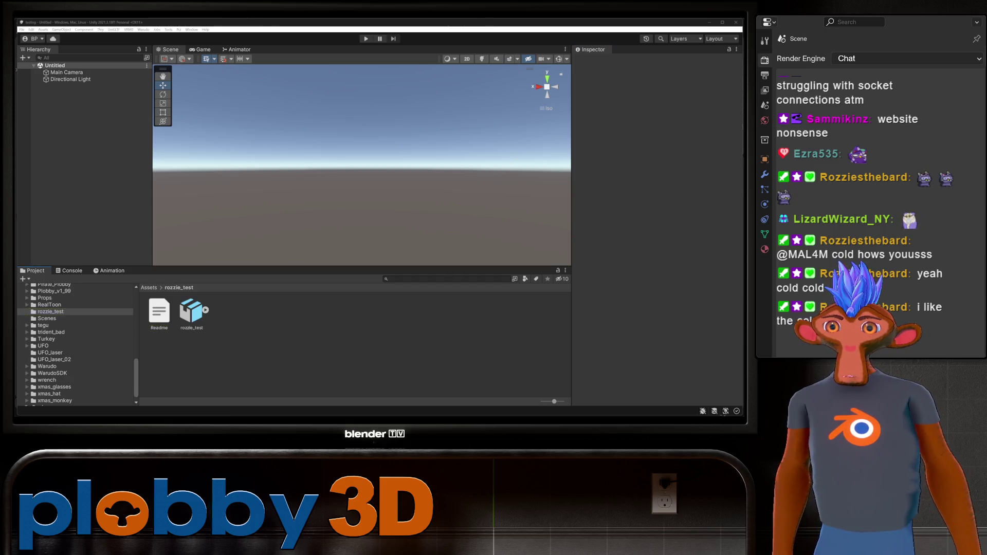
left_click(191, 310)
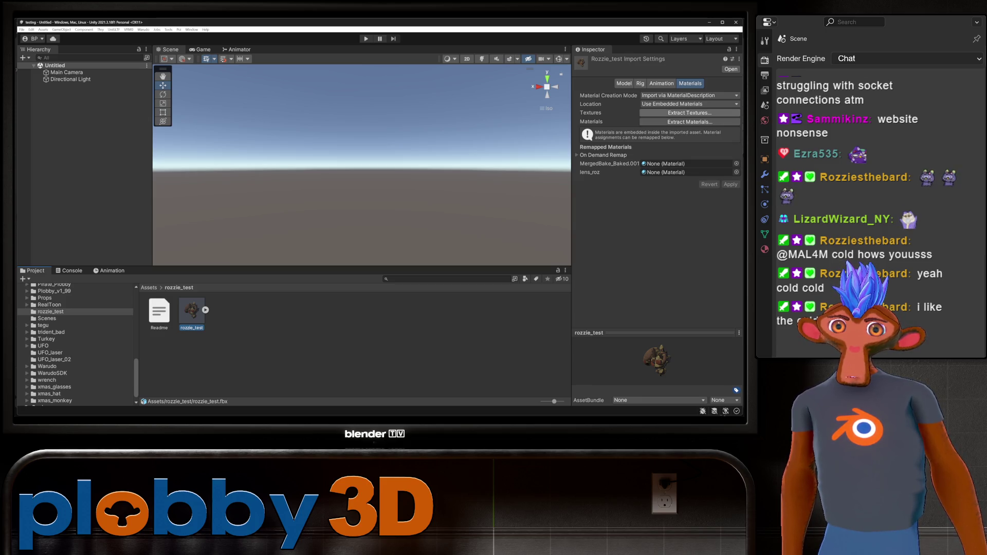
Extract rozzie_test's embedded textures into its folder, dismissing the normal map warning
left_click(689, 112)
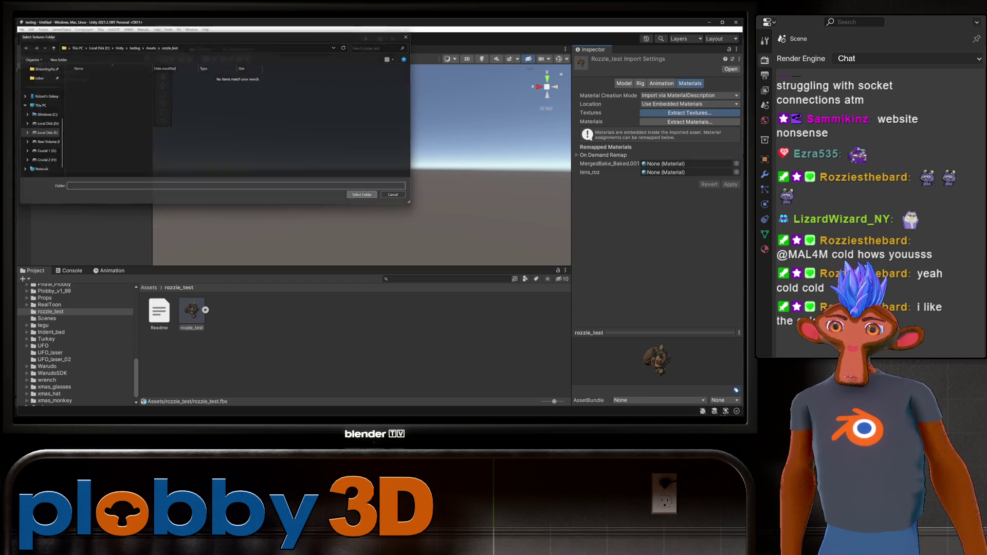
key("Return")
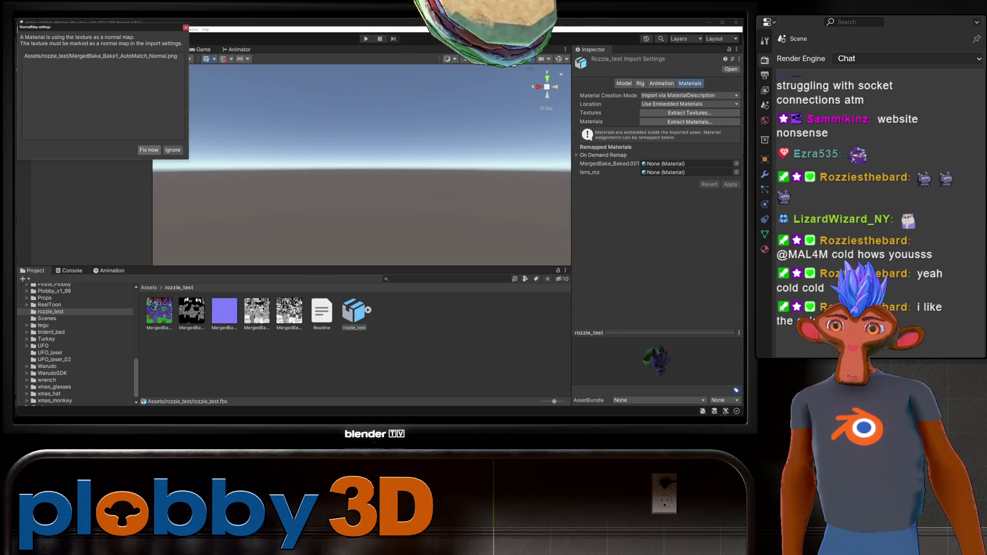
key("Return")
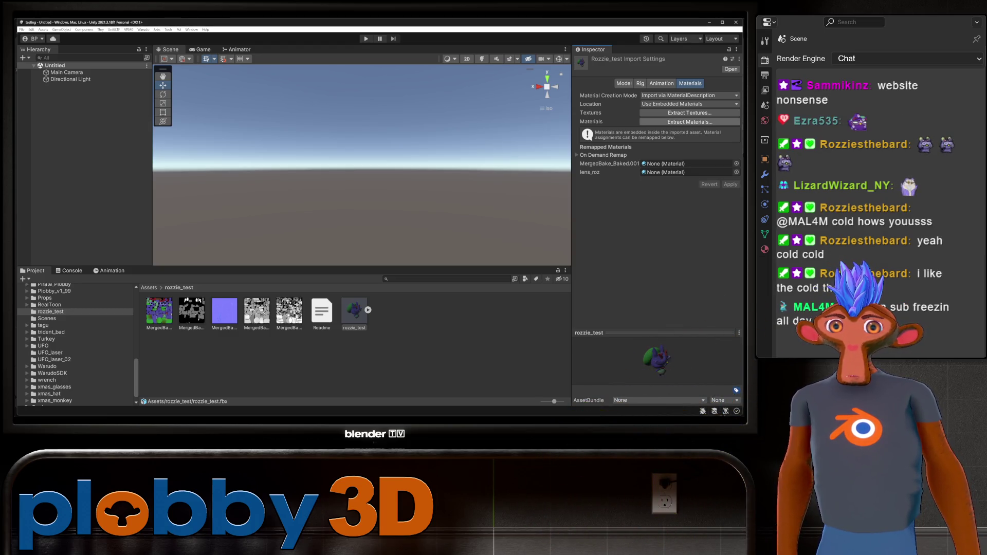
Extract the materials into the same folder and drag rozzie_test into the scene
left_click(689, 122)
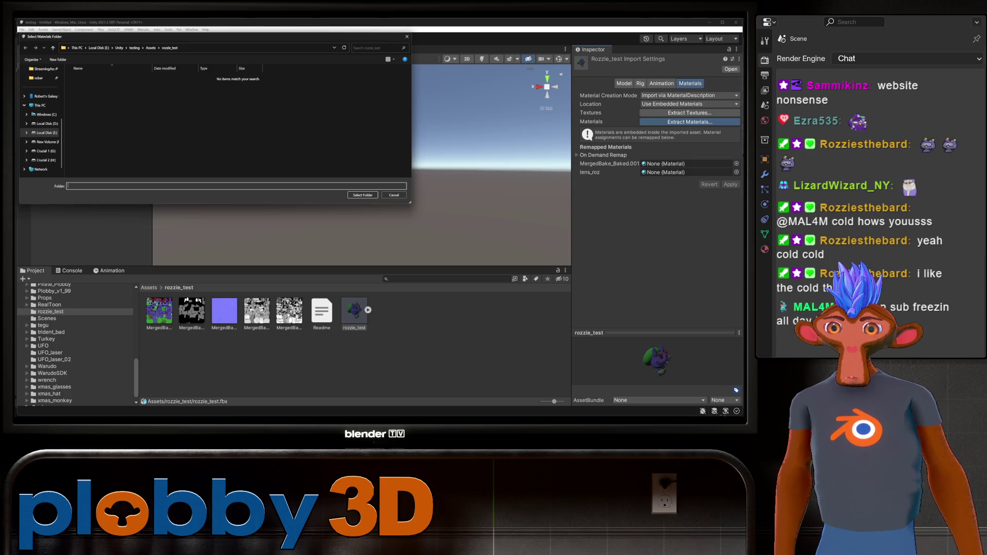
left_click(362, 195)
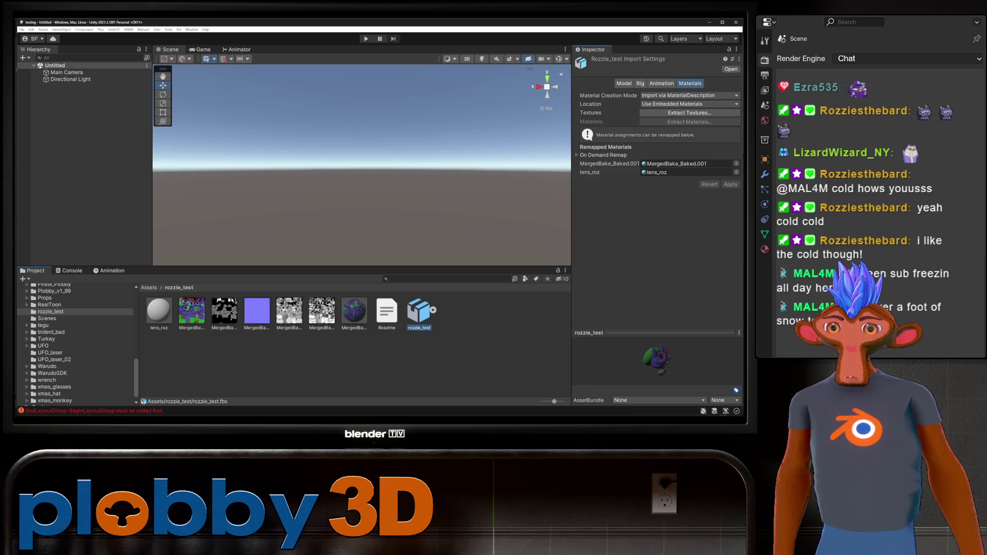
mouse_move(419, 311)
left_mouse_down()
mouse_move(83, 128)
mouse_move(77, 87)
left_mouse_up()
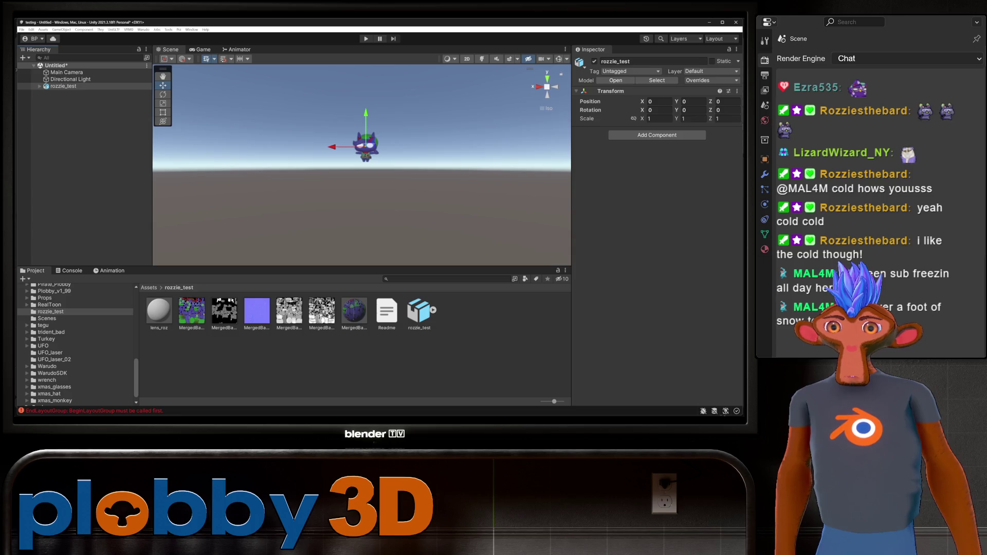
Frame the goat in the Scene view and rename the MergedBake_Baked.001 material to rozzie_mat
key("f")
mouse_move(360, 170)
left_mouse_down("alt")
mouse_move(339, 172)
mouse_move(391, 169)
mouse_move(350, 169)
mouse_move(360, 169)
left_mouse_up("alt")
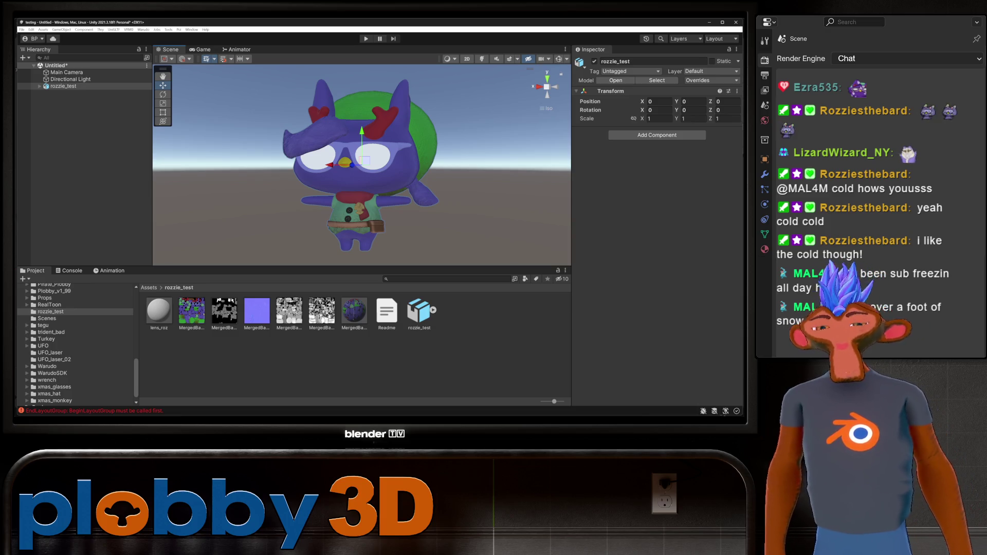
left_click(354, 311)
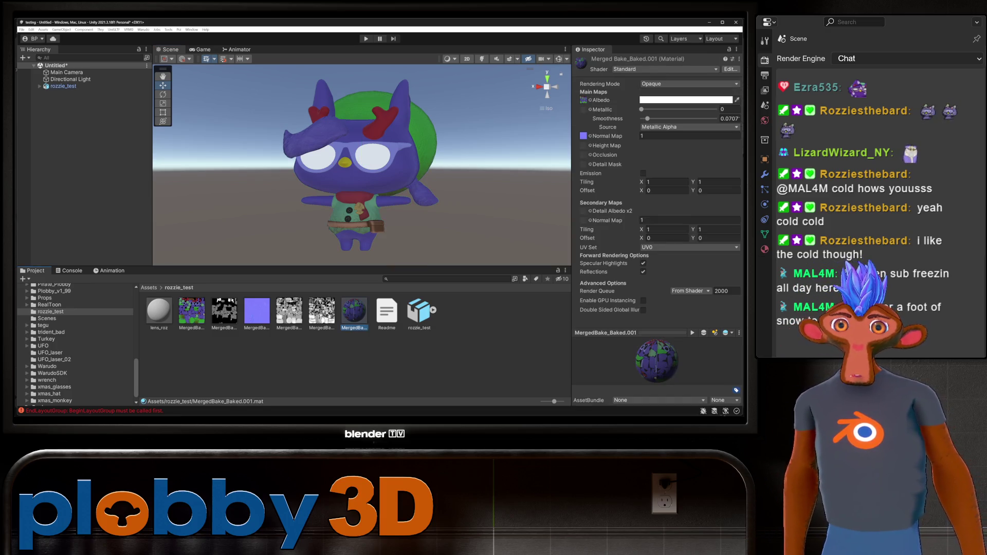
key("F2")
type("rozz")
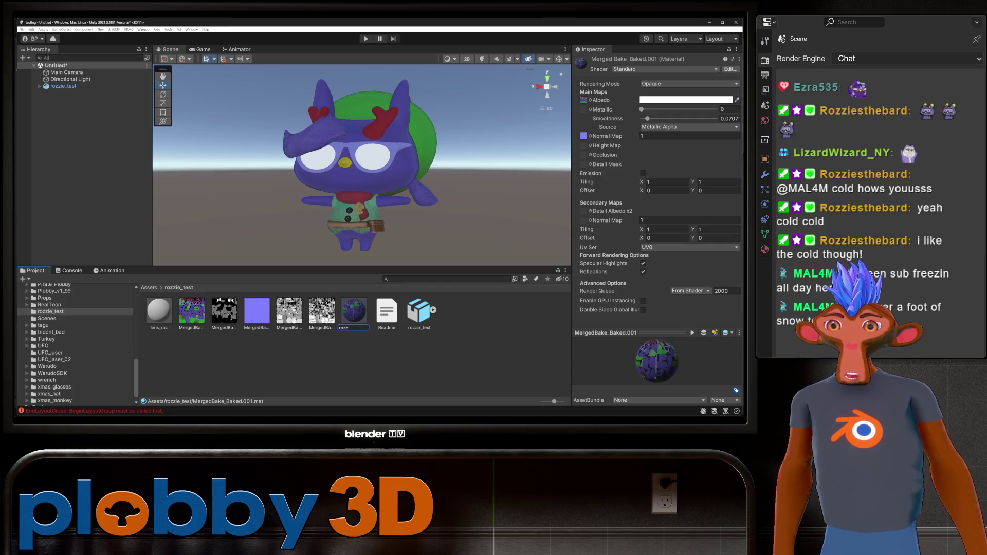
type("ie_mat")
key("Return")
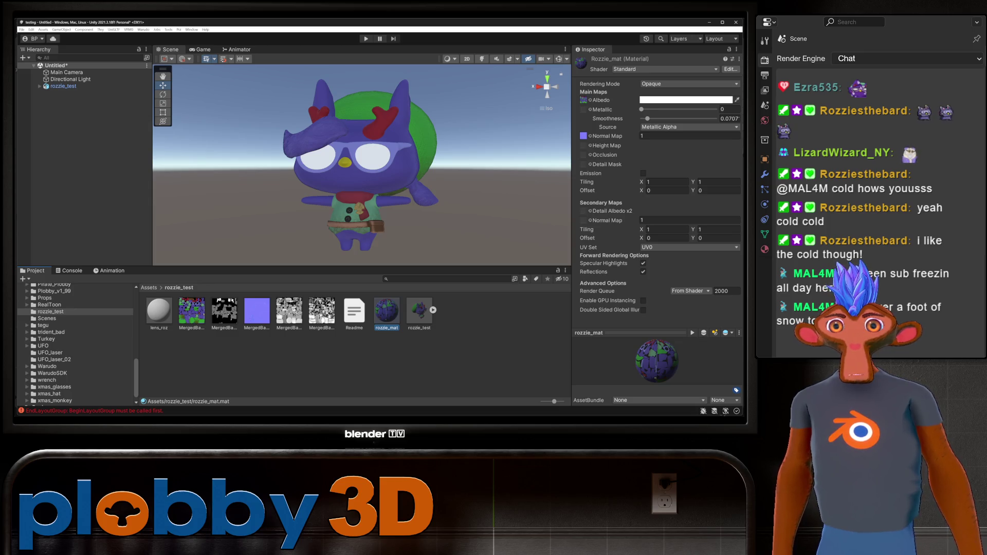
Switch rozzie_mat to the Poiyomi Pro shader
left_click(668, 69)
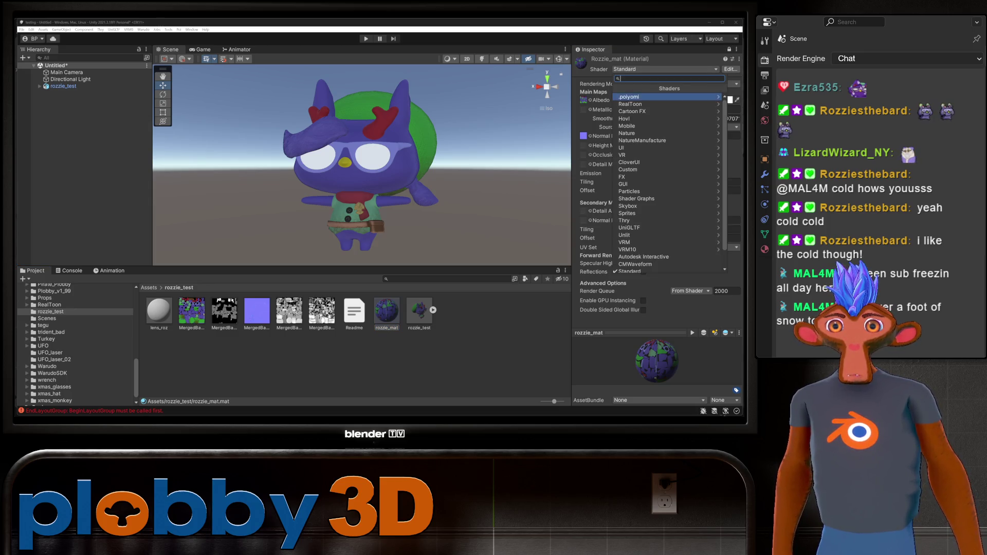
left_click(638, 96)
left_click(632, 104)
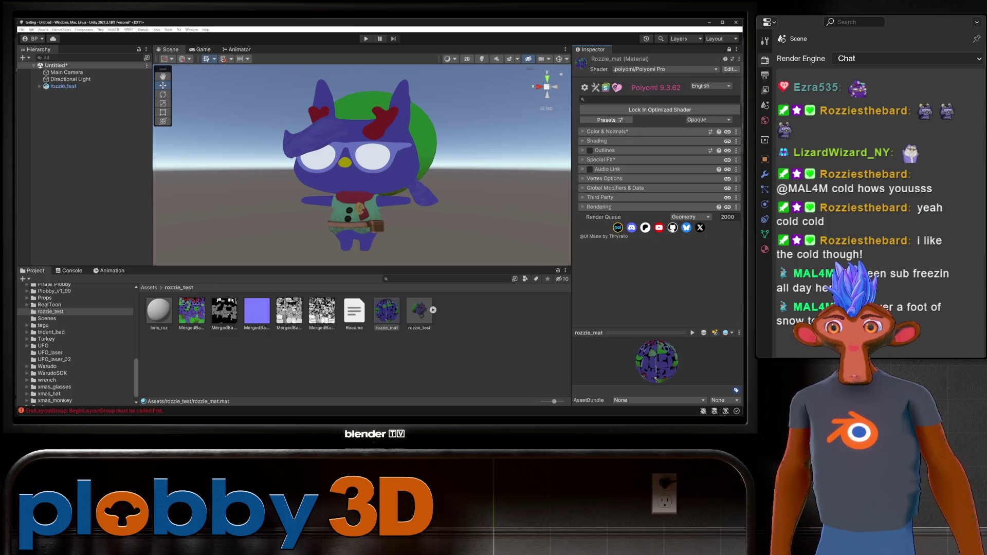
Enable the PBR+GI Compatibility, LilToon Shading and QuickToon shading model presets
left_click(609, 120)
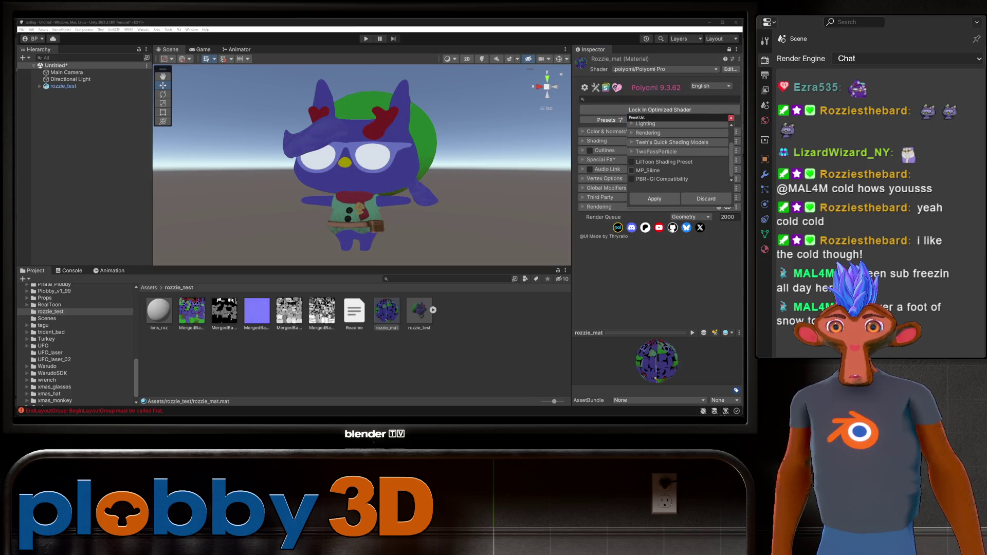
left_click(631, 179)
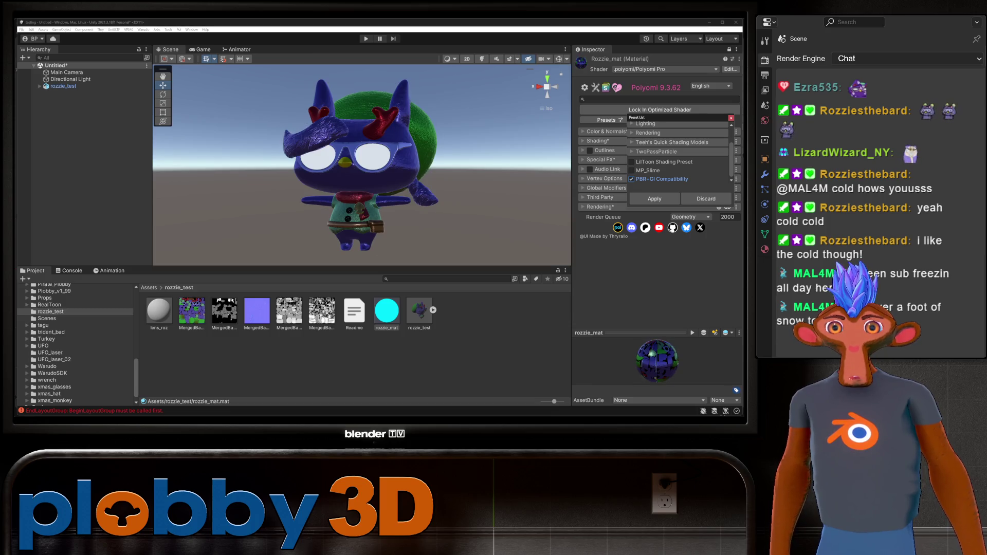
left_click(632, 162)
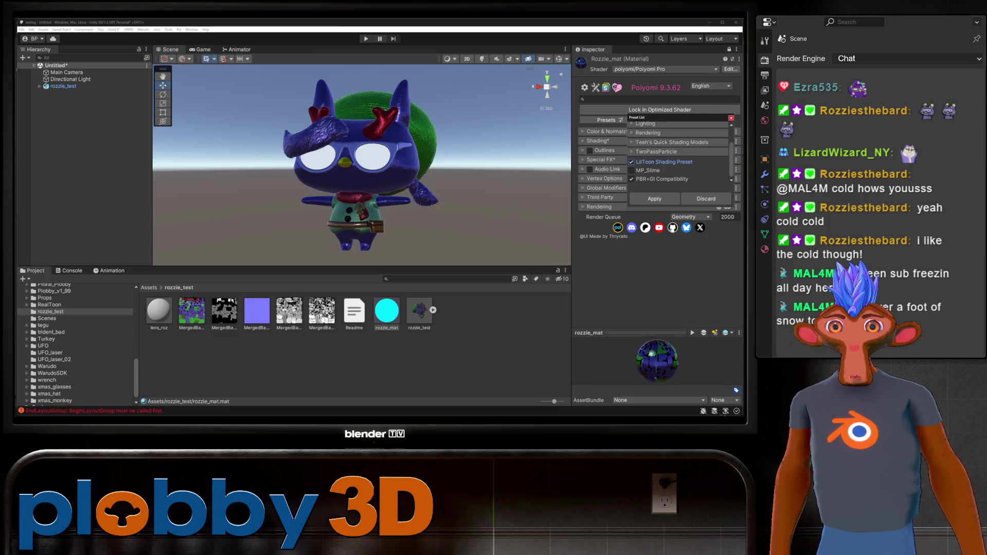
left_click(632, 142)
left_click(637, 170)
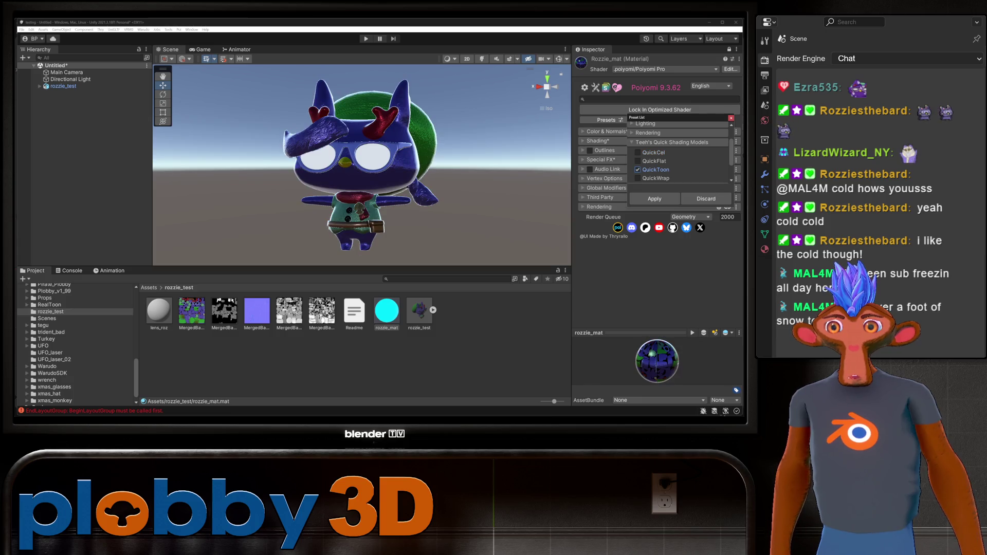
left_click(654, 198)
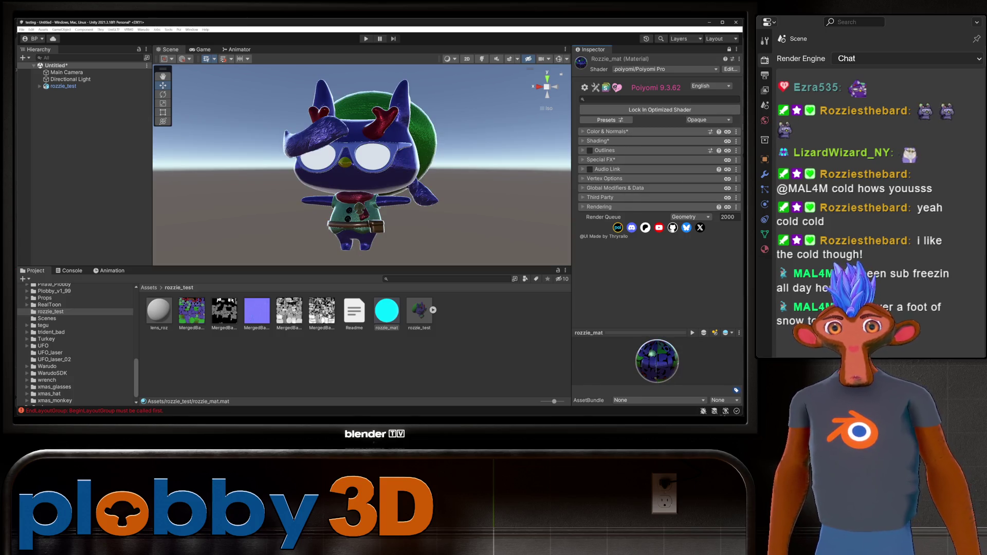
Expand the Shading settings and show the Clear Coat section
left_click(598, 140)
scroll(658, 206, "down", 3)
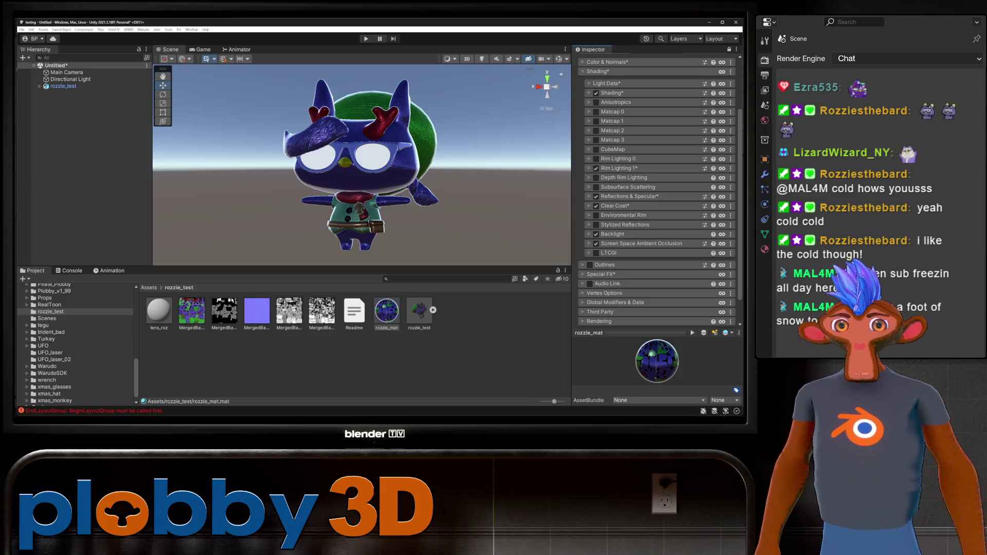
left_click(615, 205)
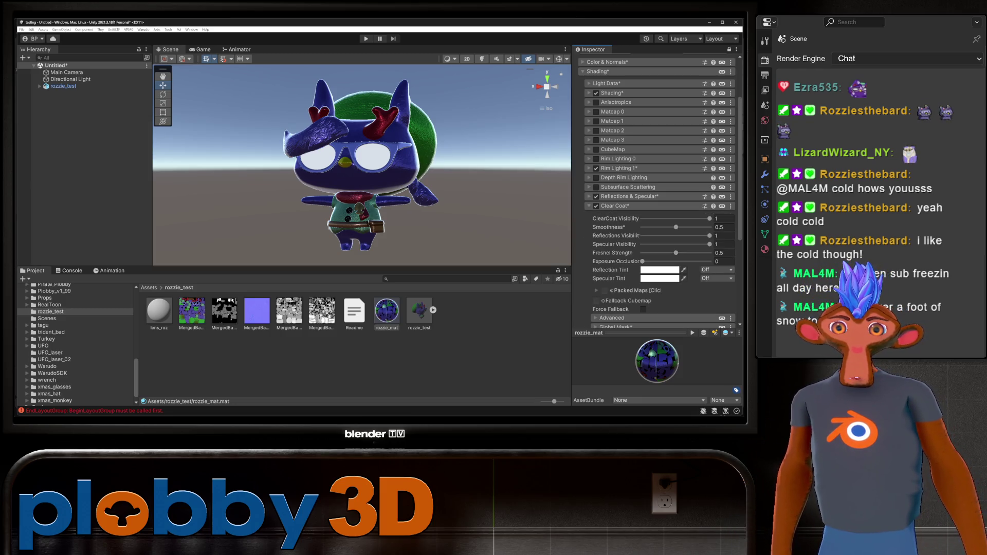
Turn off Clear Coat and show the Reflections & Specular packed map slots
left_click(615, 205)
left_click(596, 206)
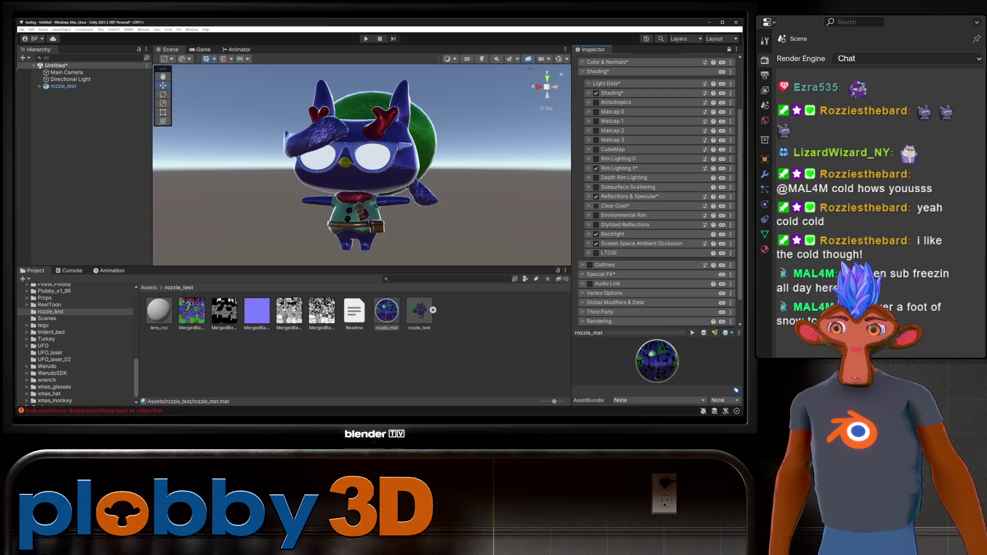
left_click(626, 196)
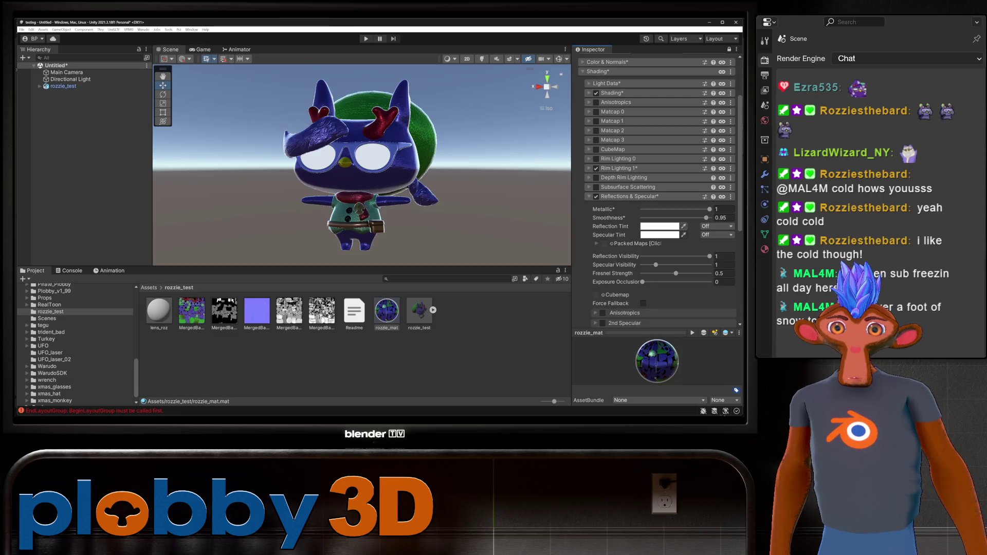
left_click(597, 243)
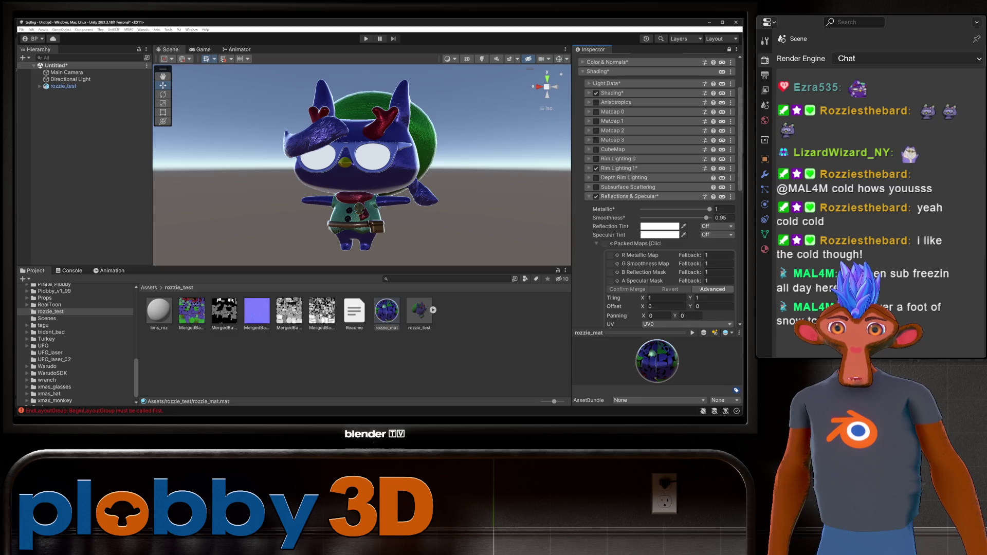
Merge the inverted Roughness bake (G) and Metalness bake (R) into a packed metallic map
left_click(288, 311)
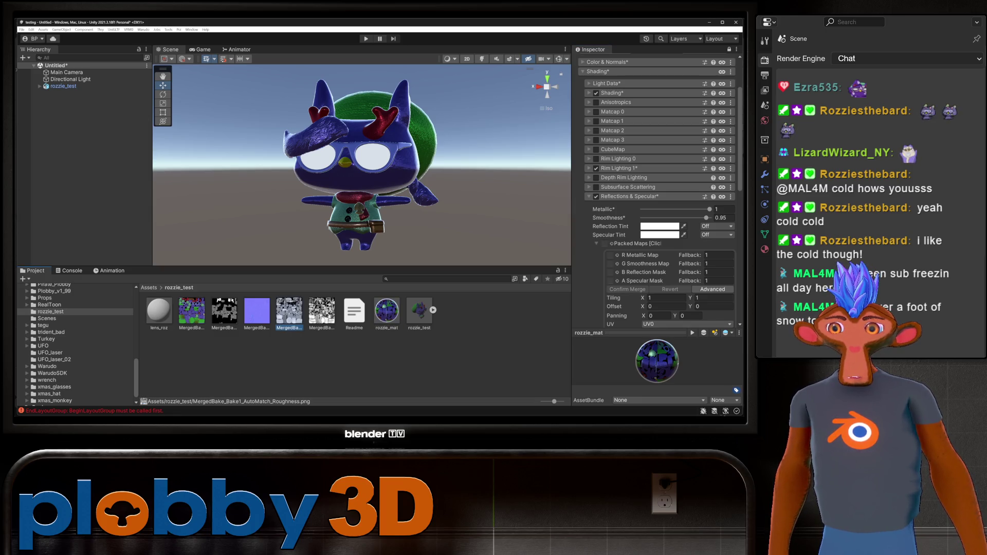
mouse_move(289, 311)
left_mouse_down()
mouse_move(514, 288)
mouse_move(611, 272)
mouse_move(611, 264)
left_mouse_up()
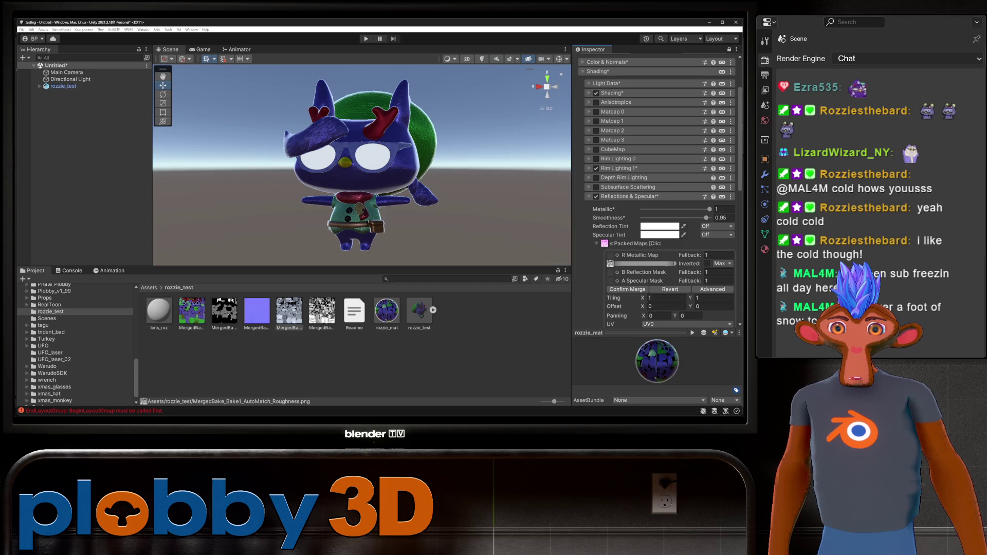
left_click(707, 263)
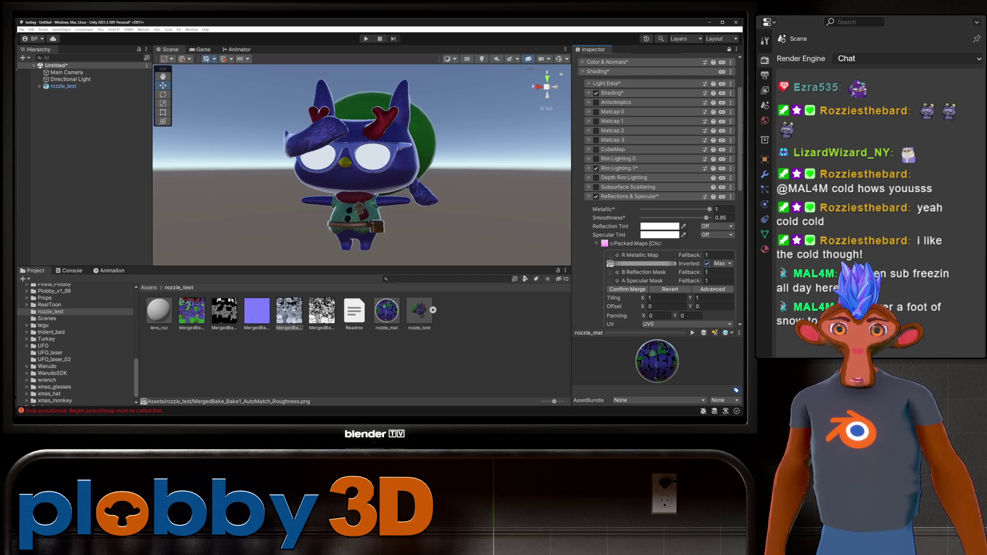
left_click(322, 311)
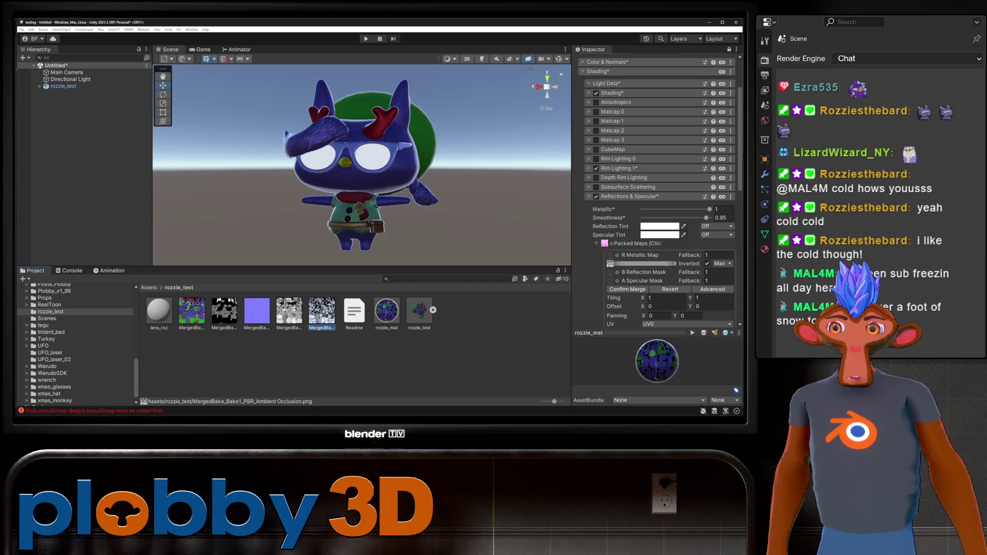
left_click(225, 311)
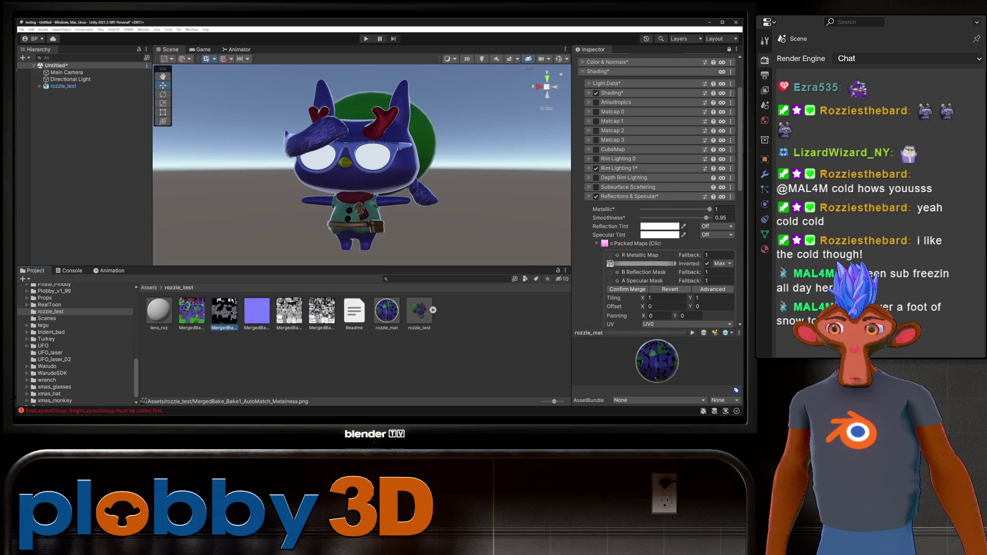
mouse_move(224, 311)
left_mouse_down()
mouse_move(610, 254)
mouse_move(610, 280)
mouse_move(610, 256)
left_mouse_up()
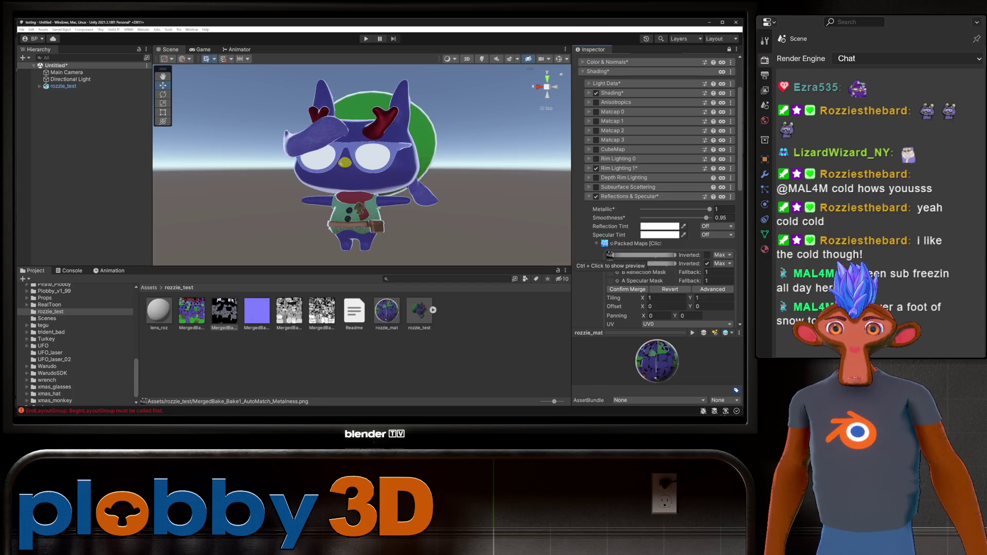
left_click(627, 289)
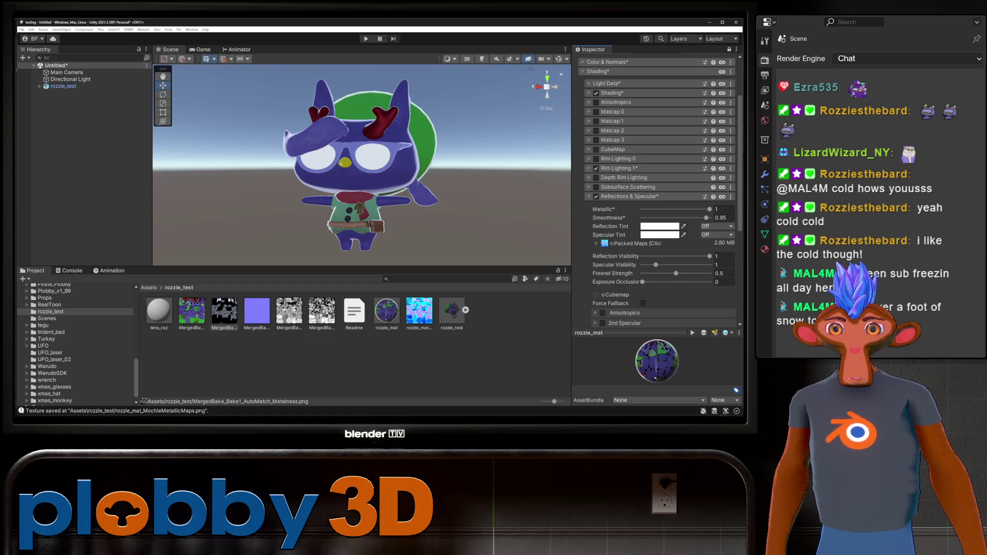
Expand Rim Lighting 1 and try Mix Base Color values, setting it to 0
left_click(617, 168)
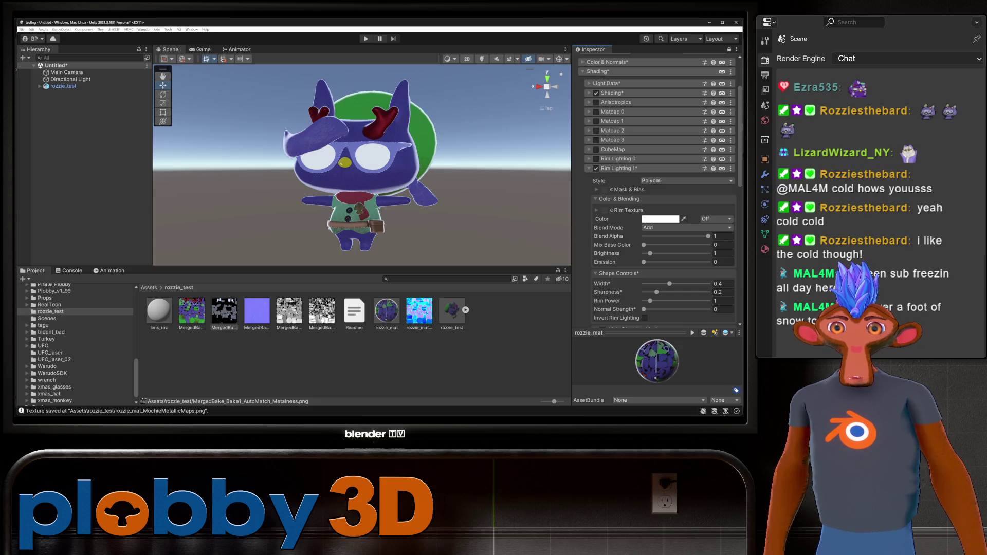
left_click_drag(643, 244, 708, 245)
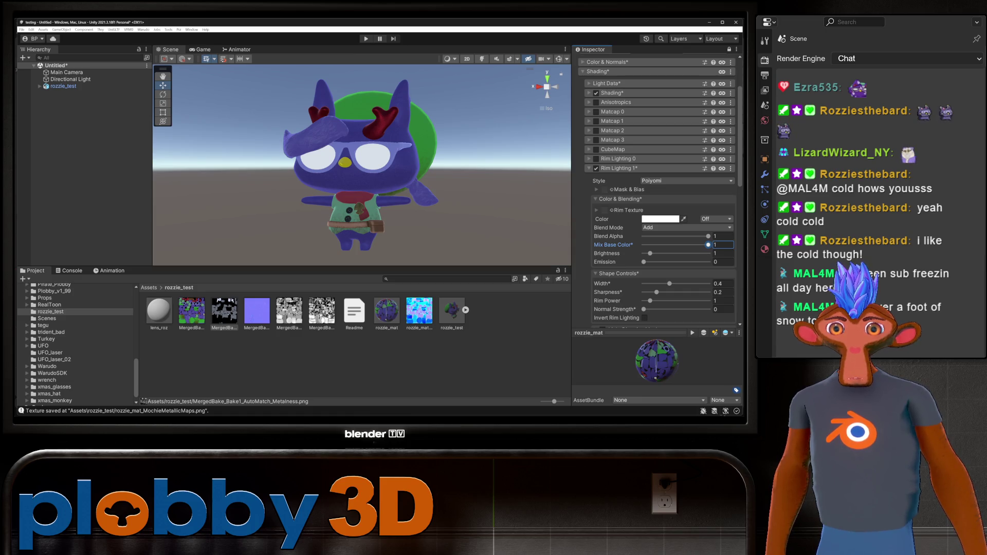
left_click_drag(708, 245, 696, 245)
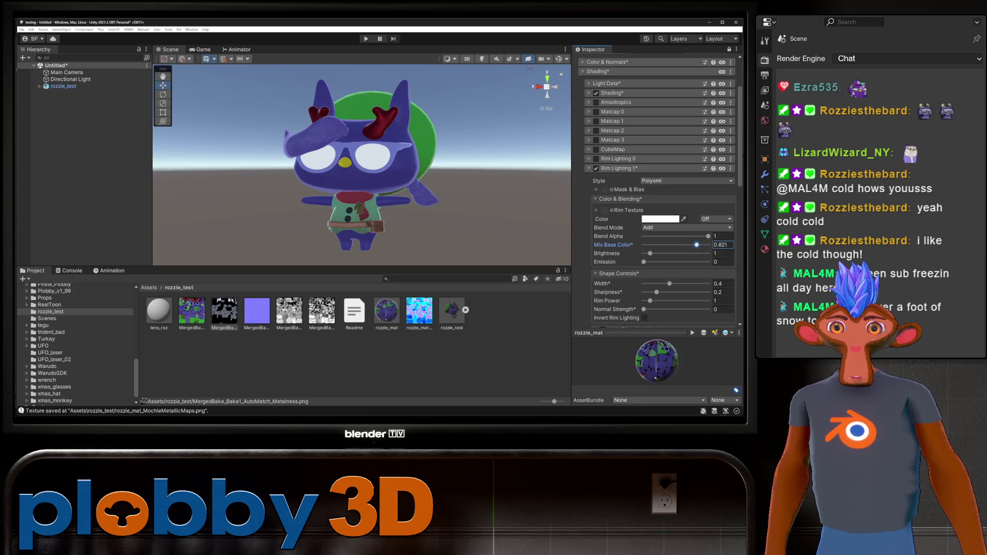
left_click_drag(360, 165, 205, 164, "alt")
scroll(361, 164, "up", 3)
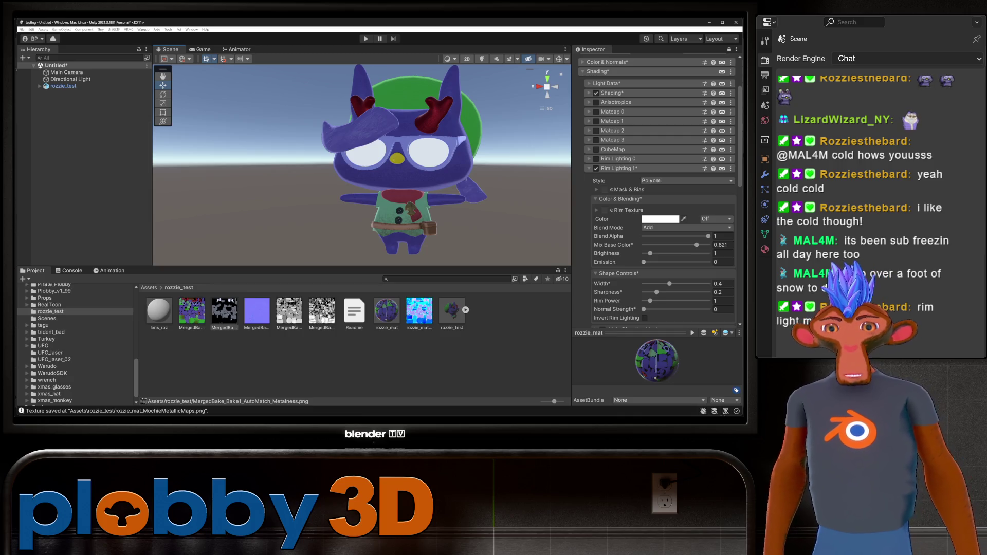
left_click(722, 244)
type("0")
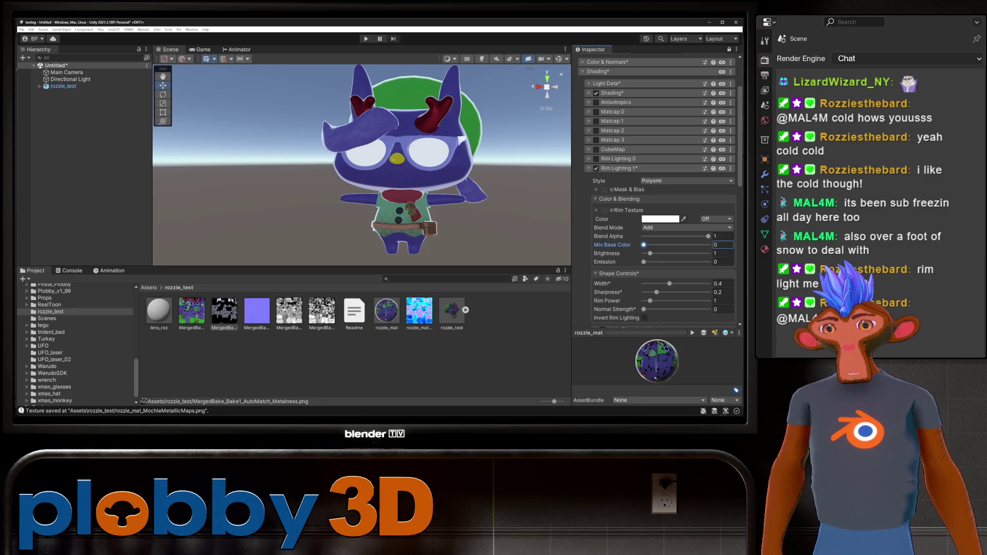
Leave the Rim Texture empty, set Mix Base Color to 1 and raise Brightness to 1.46
left_click(191, 310)
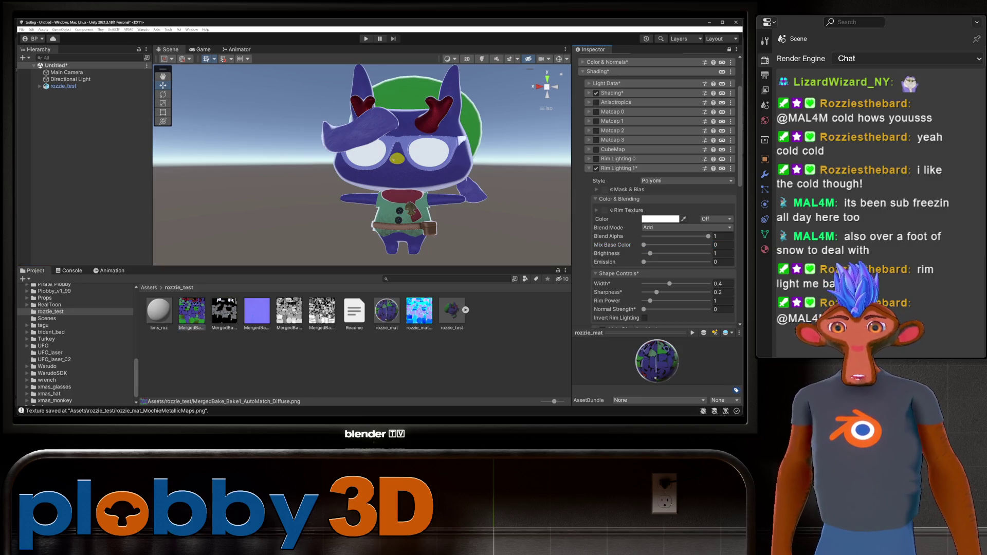
left_click_drag(192, 311, 604, 210)
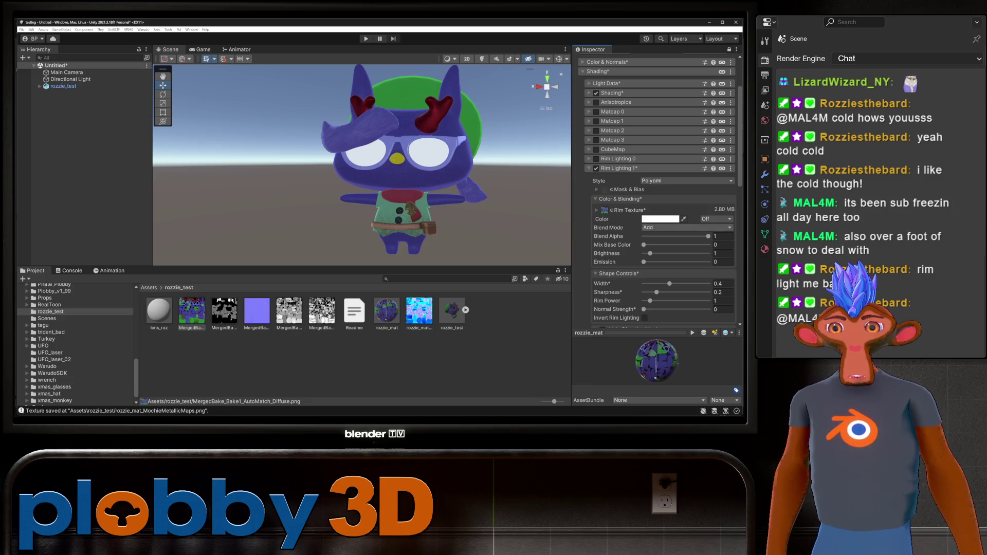
left_click(723, 245)
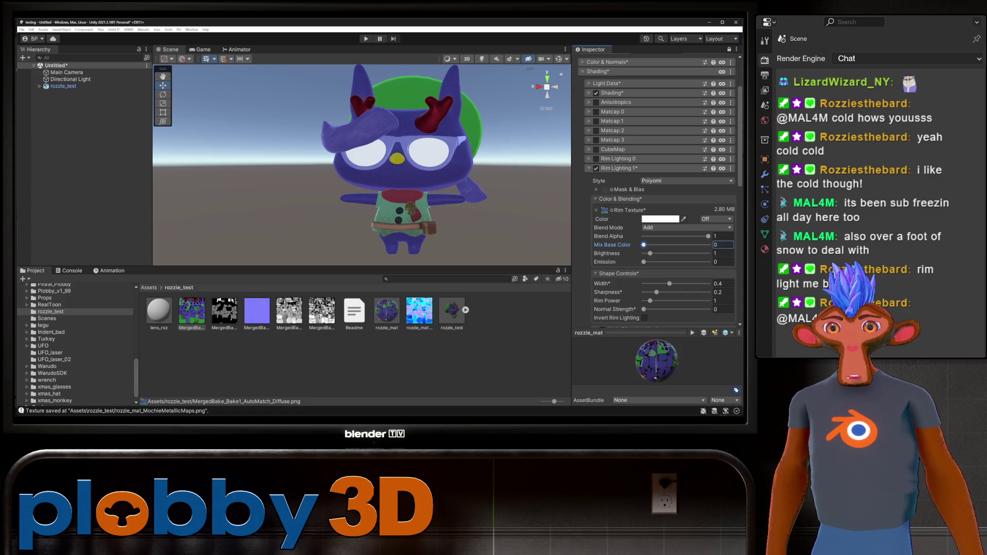
left_click(596, 210)
key("Delete")
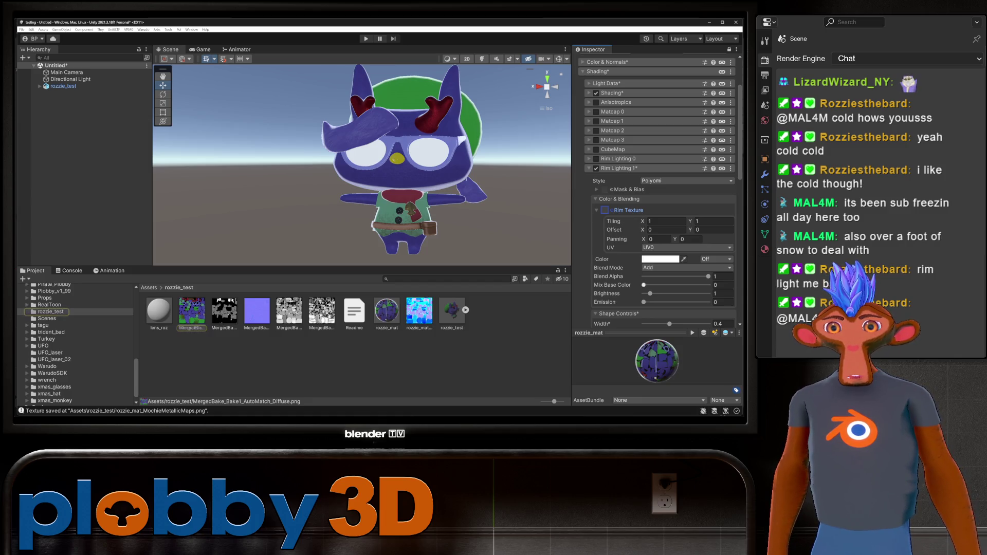
left_click(708, 284)
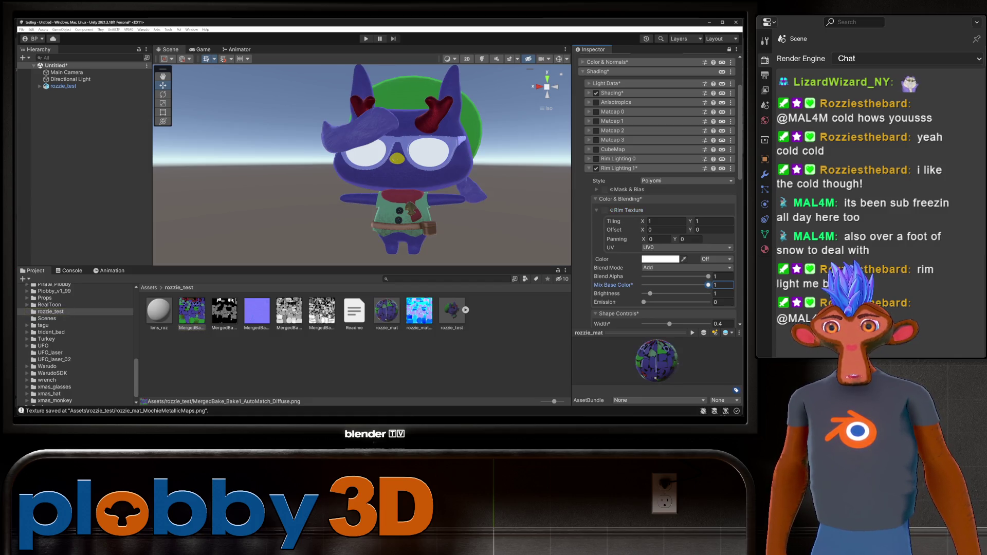
mouse_move(649, 294)
left_mouse_down()
mouse_move(674, 294)
mouse_move(652, 293)
left_mouse_up()
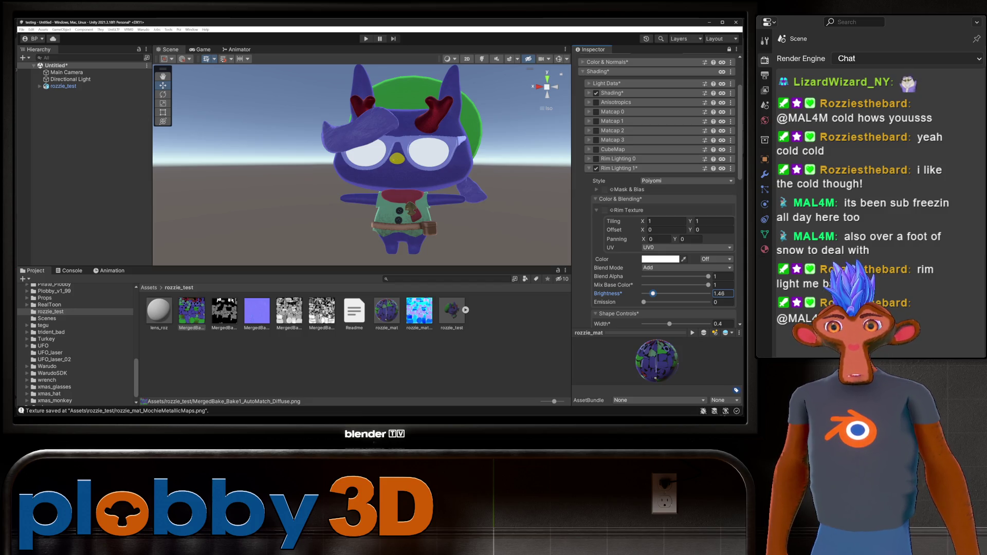
Collapse Rim Lighting 1 and Reflections & Specular, then enable Outlines on rozzie_mat
left_click(588, 168)
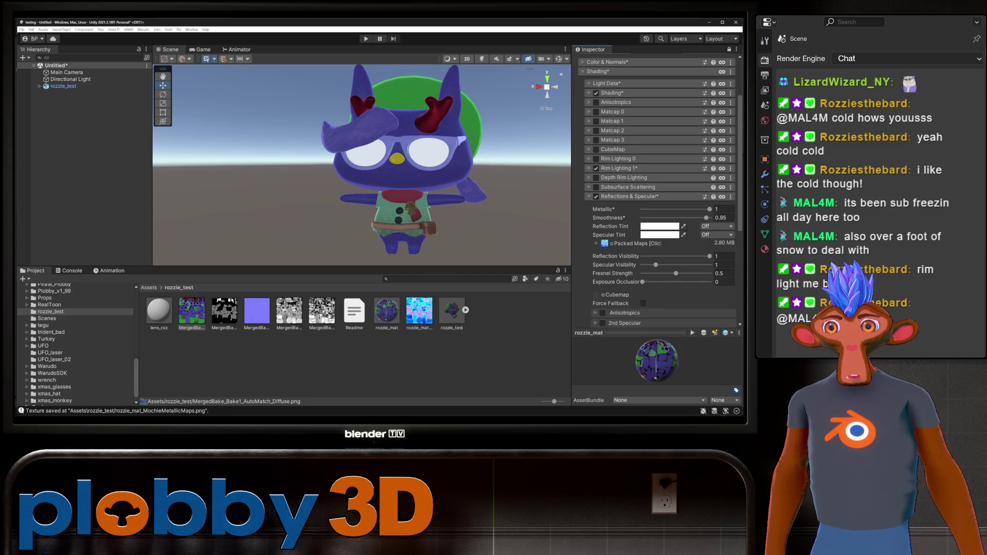
left_click_drag(360, 154, 165, 154, "alt")
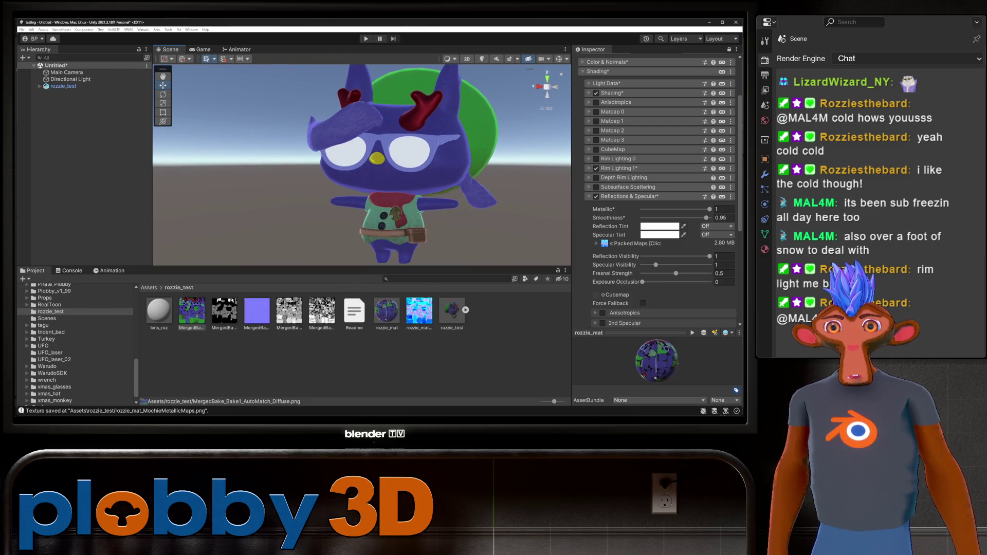
left_click(589, 196)
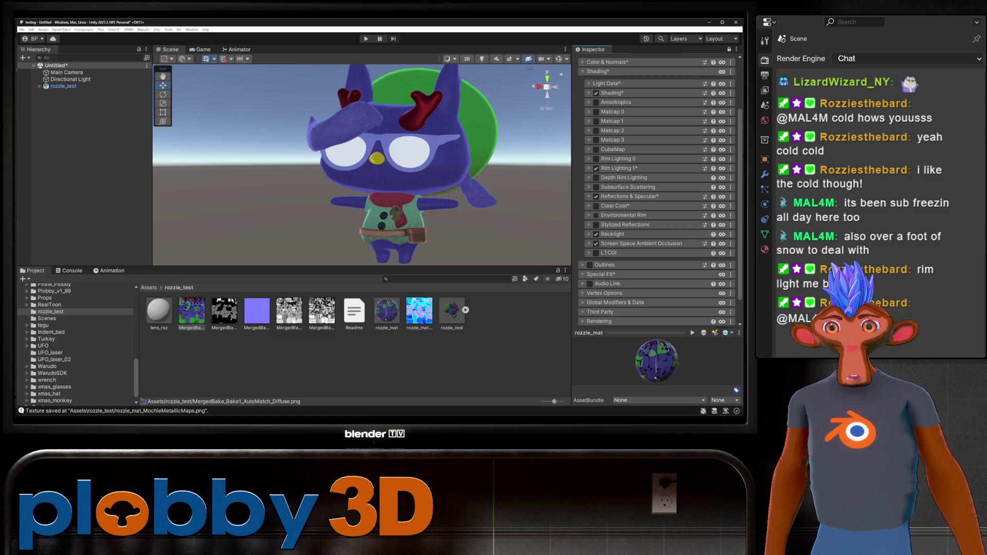
left_click(590, 265)
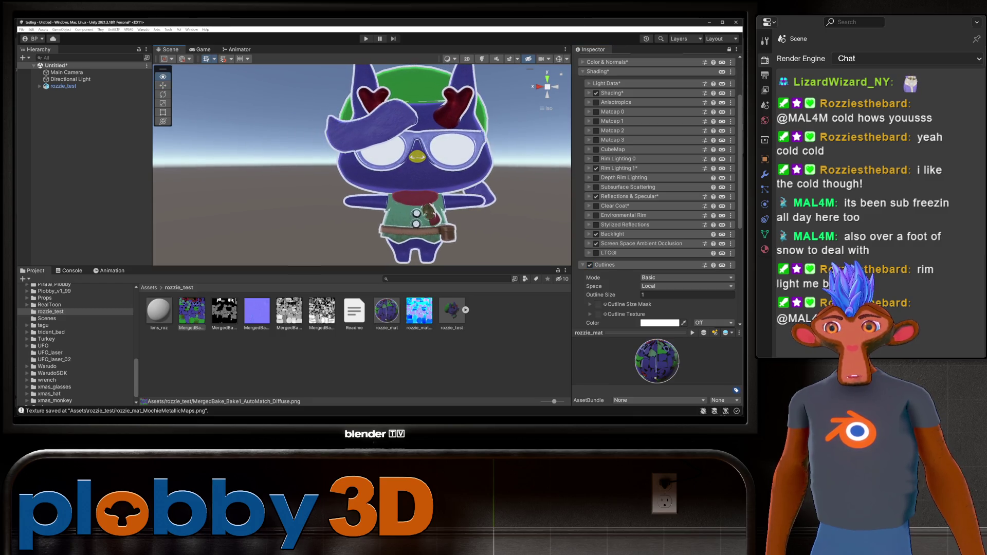
Blend the outline with the main texture and darken its colour to grey
scroll(657, 190, "down", 3)
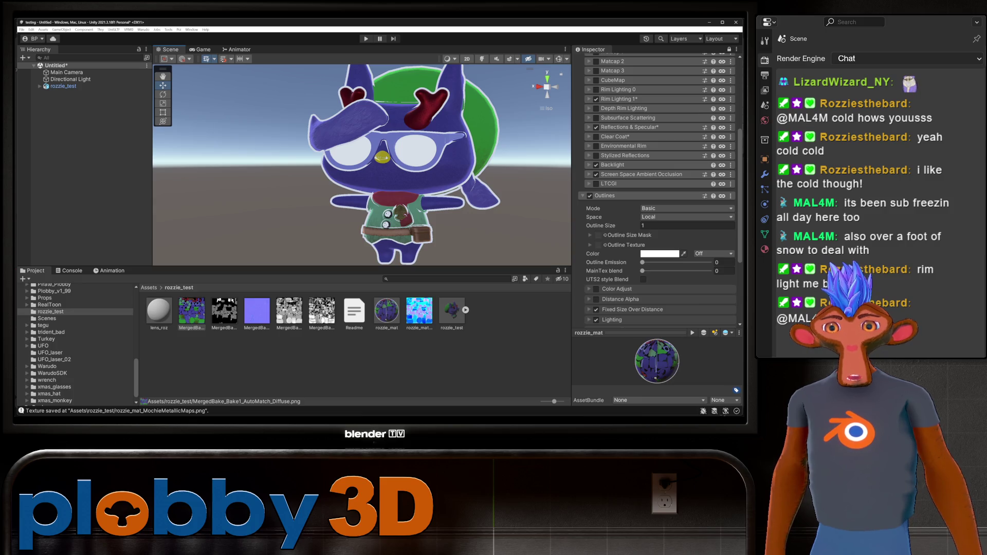
left_click_drag(642, 271, 709, 271)
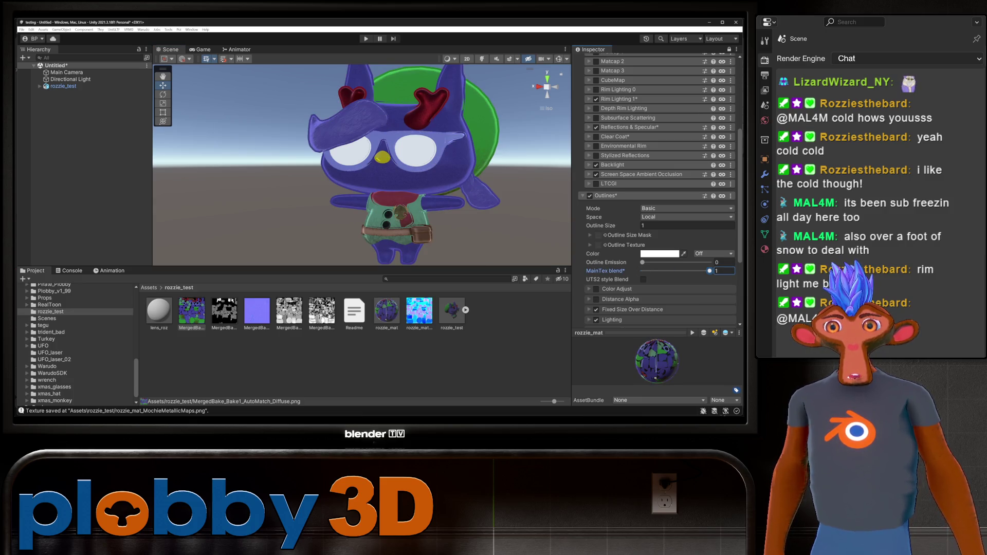
left_click(659, 253)
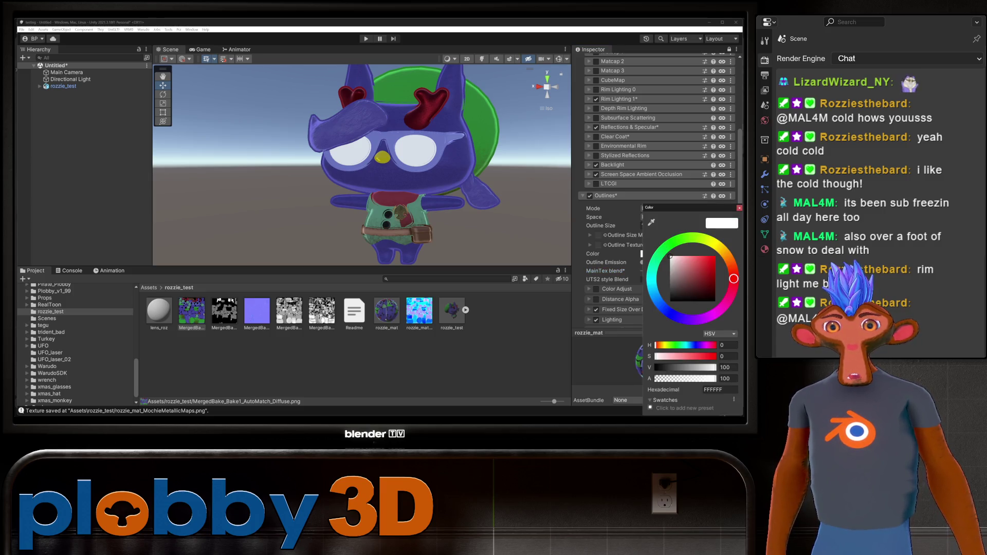
mouse_move(714, 367)
left_mouse_down()
mouse_move(668, 367)
mouse_move(694, 367)
mouse_move(670, 367)
mouse_move(678, 367)
left_mouse_up()
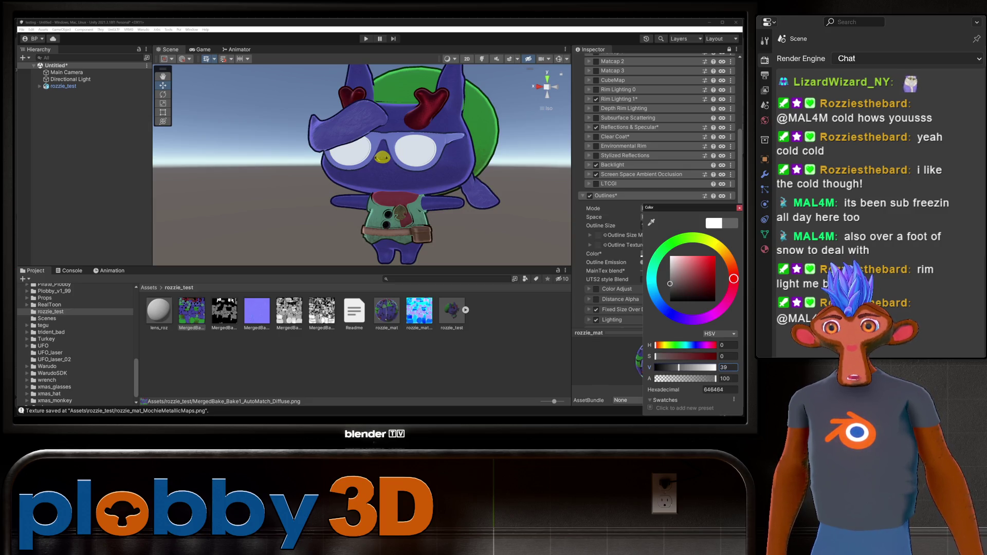
key("Escape")
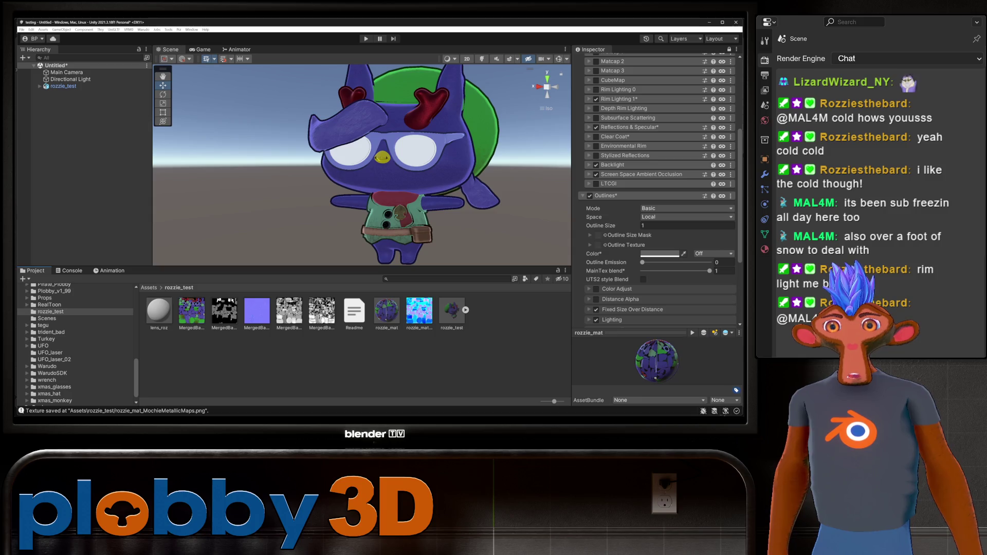
Set the Outline Size to 0.27 and collapse the Outlines section
left_click(668, 225)
type("0.82")
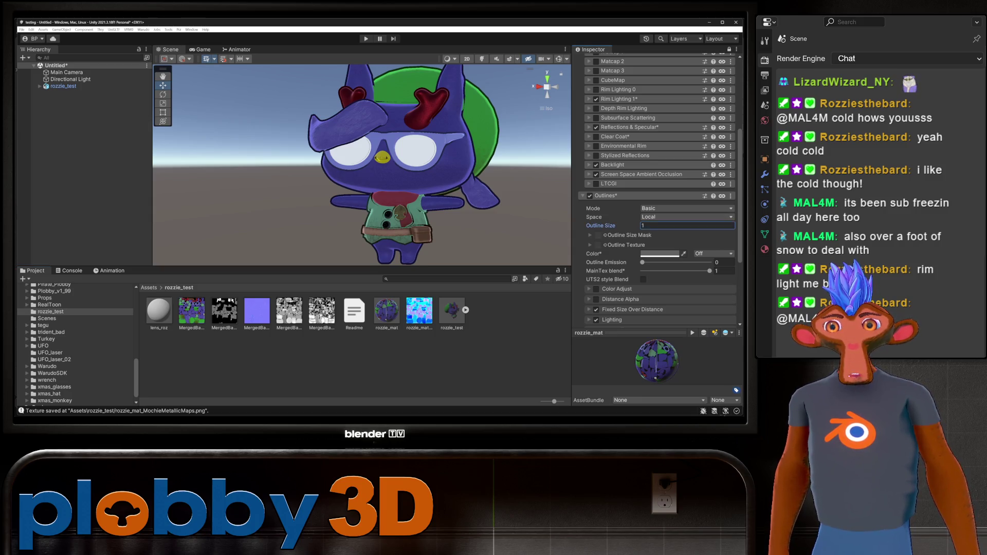
key("BackSpace")
key("BackSpace")
type("27")
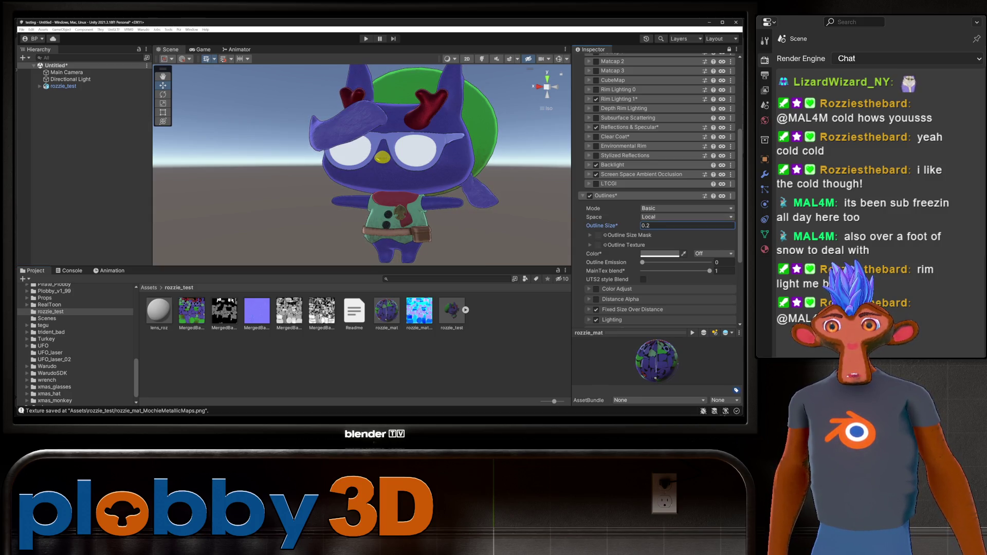
mouse_move(359, 164)
left_mouse_down("alt")
mouse_move(390, 144)
mouse_move(380, 169)
mouse_move(347, 162)
left_mouse_up("alt")
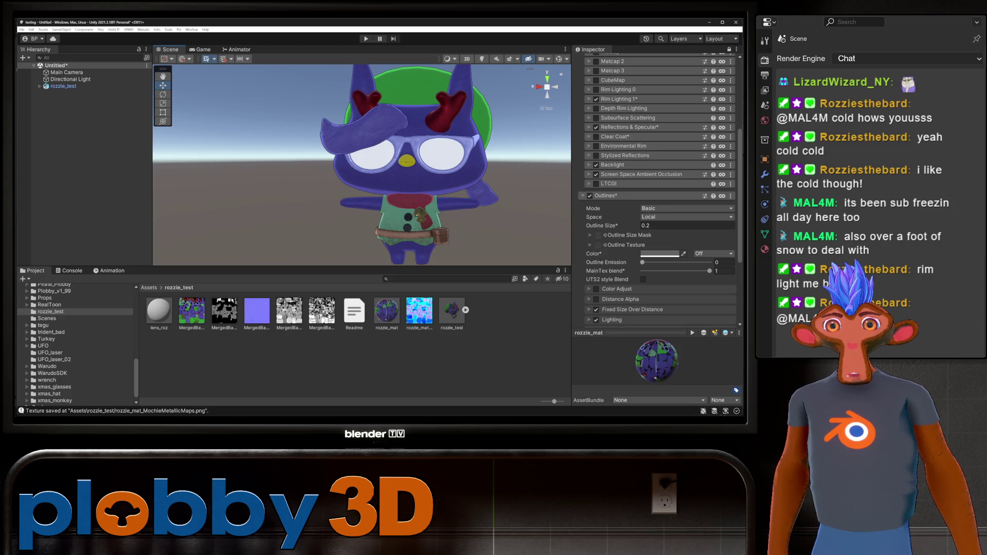
left_click(582, 196)
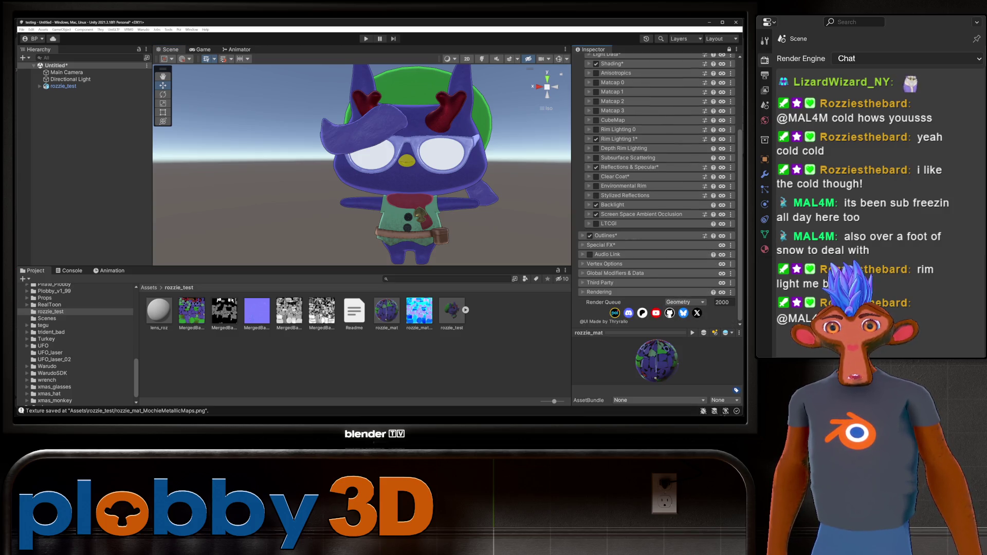
Inspect the goat from several angles, then lock in rozzie_mat's optimized shader
scroll(657, 190, "up", 3)
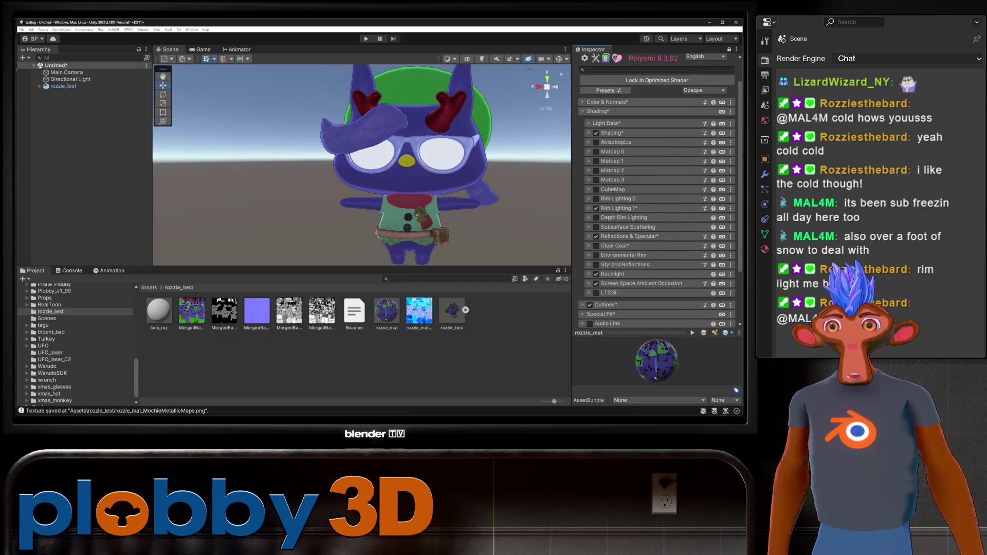
mouse_move(347, 162)
left_mouse_down("alt")
mouse_move(308, 164)
mouse_move(564, 164)
mouse_move(390, 164)
left_mouse_up("alt")
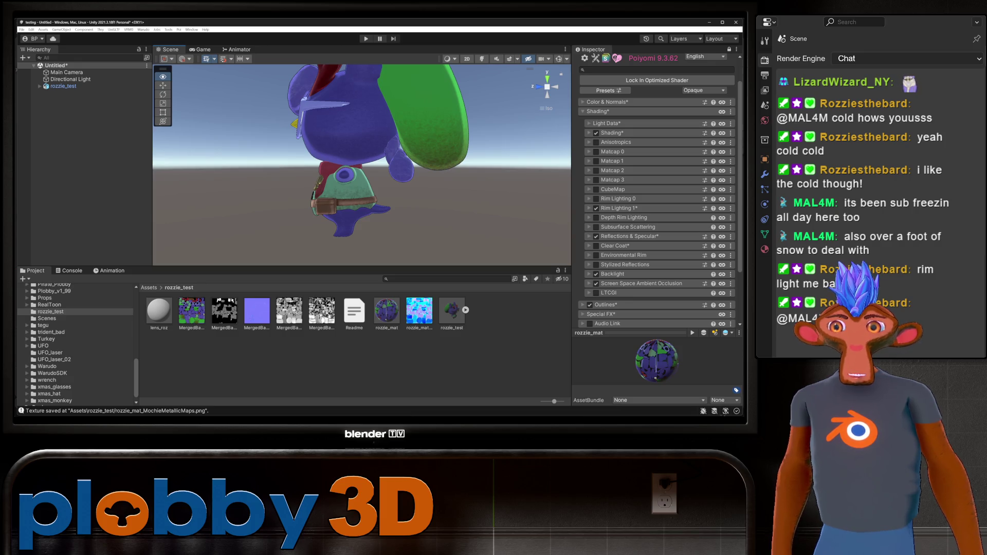
mouse_move(360, 154)
left_mouse_down("alt")
mouse_move(360, 185)
mouse_move(339, 165)
mouse_move(391, 165)
mouse_move(334, 167)
mouse_move(568, 167)
left_mouse_up("alt")
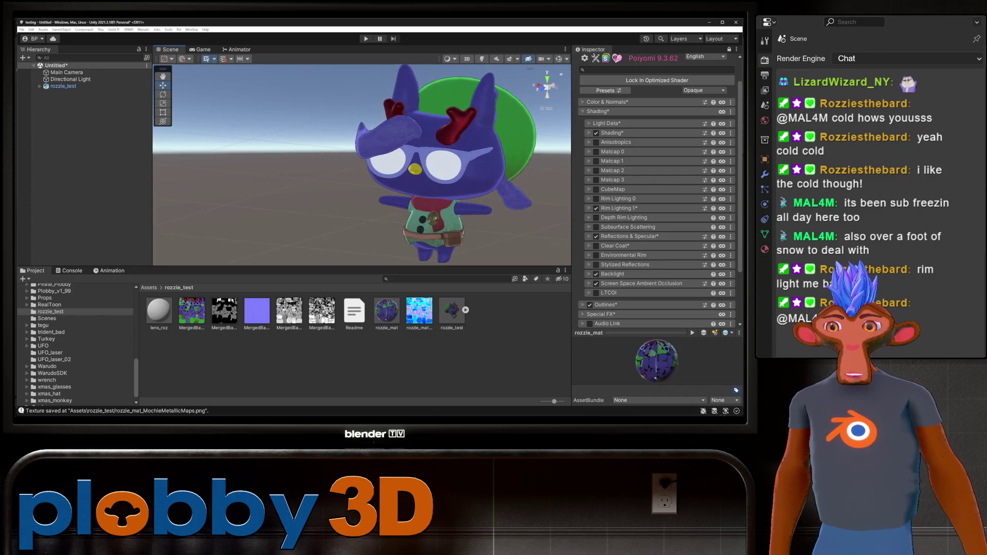
scroll(361, 164, "up", 4)
left_click_drag(361, 165, 543, 164, "alt")
scroll(362, 164, "up", 3)
left_click(656, 80)
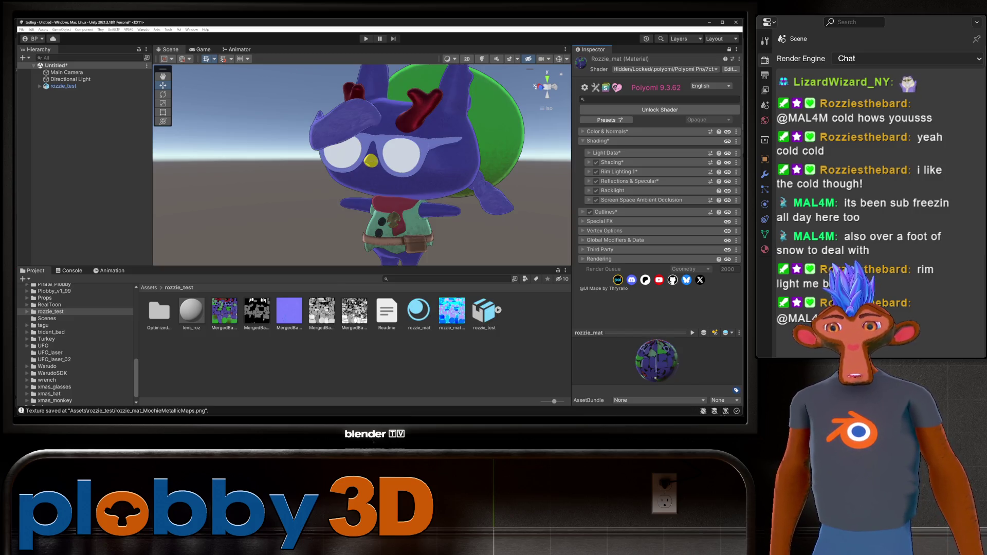
right_click(402, 174)
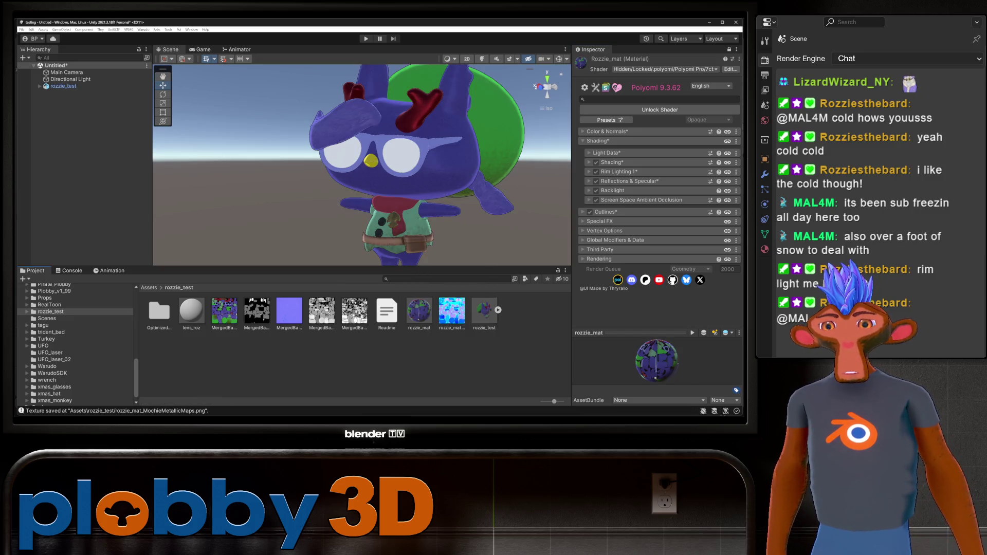
Select lens_roz and give it the .poiyomi > Poiyomi Pro Grab Pass shader
left_click(191, 311)
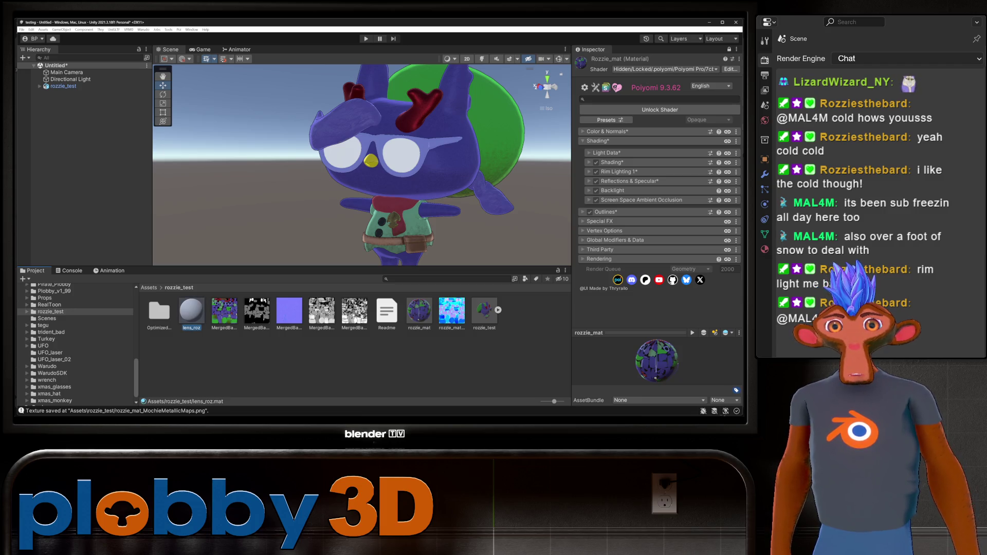
left_click(191, 311)
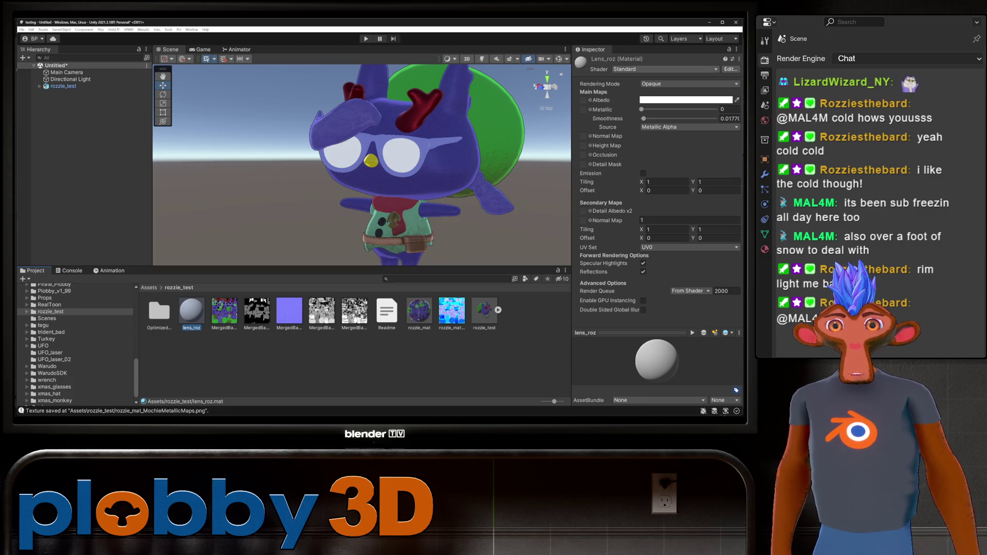
left_click(663, 69)
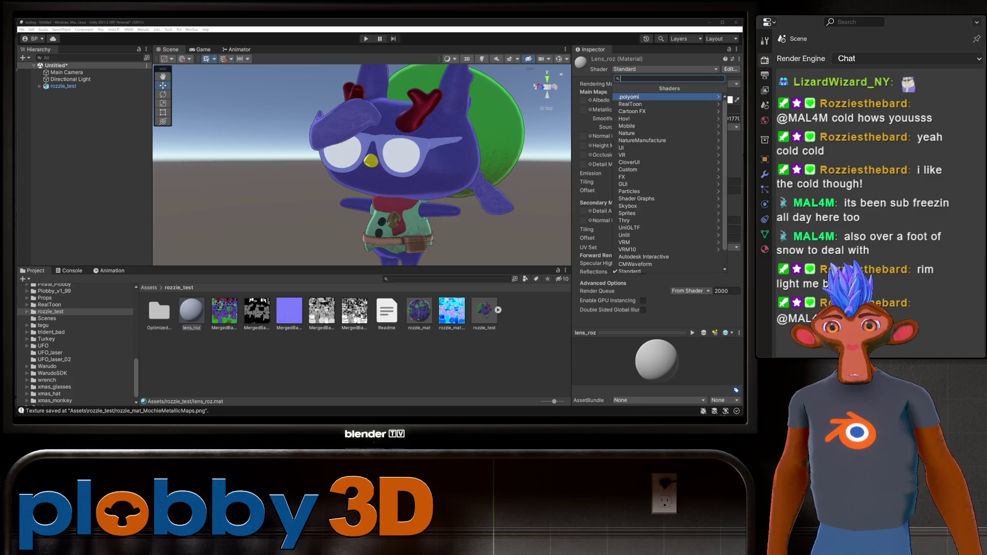
left_click(637, 96)
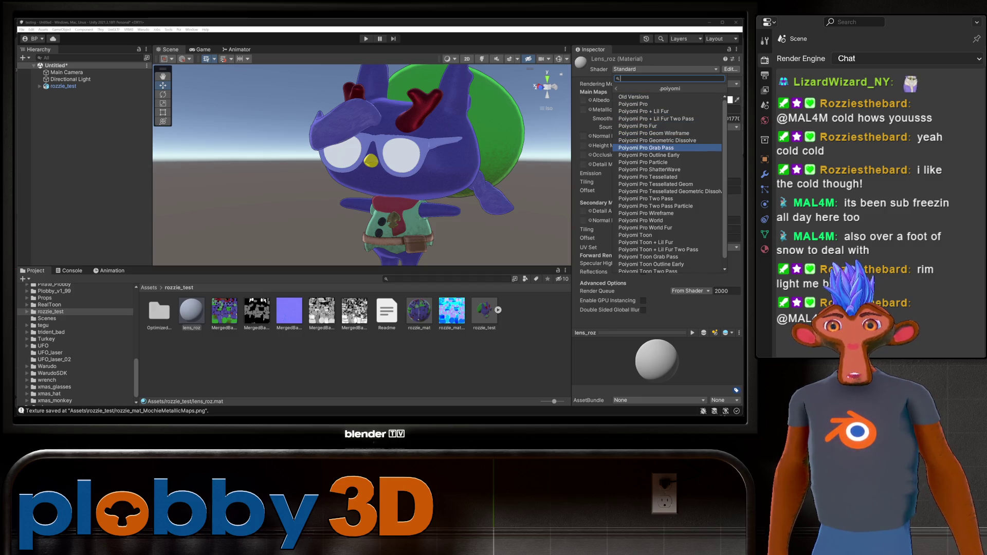
left_click(642, 147)
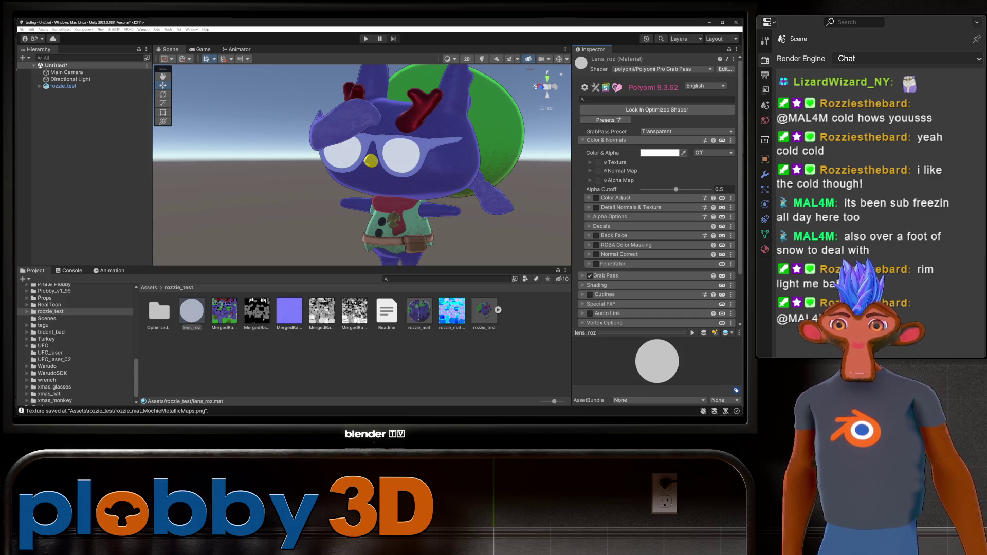
left_click(659, 152)
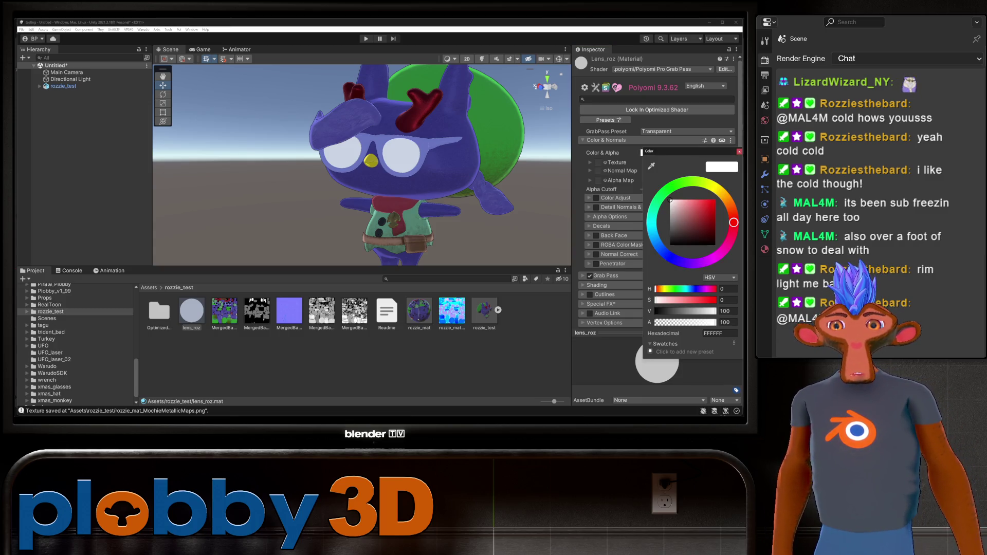
Set the lens_roz colour alpha to 9, then reselect lens_roz to review its settings
left_click(727, 322)
type("4")
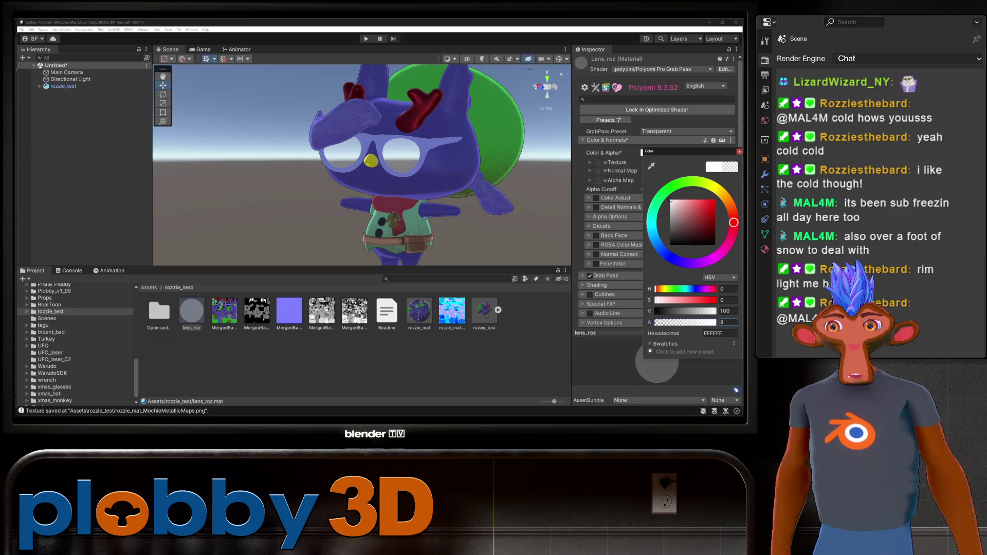
key("BackSpace")
type("8")
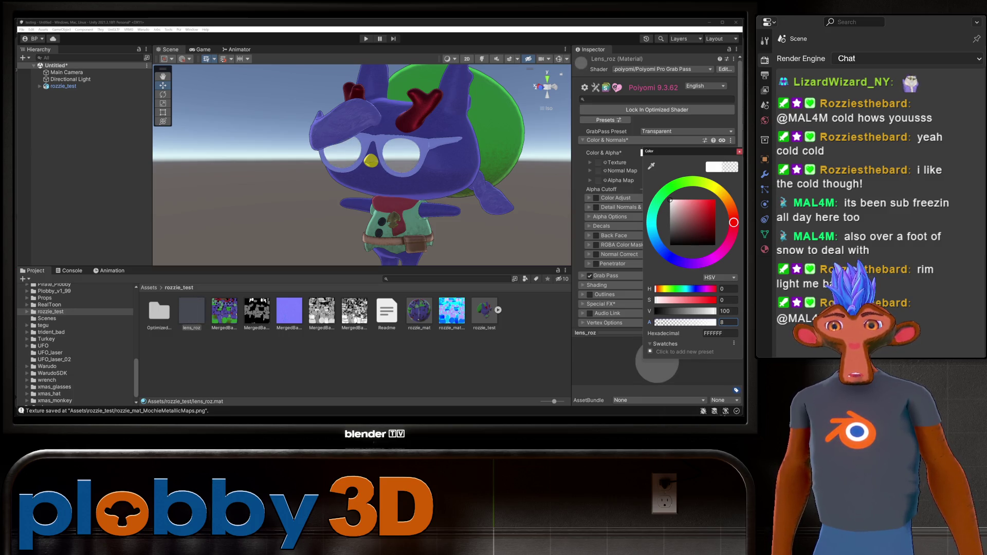
key("BackSpace")
type("9")
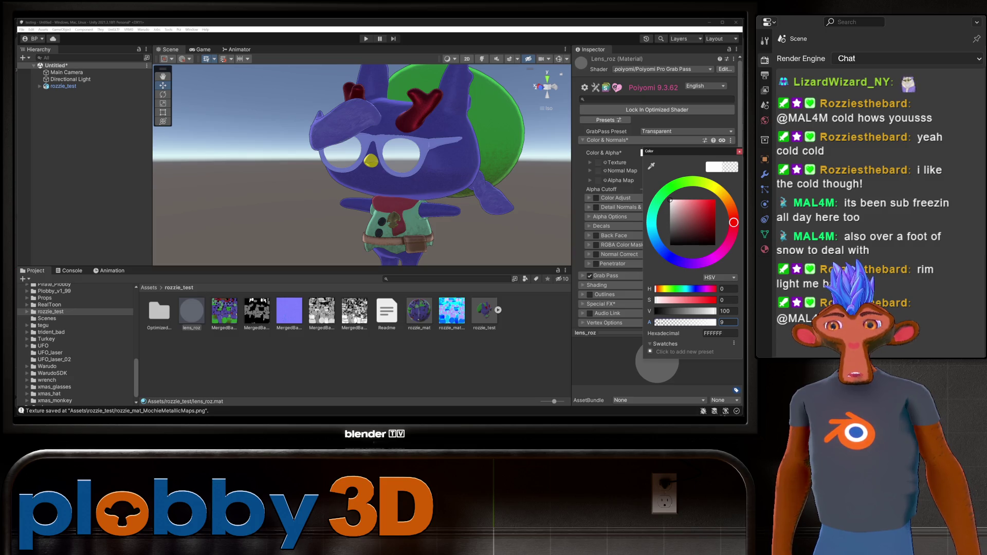
left_click(355, 360)
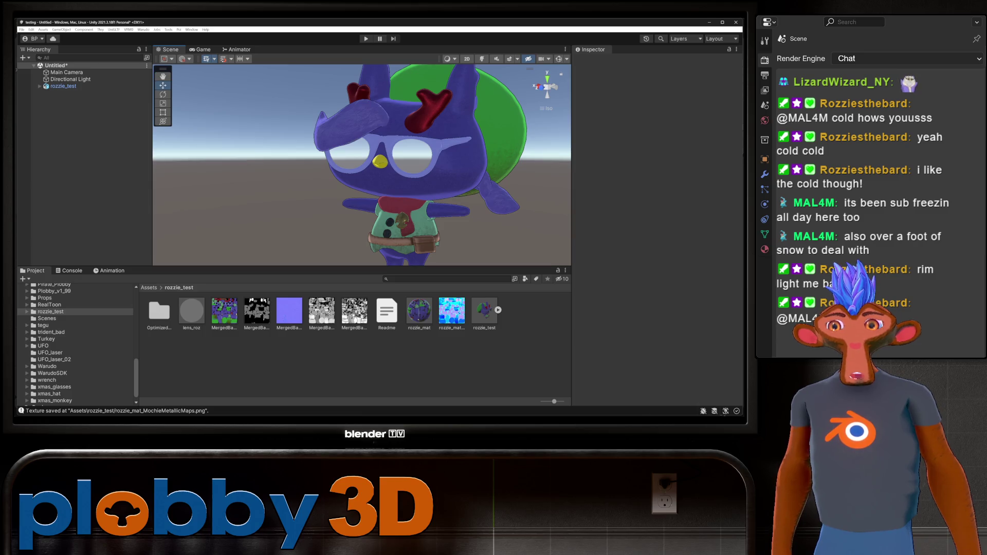
left_click(191, 310)
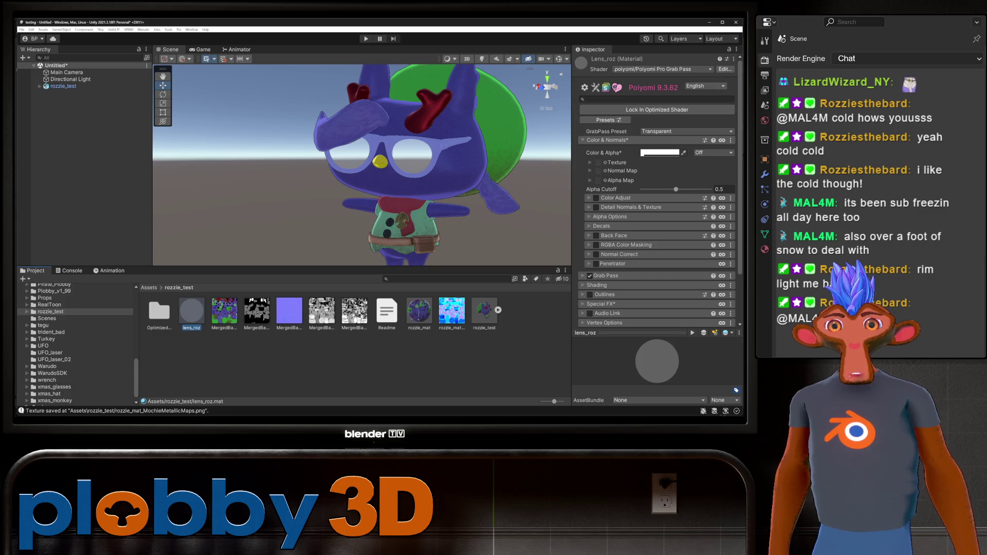
left_click(728, 49)
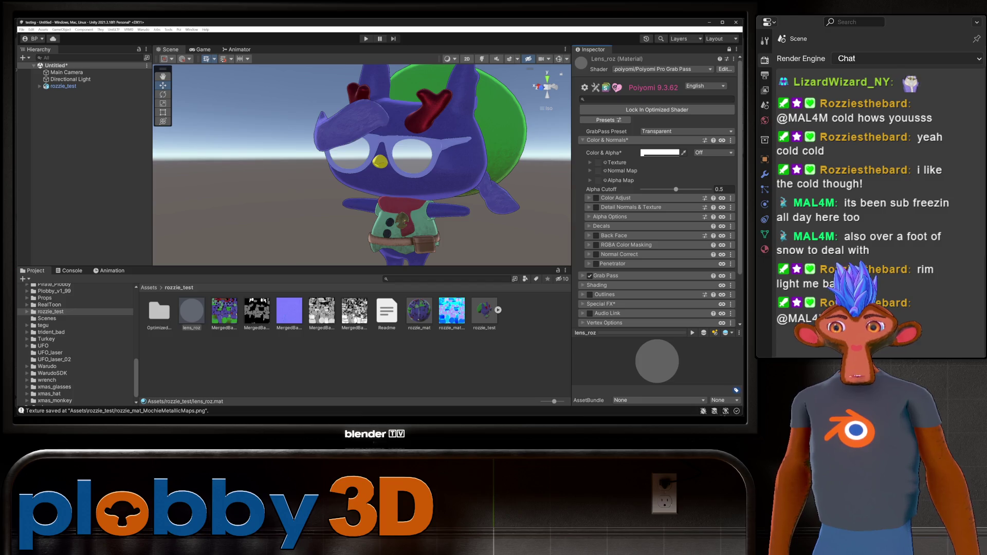
scroll(658, 190, "down", 3)
Set the lens_roz render queue to 4500 and orbit around the goat to check the lenses
left_click(722, 302)
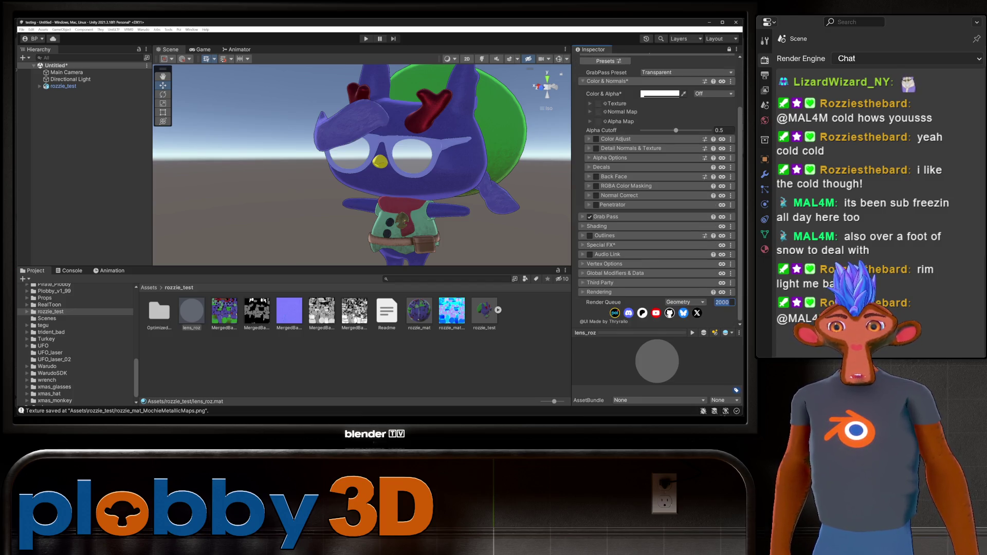
type("4500")
key("Return")
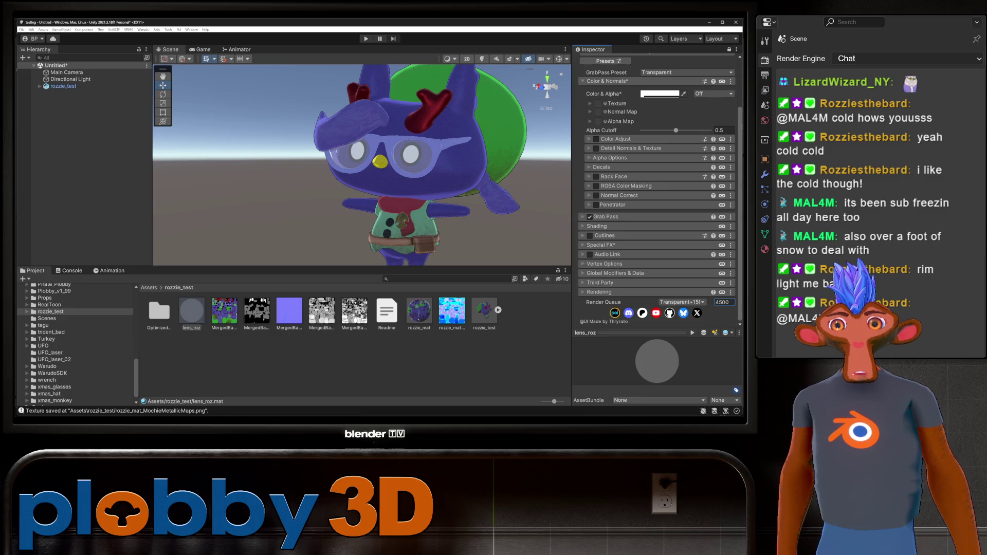
mouse_move(360, 165)
left_mouse_down("alt")
mouse_move(304, 167)
mouse_move(347, 167)
left_mouse_up("alt")
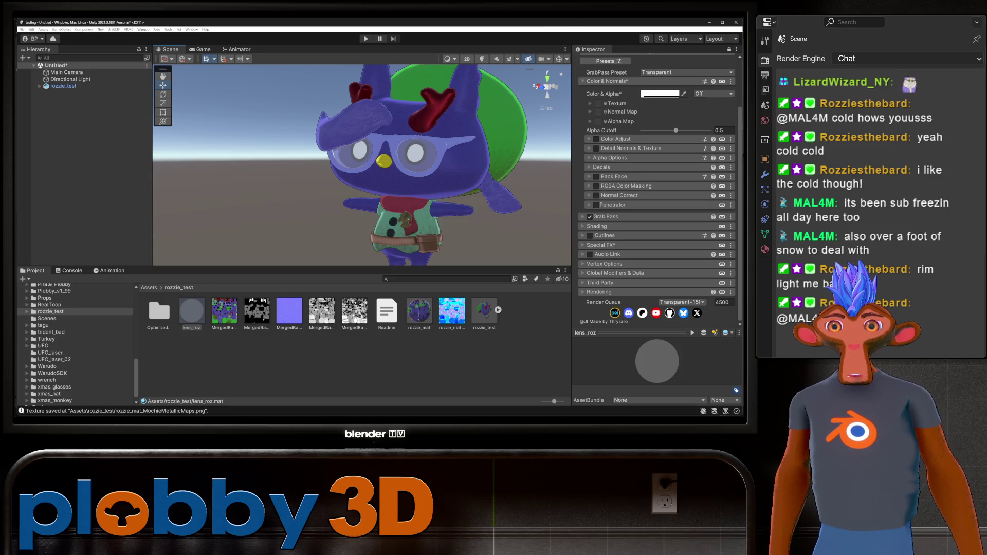
scroll(657, 190, "up", 3)
scroll(657, 190, "down", 2)
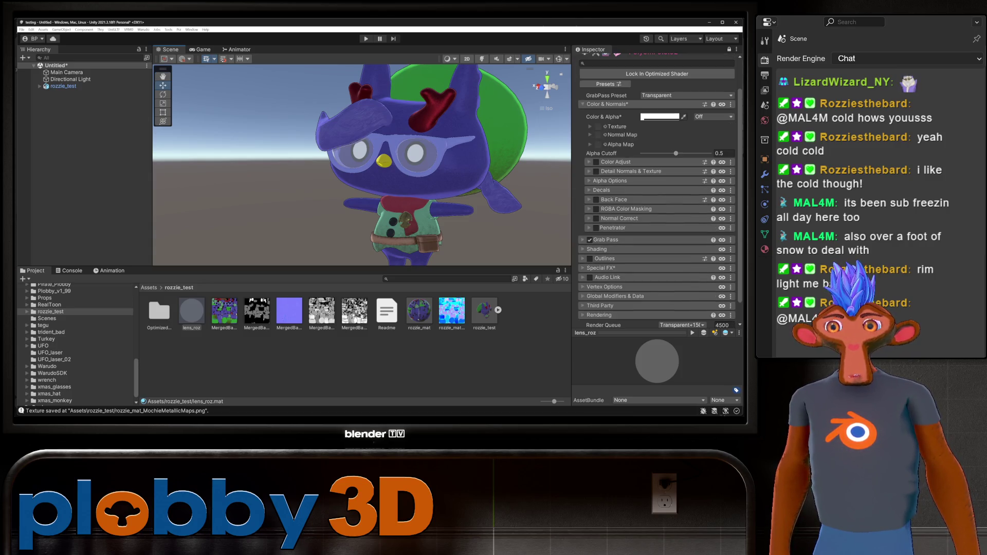
left_click_drag(360, 167, 308, 167, "alt")
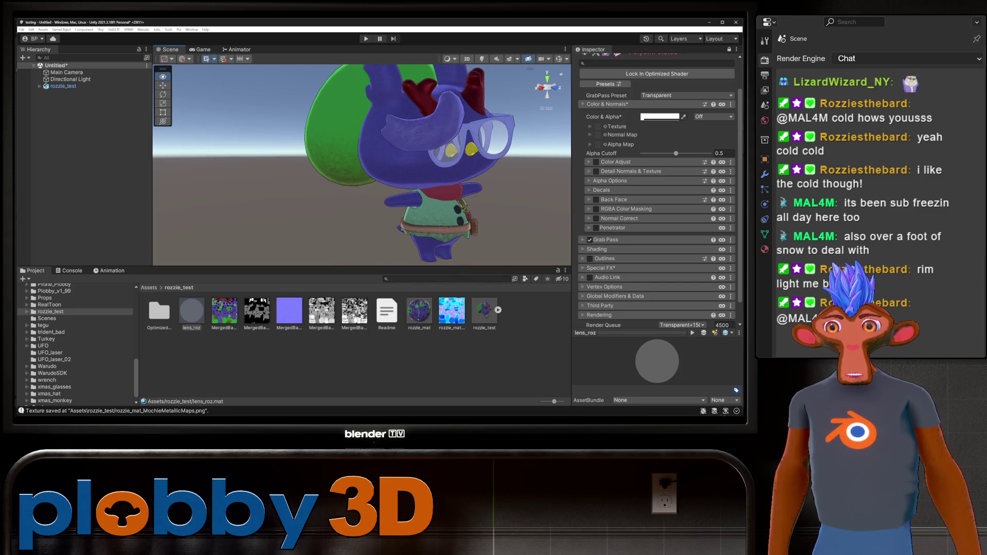
scroll(360, 165, "up", 2)
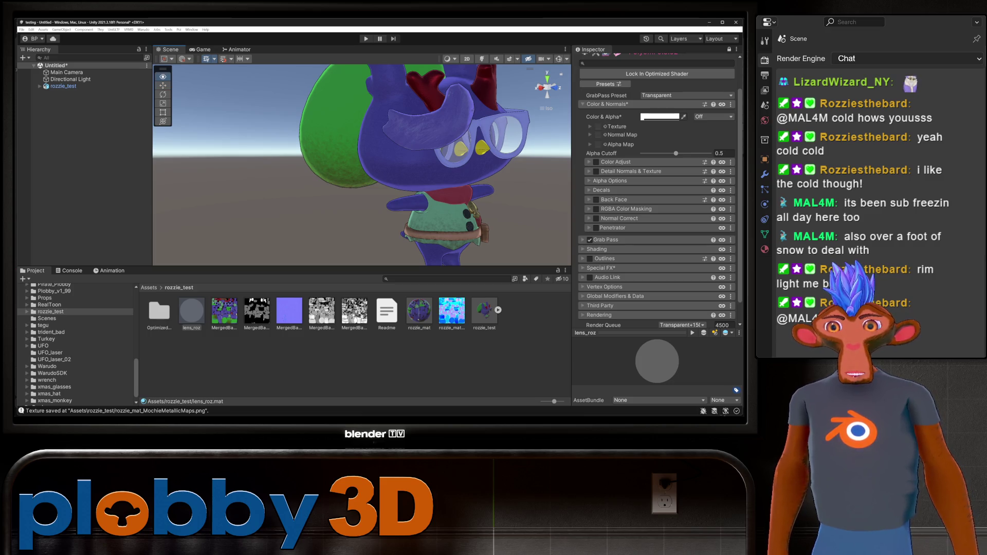
mouse_move(360, 164)
left_mouse_down("alt")
mouse_move(319, 164)
mouse_move(329, 164)
left_mouse_up("alt")
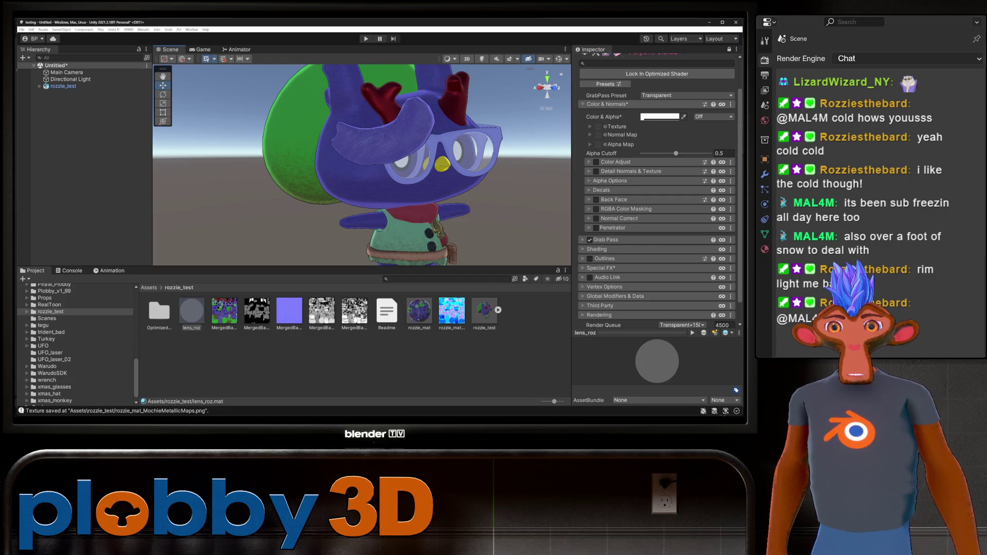
scroll(658, 216, "up", 3)
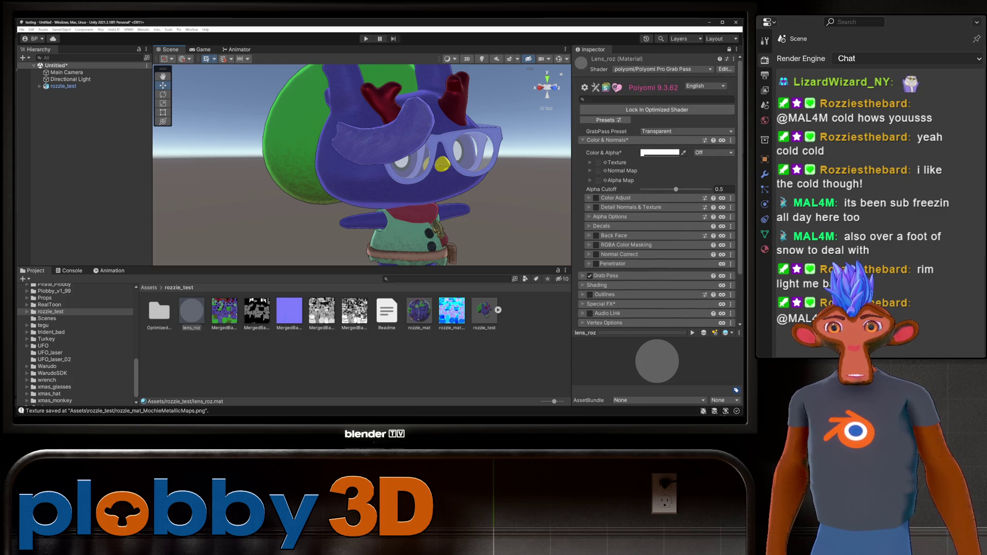
scroll(658, 205, "down", 3)
Enable grab-pass Refraction on the lens material with a value of 1
left_click(605, 216)
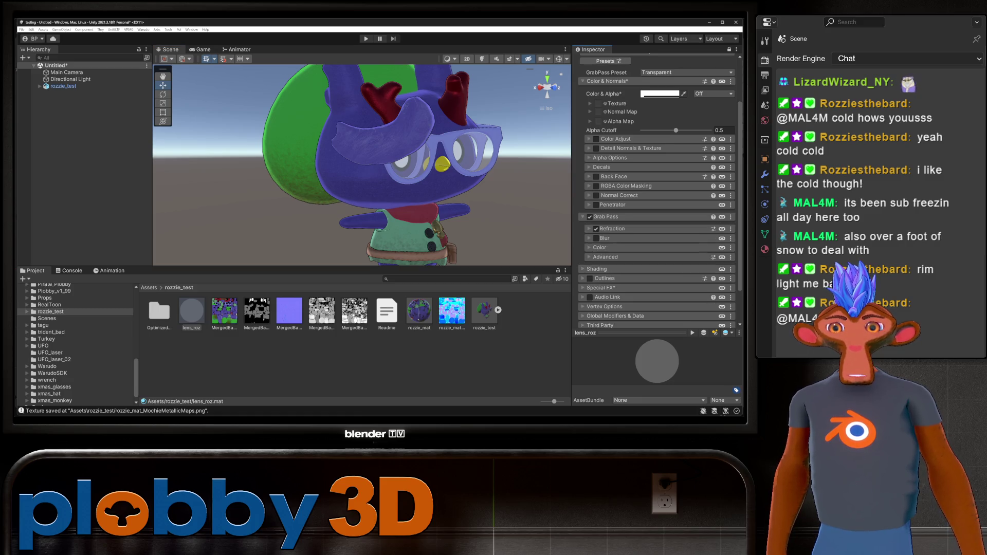
left_click(611, 228)
left_click(724, 241)
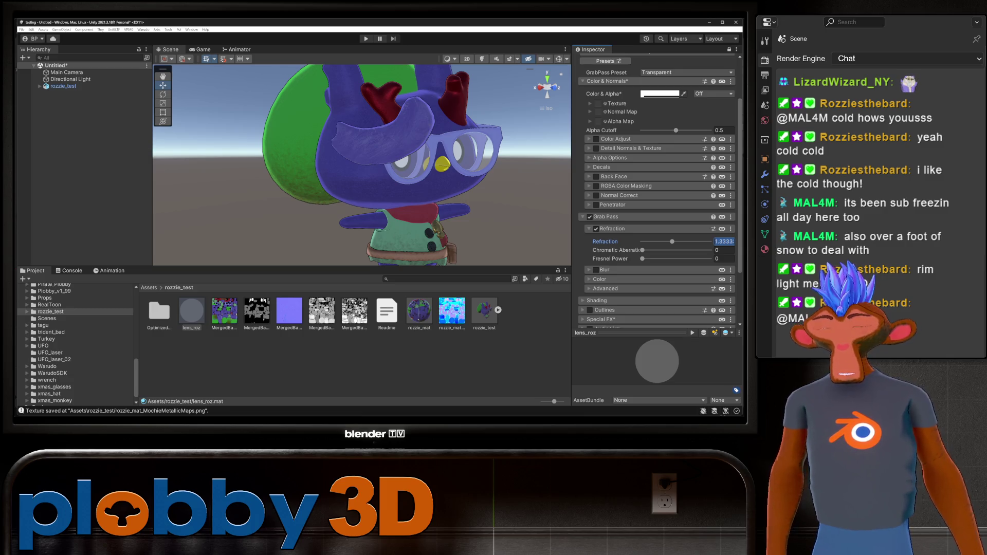
type("1")
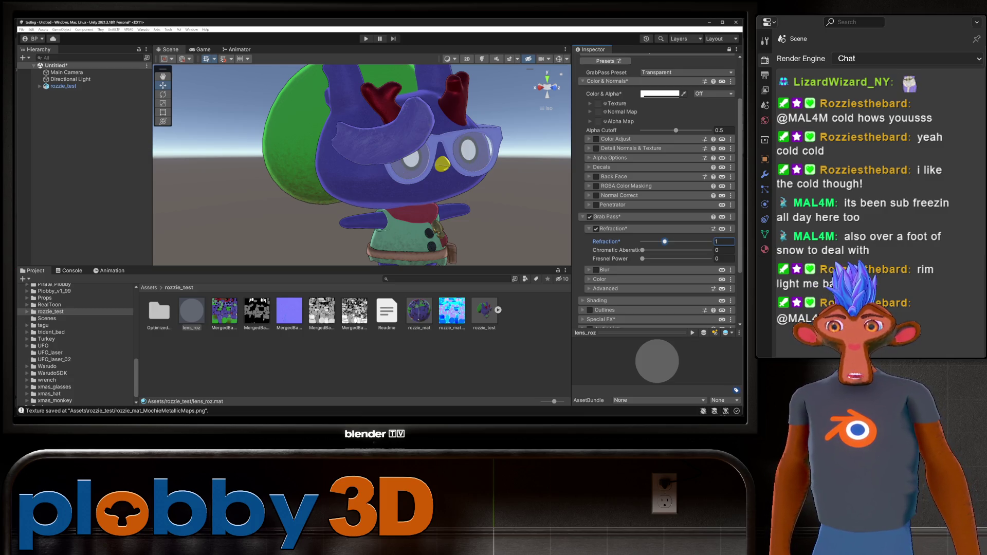
mouse_move(360, 164)
left_mouse_down("alt")
mouse_move(319, 159)
mouse_move(404, 165)
mouse_move(340, 159)
mouse_move(411, 141)
left_mouse_up("alt")
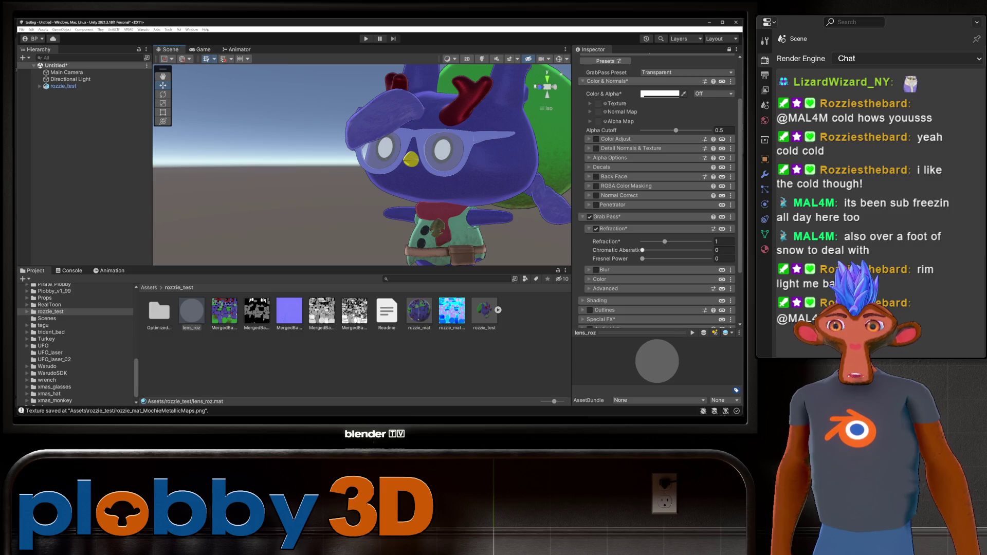
Set Chromatic Aberration and Fresnel Power to 0 and expand the Shading settings
left_click(722, 259)
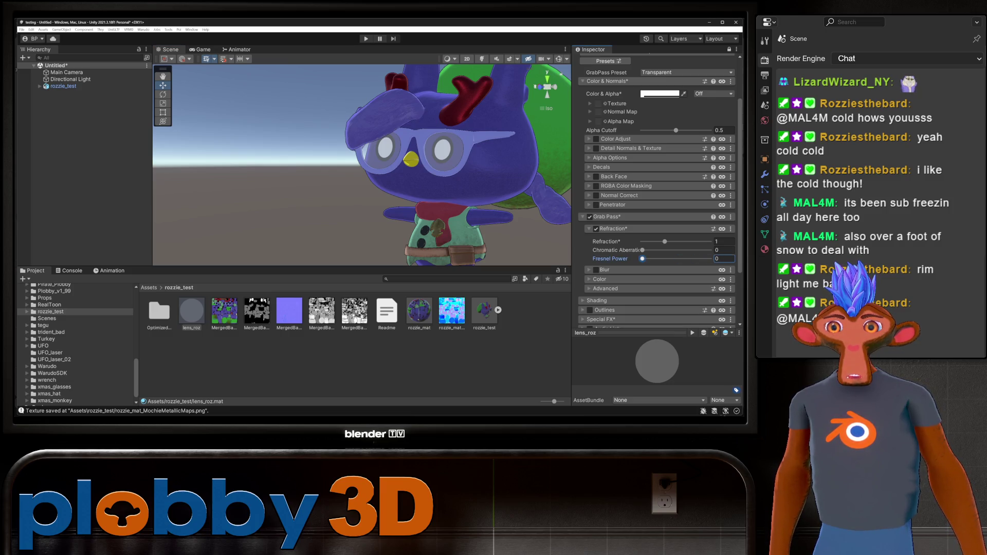
left_click(724, 250)
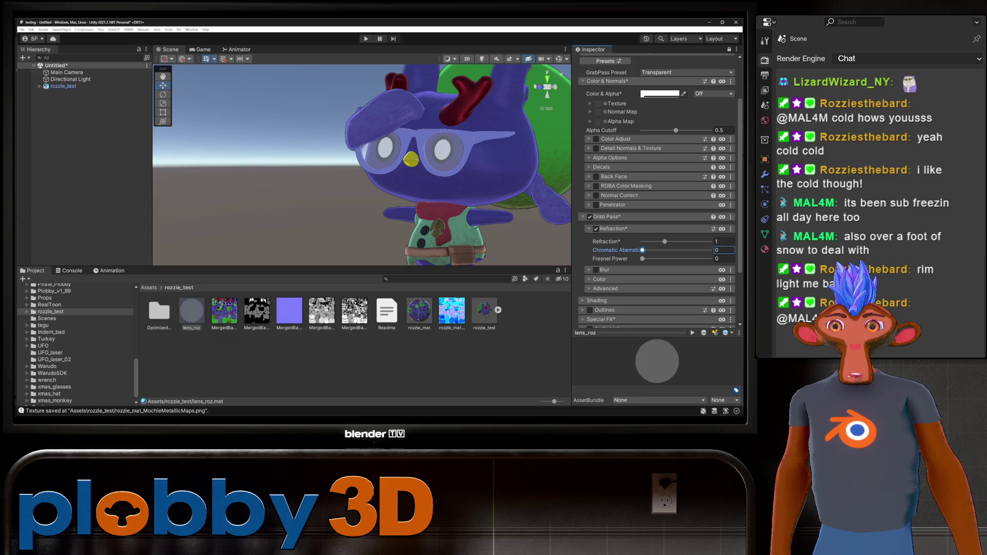
scroll(657, 195, "down", 3)
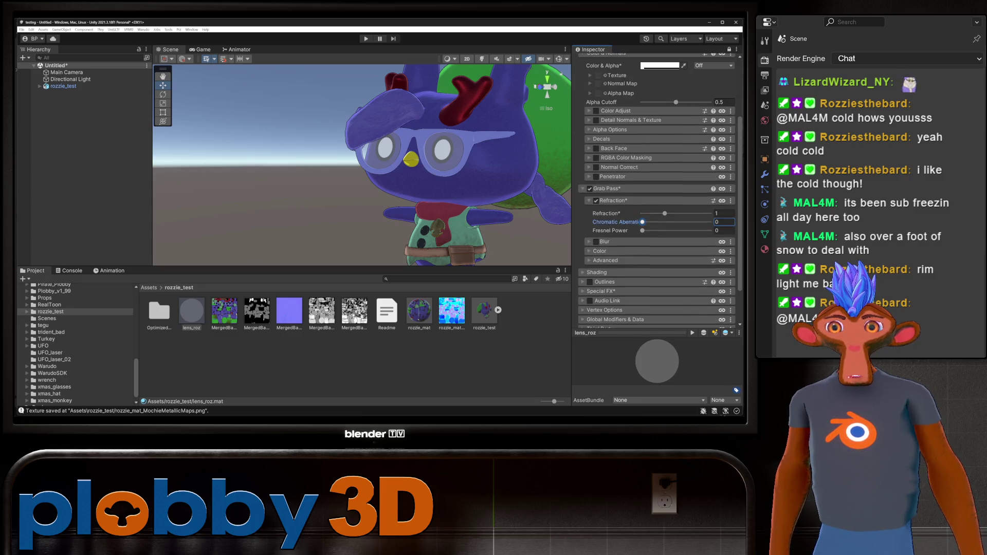
scroll(657, 196, "down", 2)
scroll(657, 195, "down", 2)
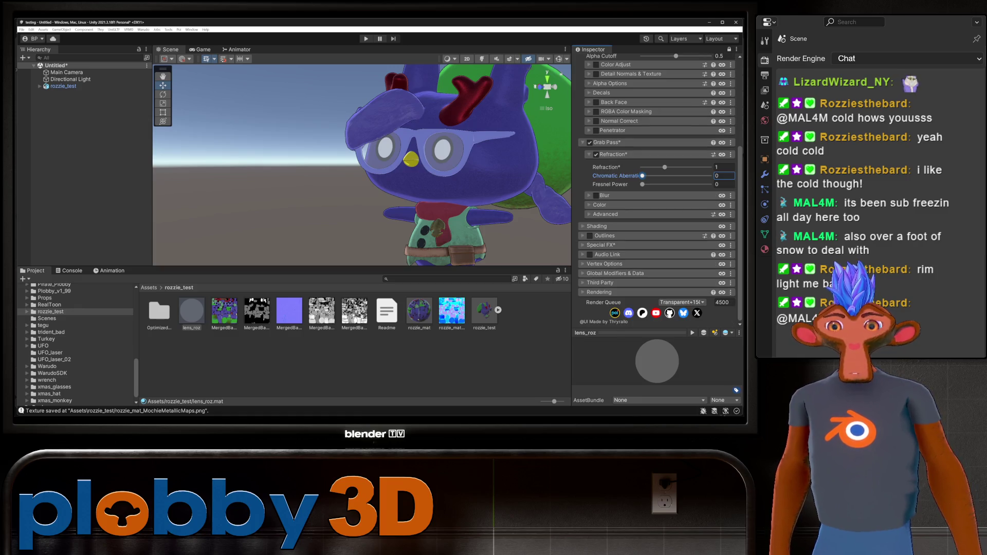
left_click(597, 226)
scroll(656, 195, "down", 10)
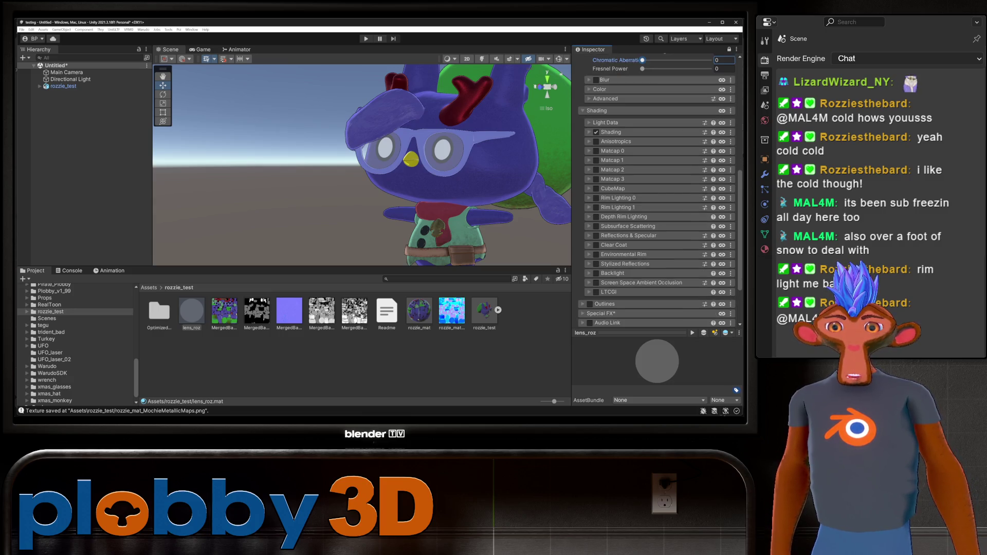
Enable Stylized Reflections on the lens_roz material
left_click(596, 264)
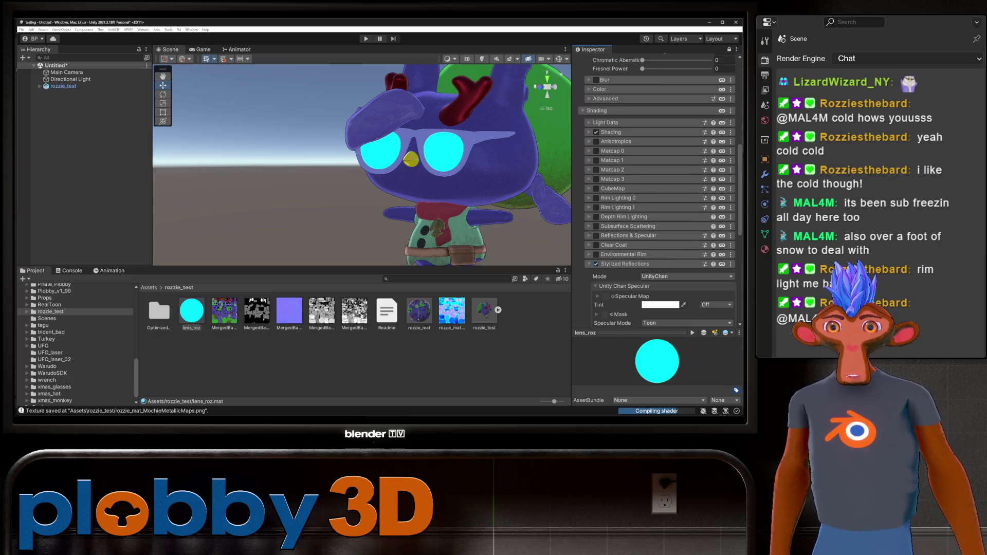
left_click_drag(360, 180, 297, 181, "alt")
scroll(658, 190, "down", 3)
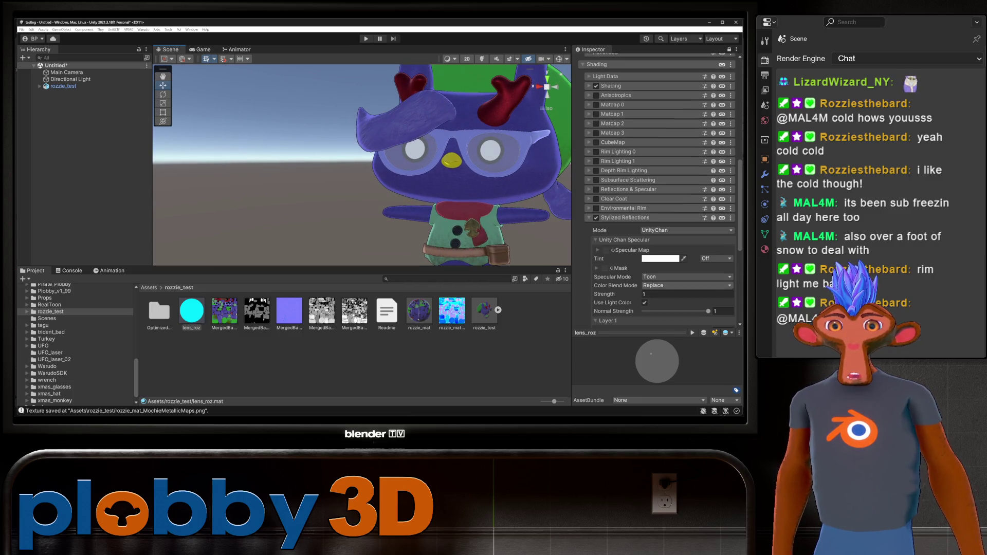
scroll(658, 190, "down", 2)
scroll(658, 190, "down", 1)
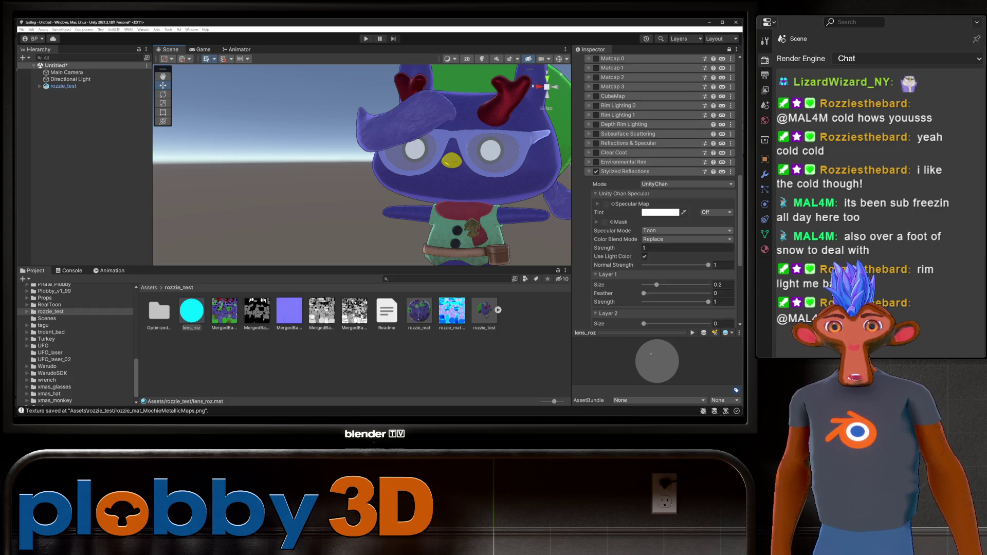
Try the lilToon reflection mode, then switch the mode back to UnityChan
left_click(686, 184)
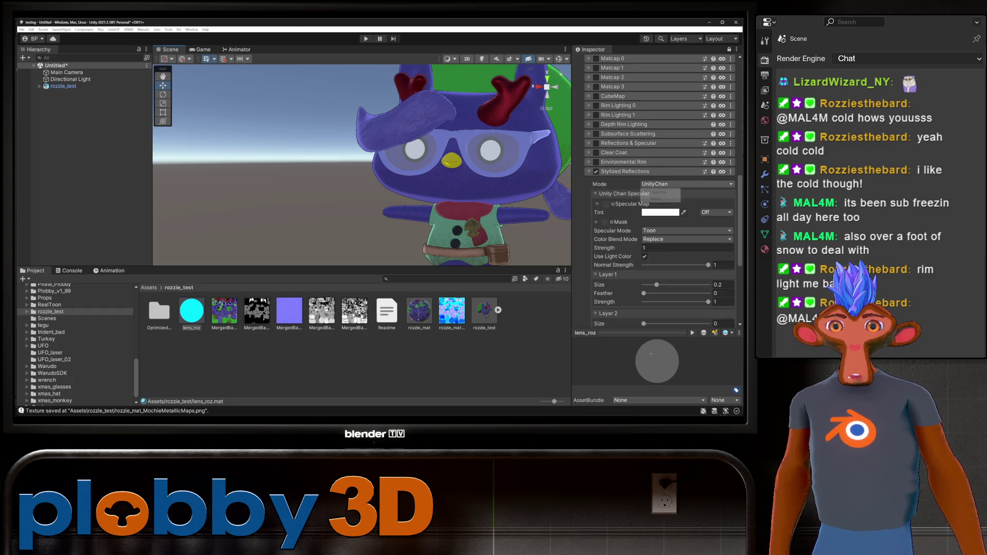
left_click(658, 192)
left_click(686, 184)
left_click(660, 198)
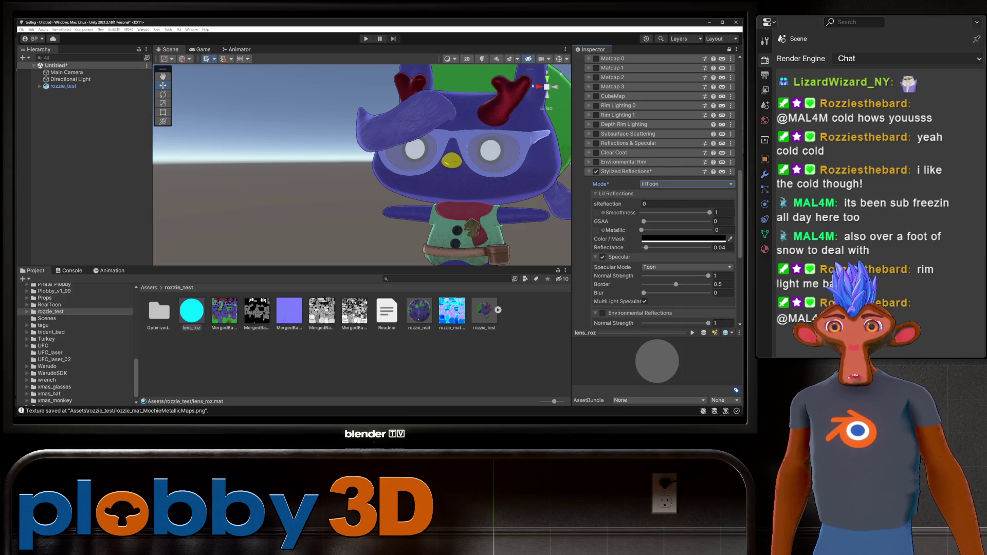
scroll(658, 190, "up", 6)
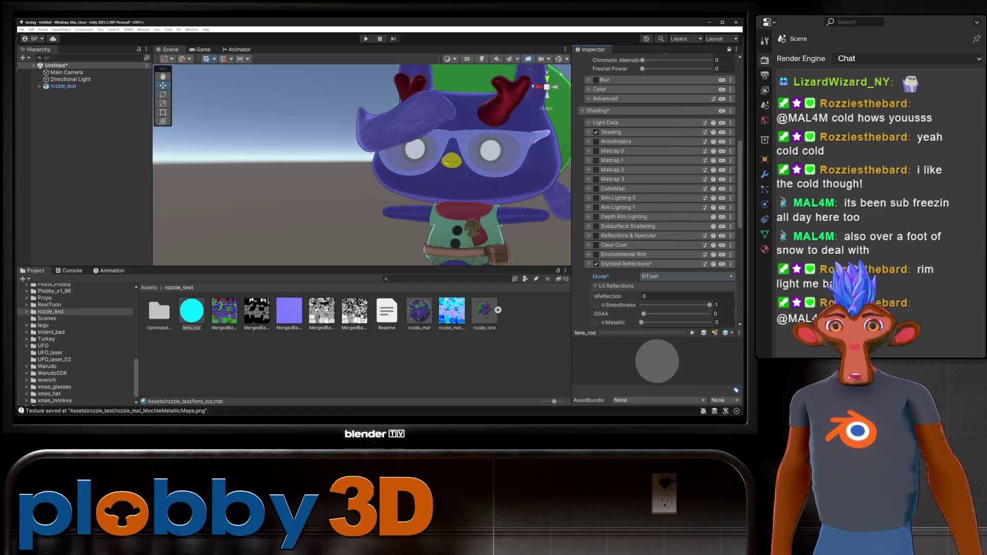
scroll(658, 190, "down", 3)
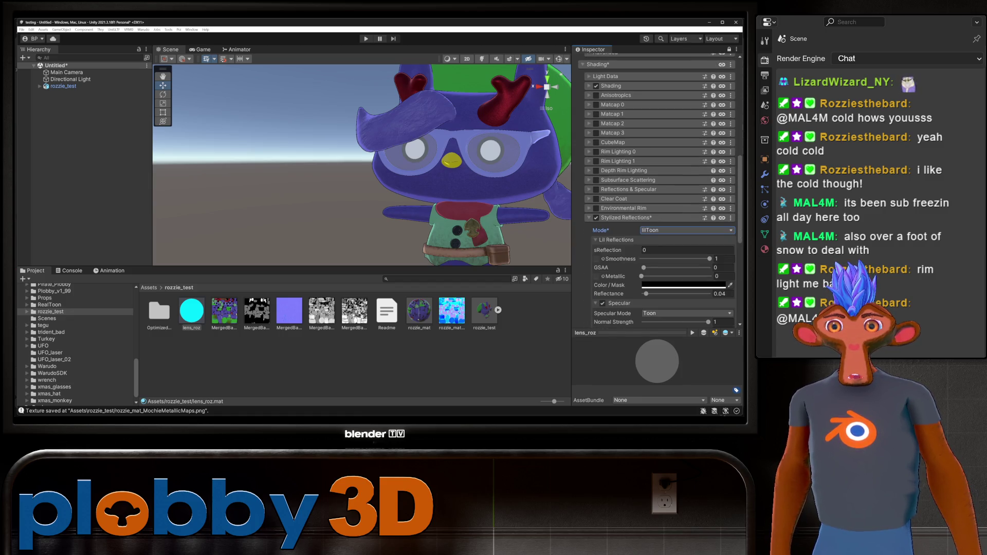
left_click(686, 230)
left_click(658, 247)
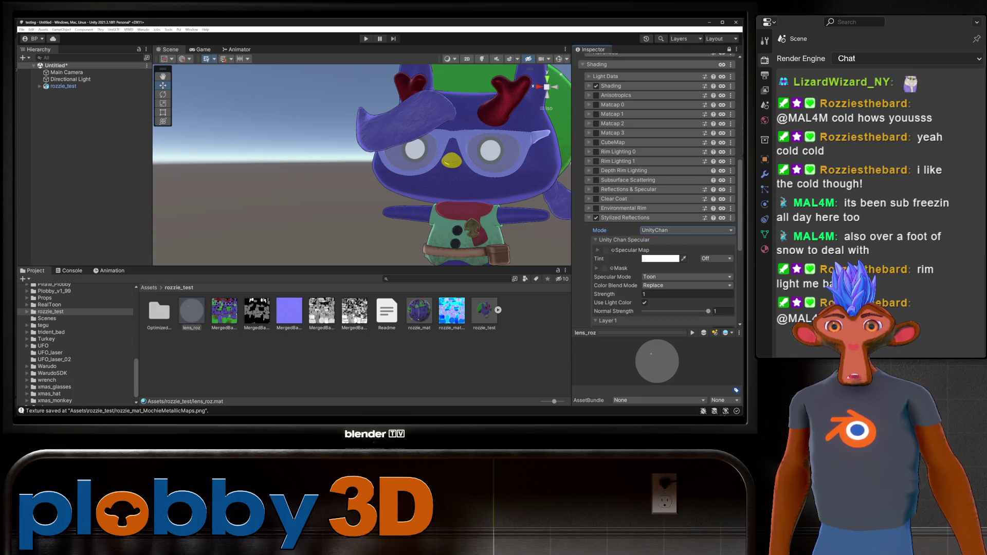
scroll(663, 246, "down", 4)
scroll(658, 206, "down", 2)
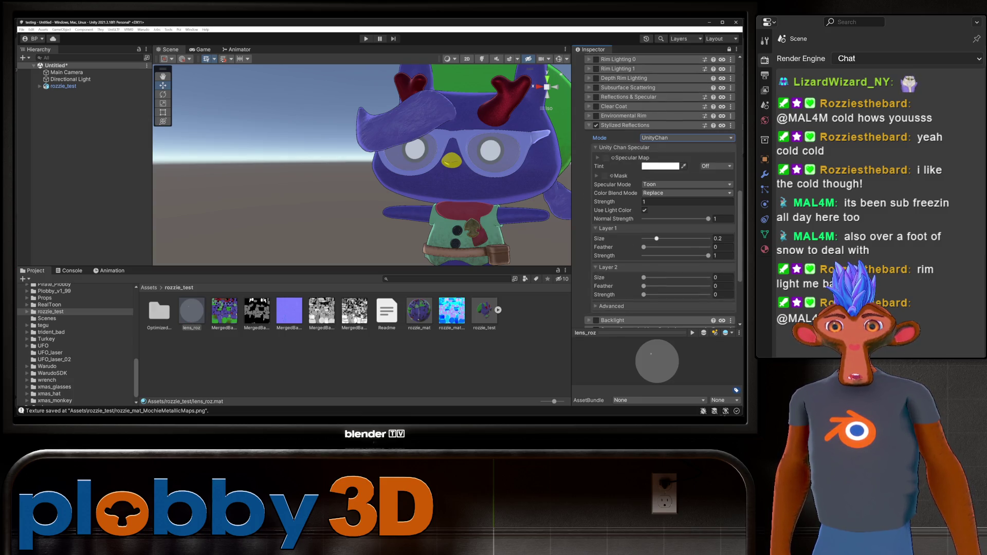
Tune reflection Layer 1 to size 0.232, feather 0 and strength 0.603
left_click_drag(656, 239, 671, 239)
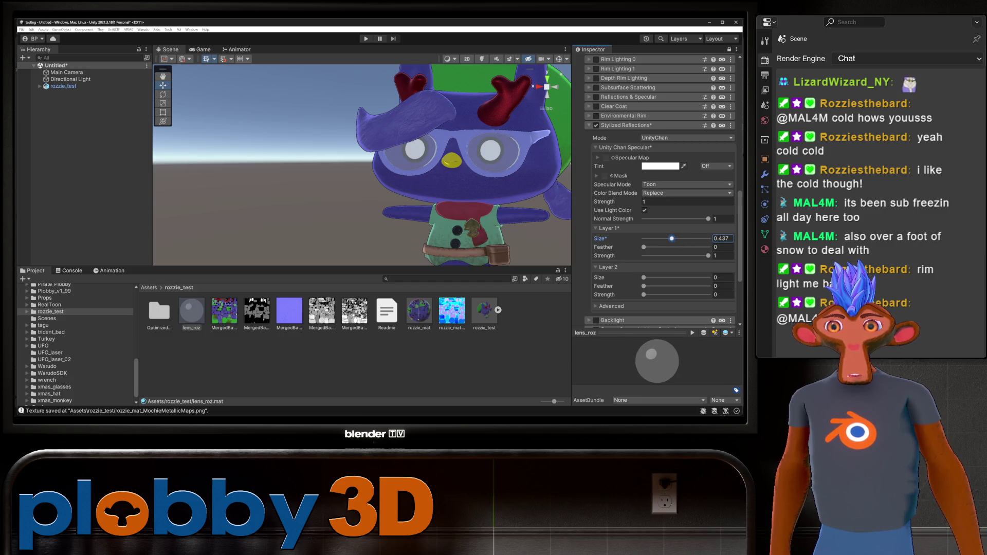
mouse_move(308, 180)
left_mouse_down("alt")
mouse_move(288, 180)
mouse_move(329, 177)
mouse_move(226, 180)
left_mouse_up("alt")
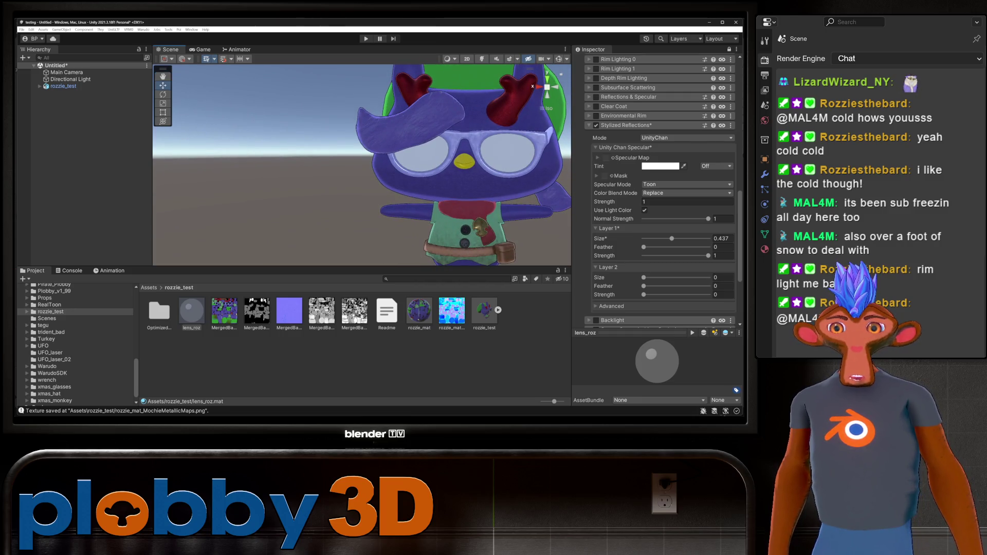
left_click_drag(672, 238, 659, 238)
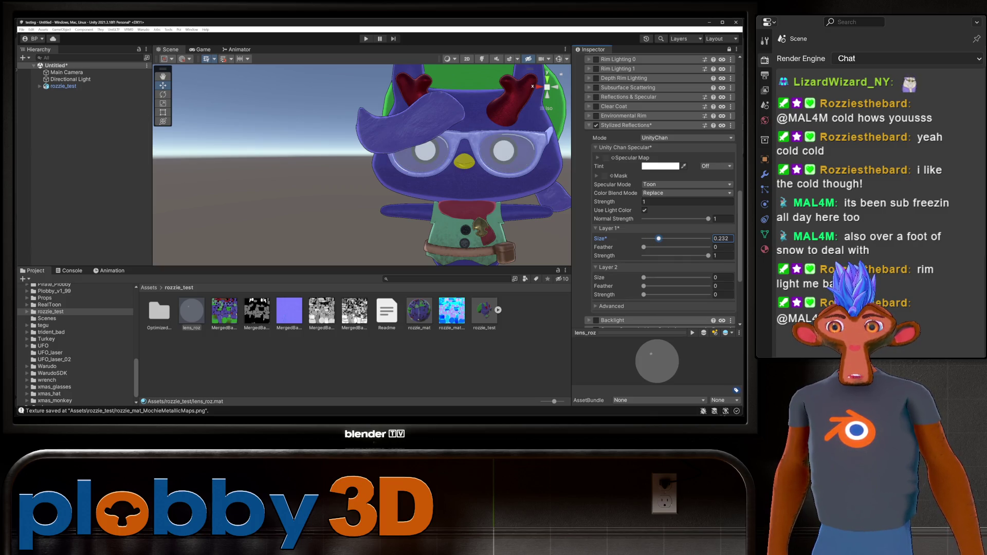
left_click(644, 247)
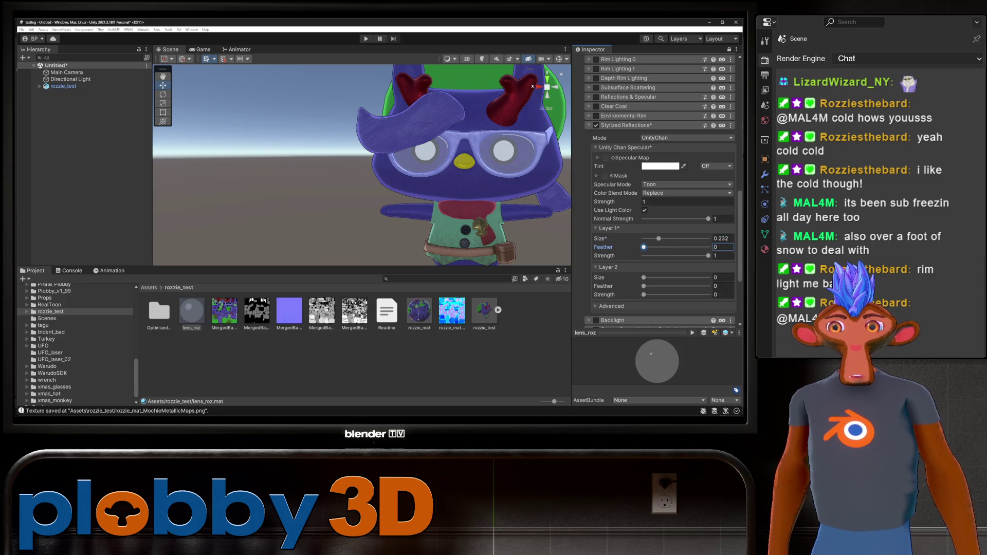
mouse_move(644, 248)
left_mouse_down()
mouse_move(659, 247)
mouse_move(643, 247)
left_mouse_up()
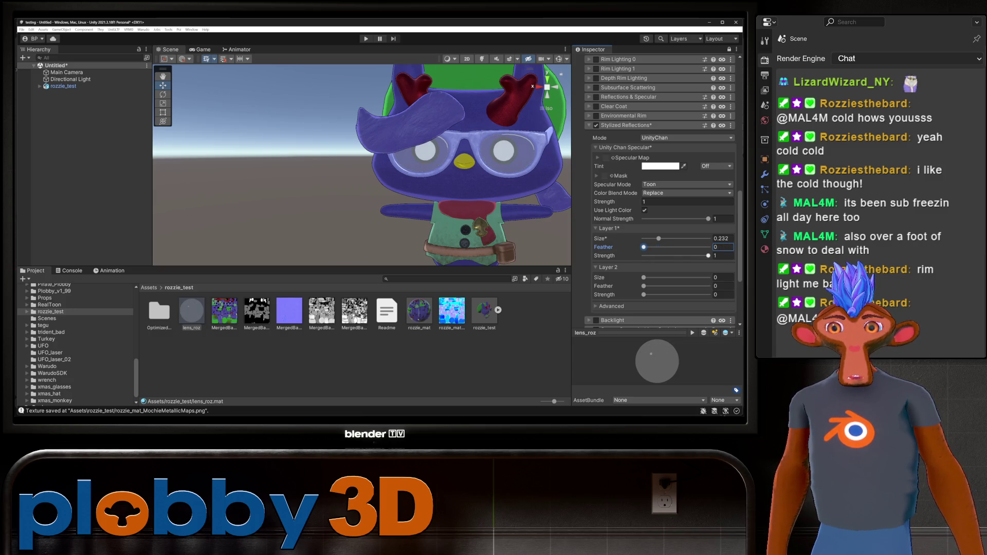
mouse_move(708, 255)
left_mouse_down()
mouse_move(643, 256)
mouse_move(682, 255)
left_mouse_up()
mouse_move(360, 211)
left_mouse_down("alt")
mouse_move(288, 210)
mouse_move(411, 211)
left_mouse_up("alt")
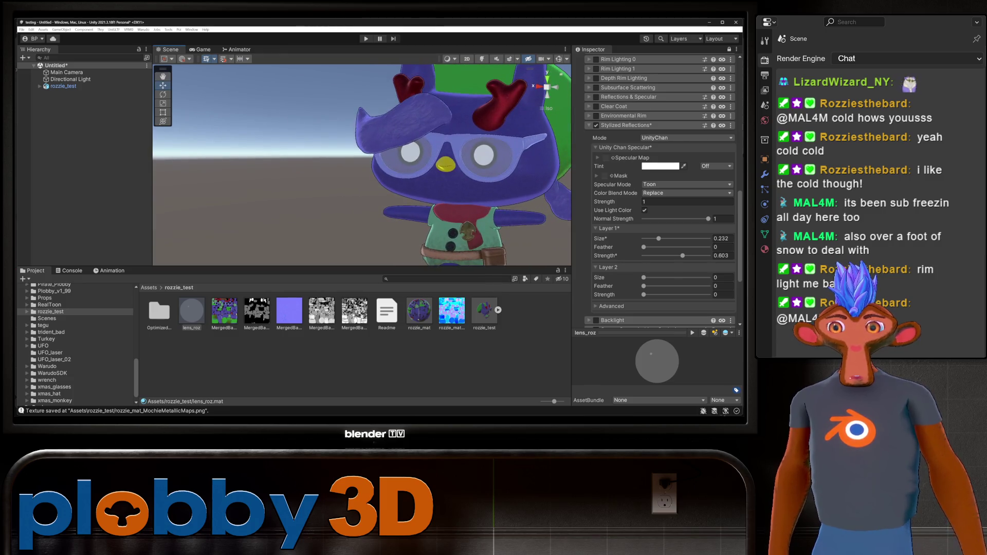
scroll(660, 205, "down", 3)
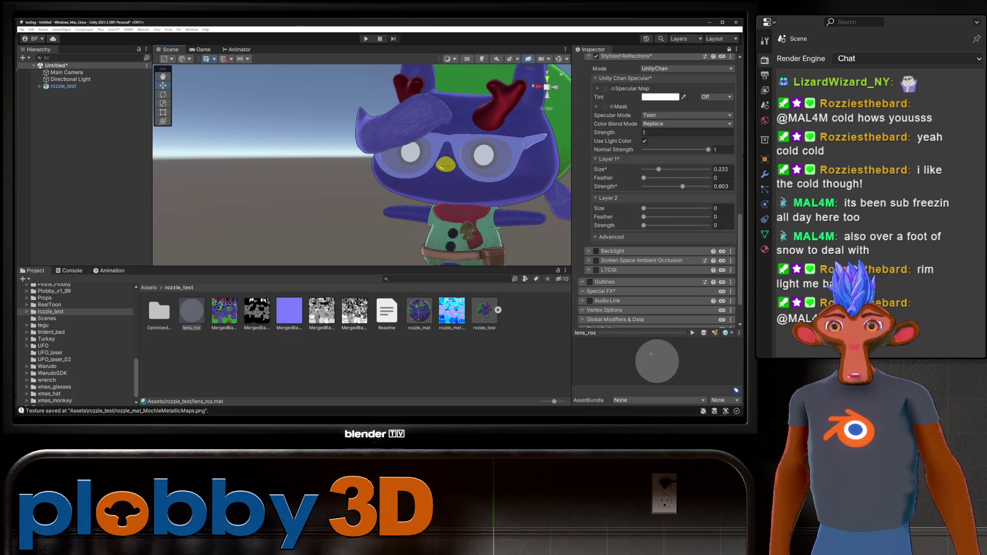
Apply Teeh's QuickToon shading preset to the lens material and check the lenses from the side
scroll(658, 206, "up", 20)
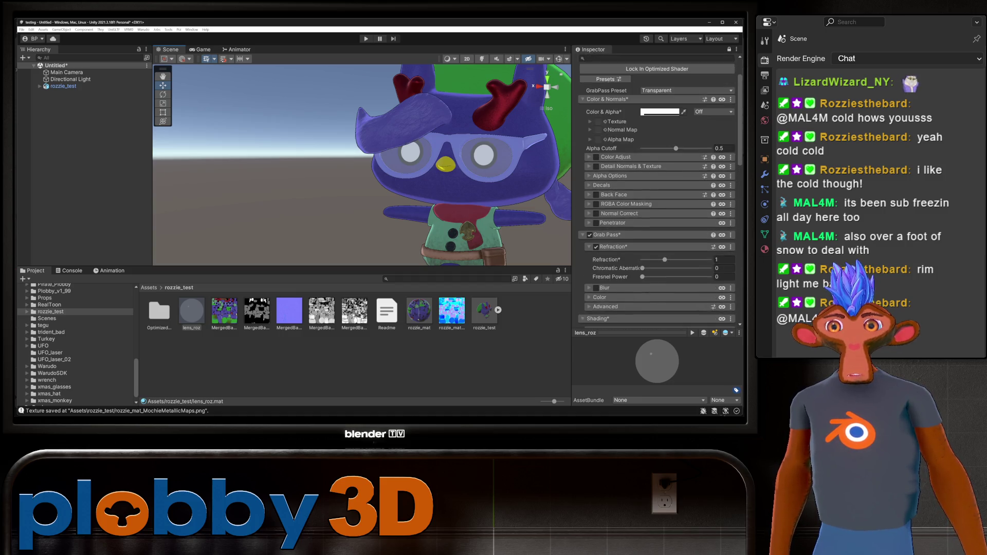
left_click(608, 120)
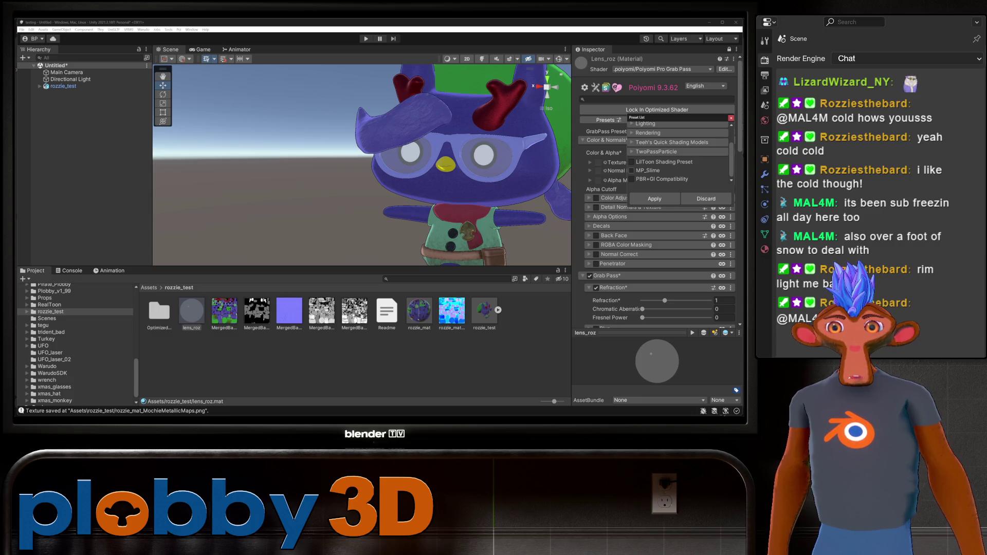
left_click(631, 162)
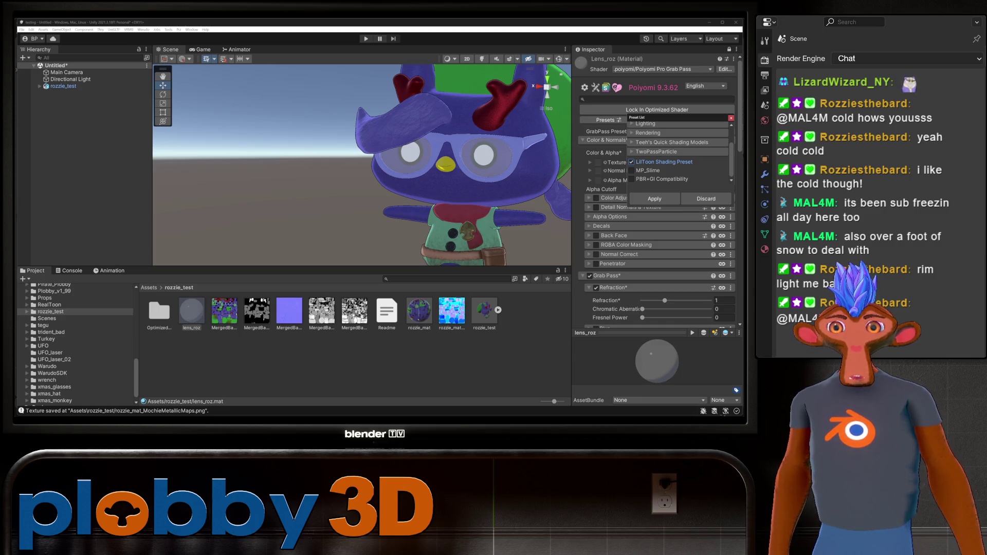
left_click(631, 133)
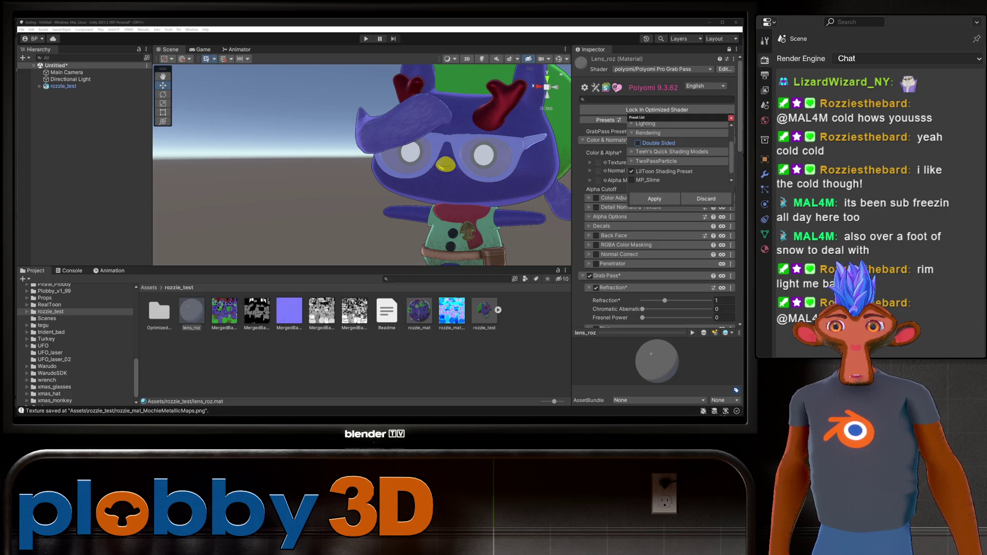
left_click(631, 132)
left_click(631, 142)
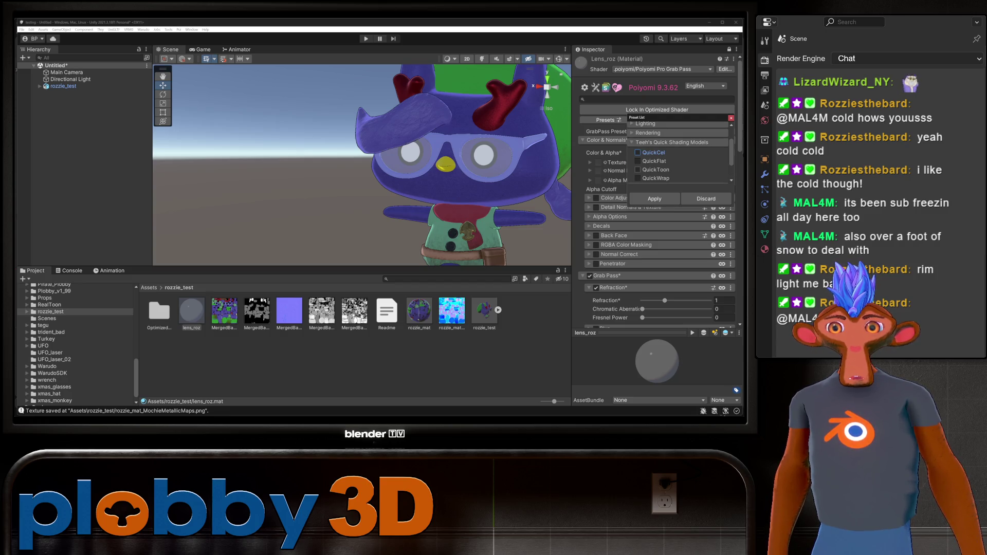
left_click(637, 169)
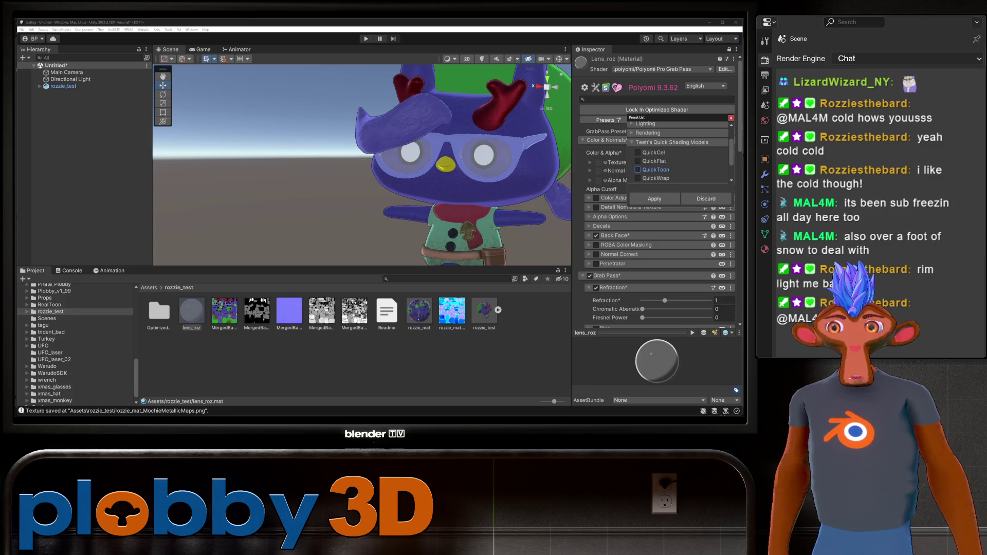
left_click_drag(360, 164, 206, 175, "alt")
scroll(658, 190, "down", 6)
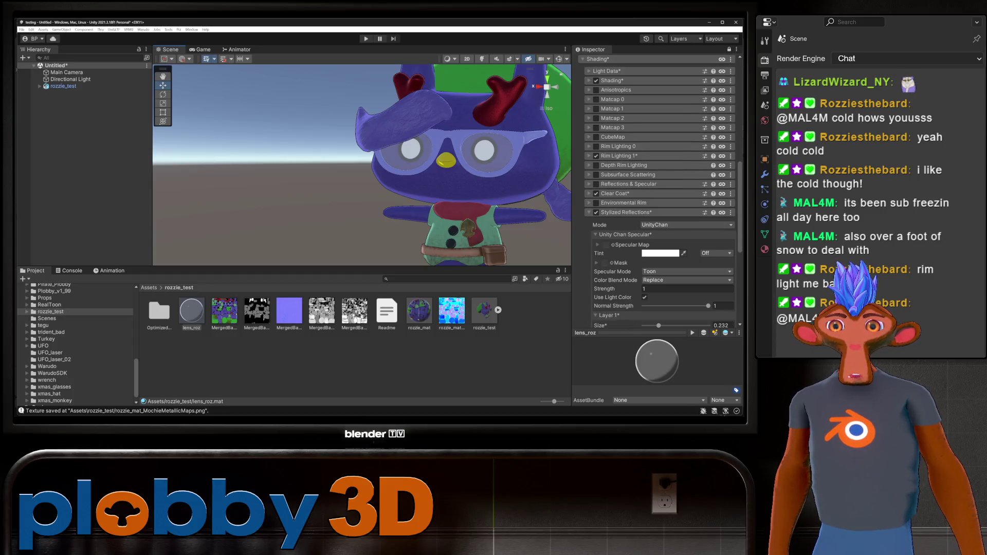
Toggle Rim Lighting 1 off and back on, then scroll through the material sections to Rendering
left_click(596, 156)
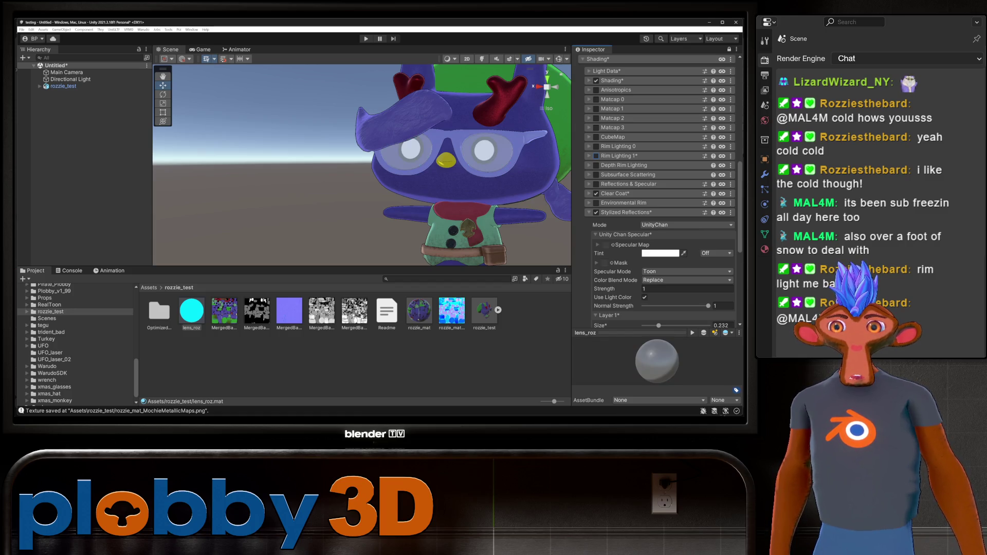
left_click(596, 156)
scroll(661, 190, "down", 5)
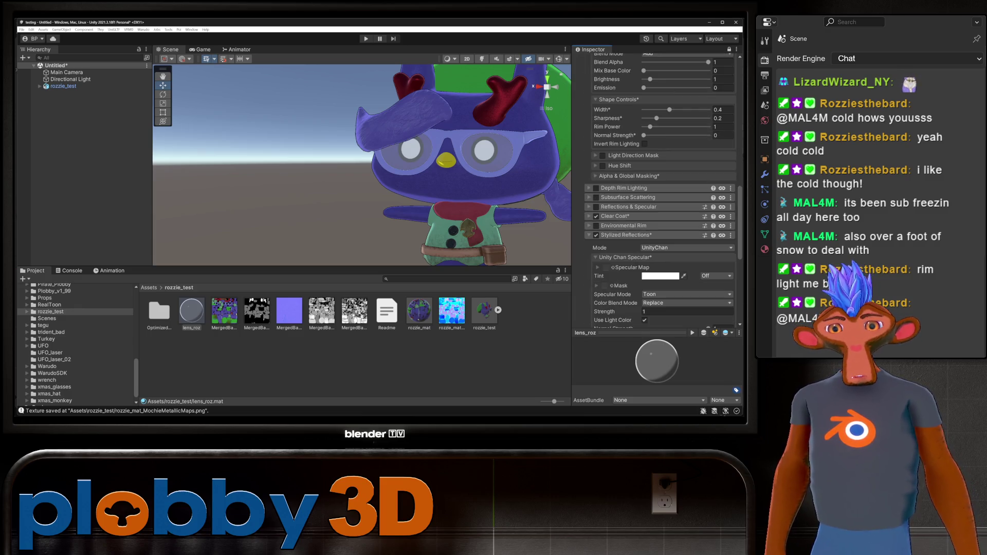
scroll(660, 190, "down", 3)
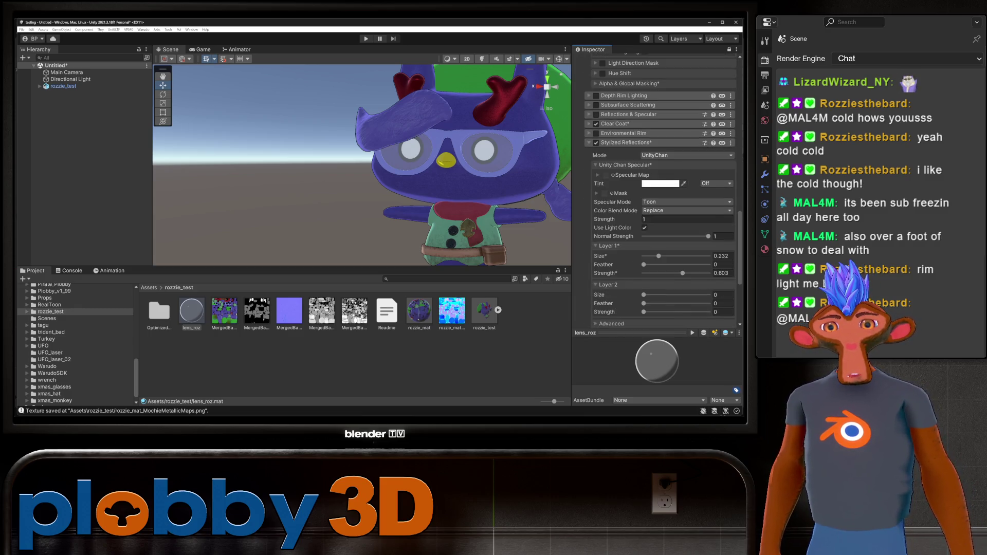
scroll(660, 190, "down", 3)
scroll(661, 191, "down", 1)
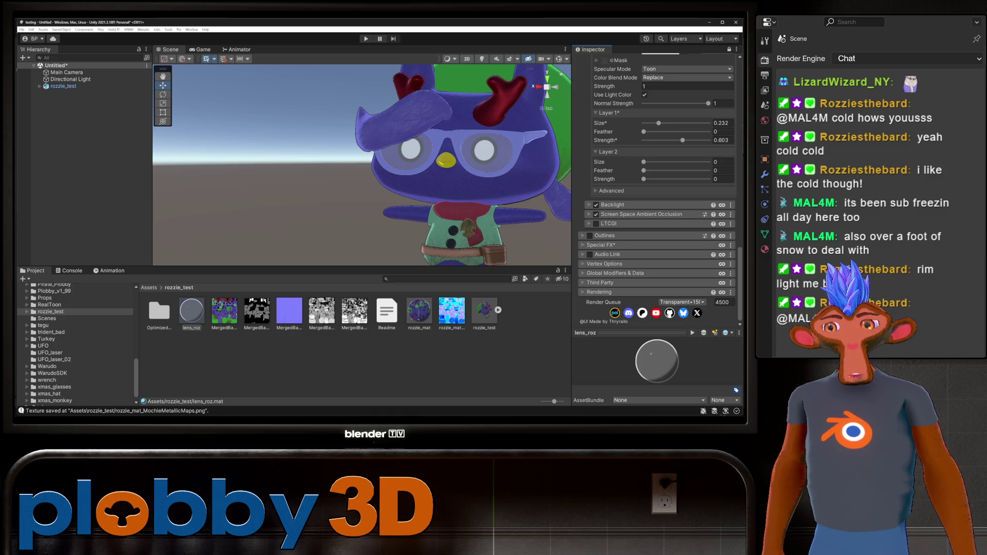
scroll(77, 345, "up", 10)
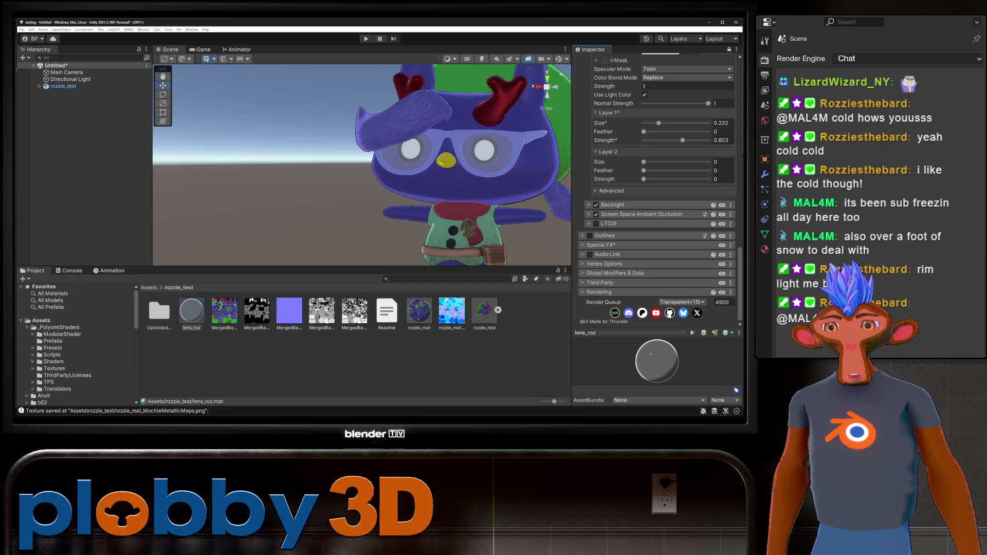
Drag the DepthGet prefab from _PoiyomiShaders/Prefabs under rozzie_test and check the goat from the front
left_click(53, 341)
mouse_move(159, 311)
left_mouse_down()
mouse_move(67, 78)
mouse_move(63, 85)
left_mouse_up()
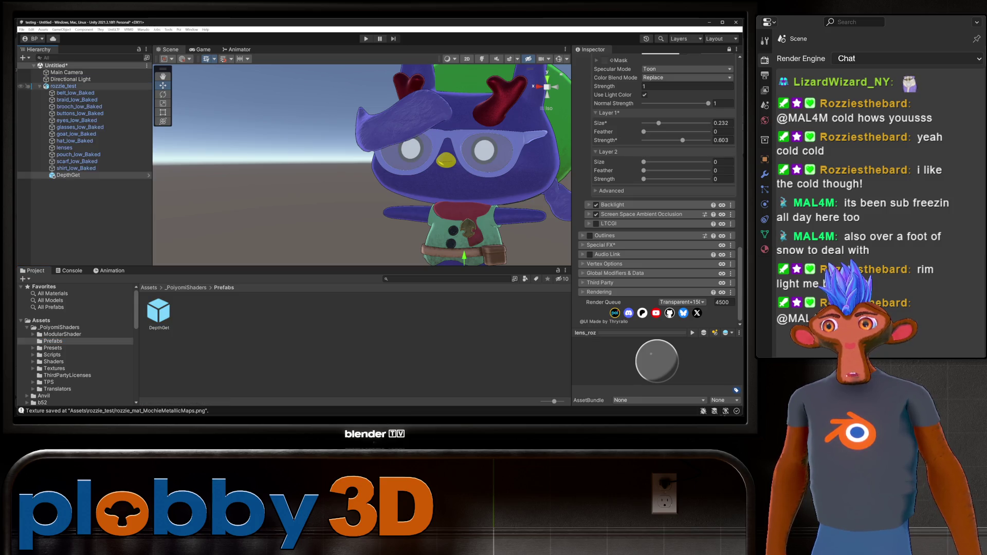
scroll(362, 165, "down", 3)
mouse_move(360, 164)
left_mouse_down("alt")
mouse_move(462, 166)
mouse_move(354, 166)
mouse_move(406, 165)
left_mouse_up("alt")
scroll(360, 165, "up", 3)
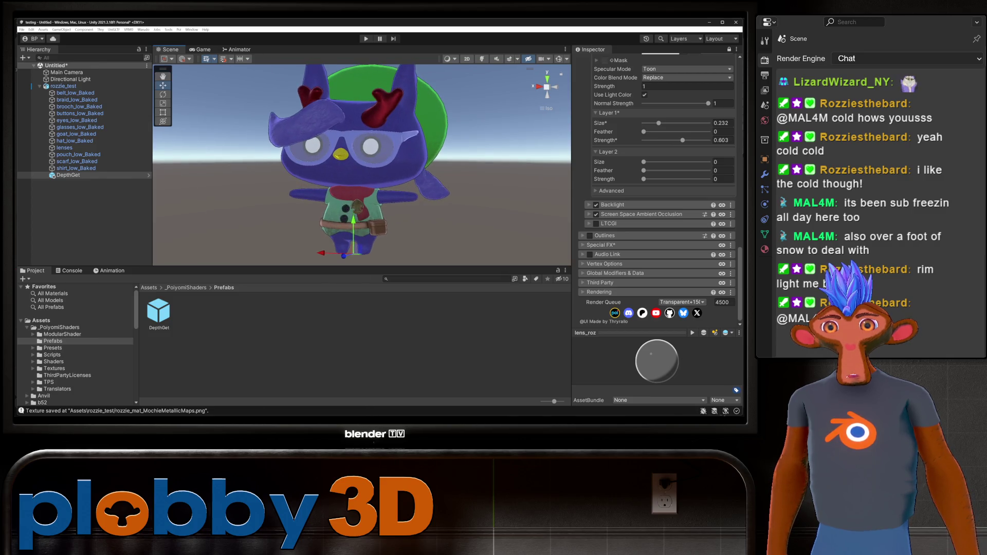
middle_click_drag(359, 165, 404, 160)
left_click_drag(405, 160, 370, 160, "alt")
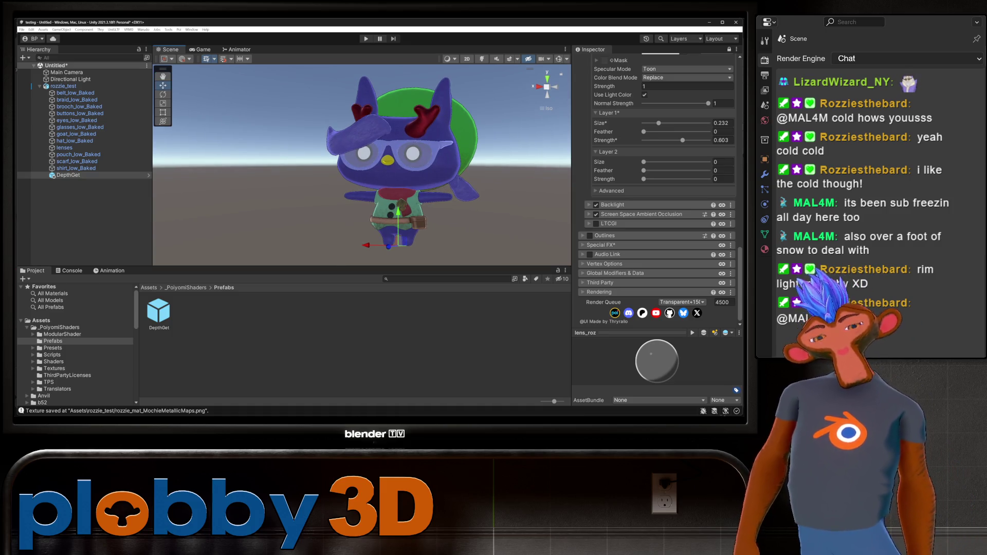
Open the Color & Alpha colour picker at the top of lens_roz and lock in the optimized shader
scroll(658, 190, "up", 15)
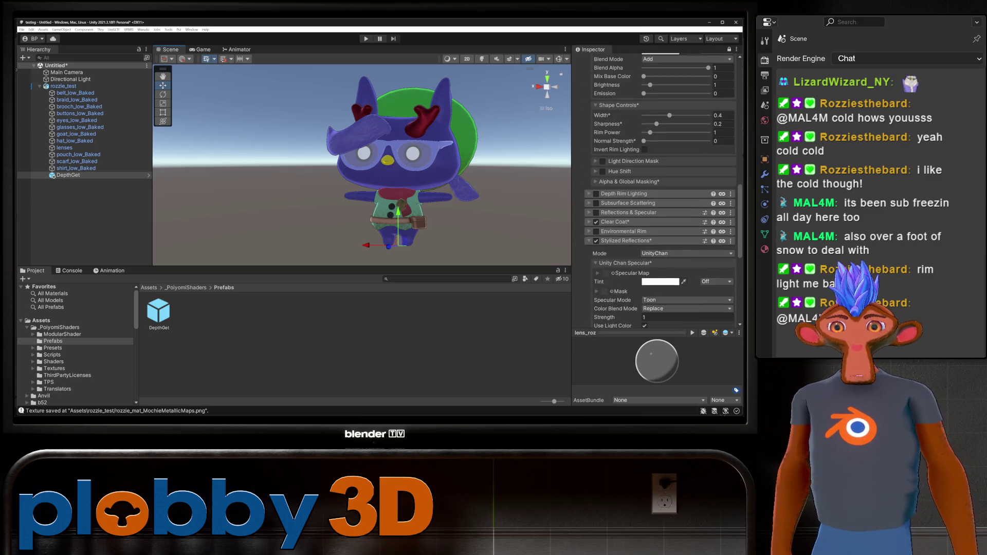
scroll(658, 190, "up", 5)
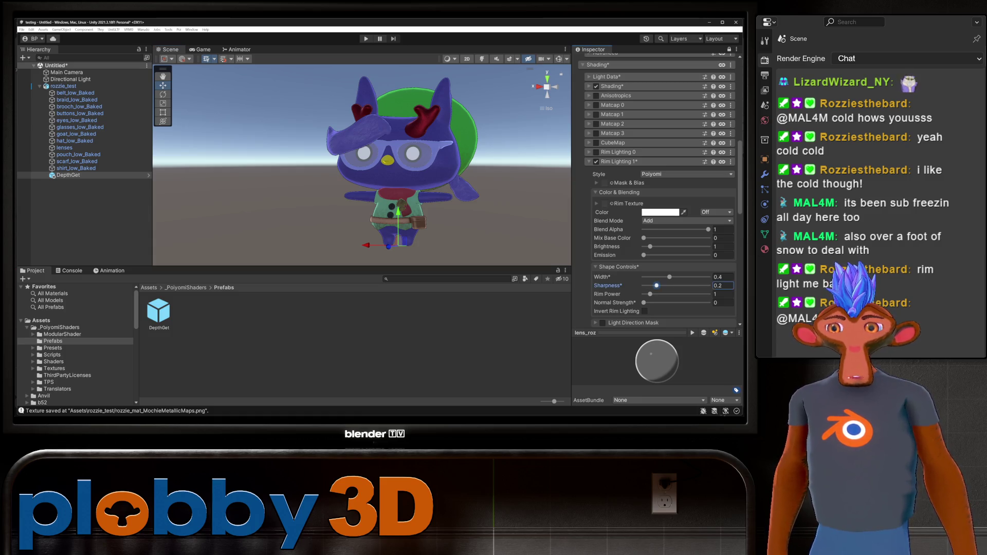
scroll(658, 191, "up", 15)
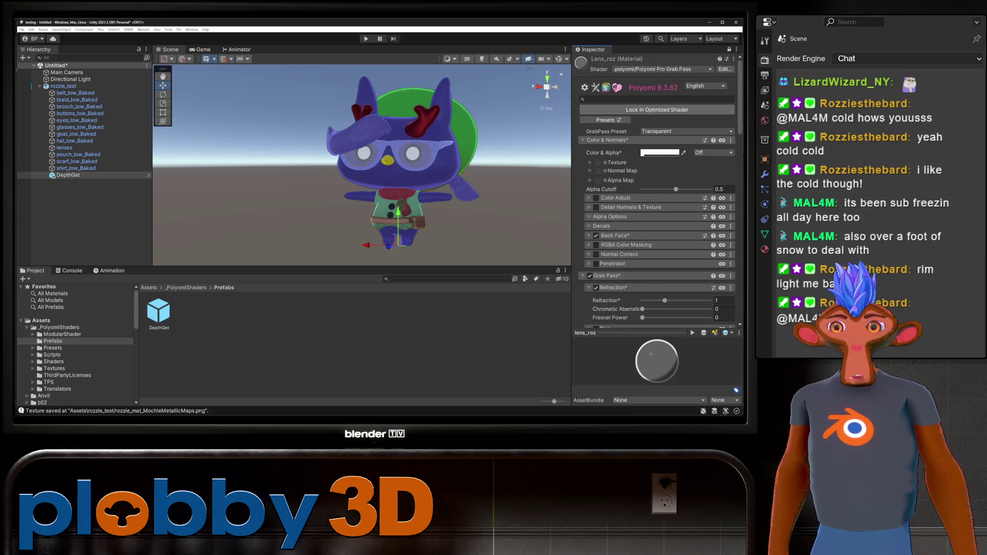
left_click(659, 153)
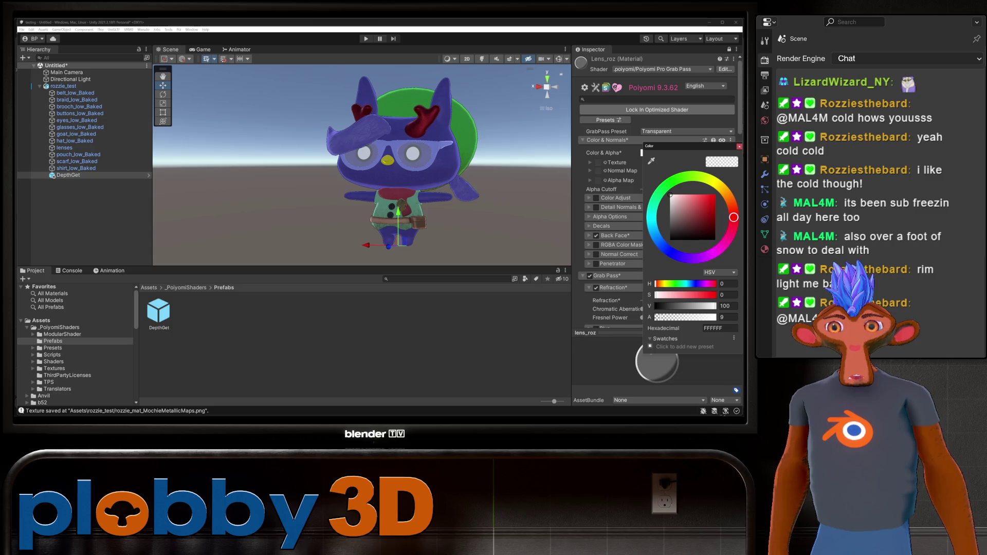
left_click(657, 110)
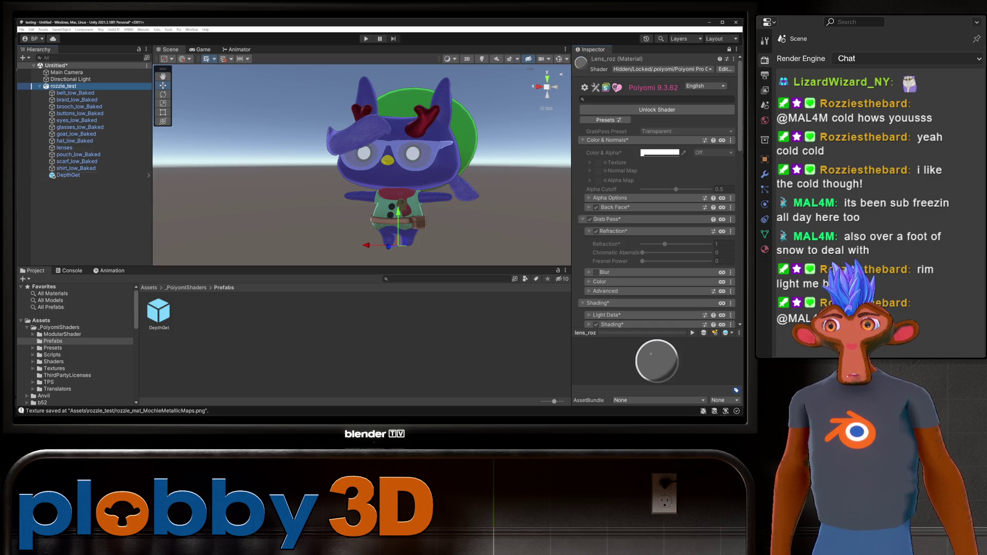
Select rozzie_test, show its Project folder, and display rozzie_test's properties in the Inspector
left_click(63, 86)
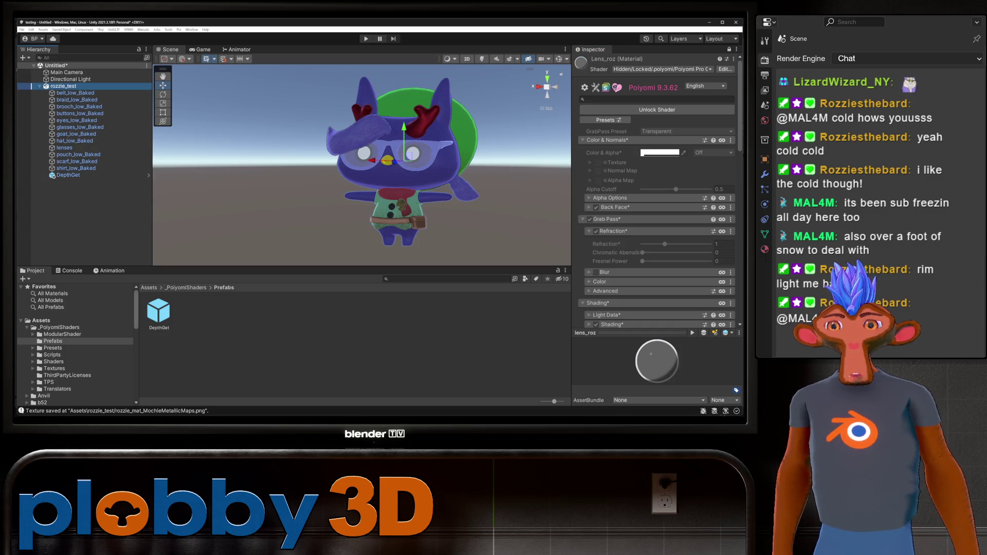
scroll(75, 344, "down", 10)
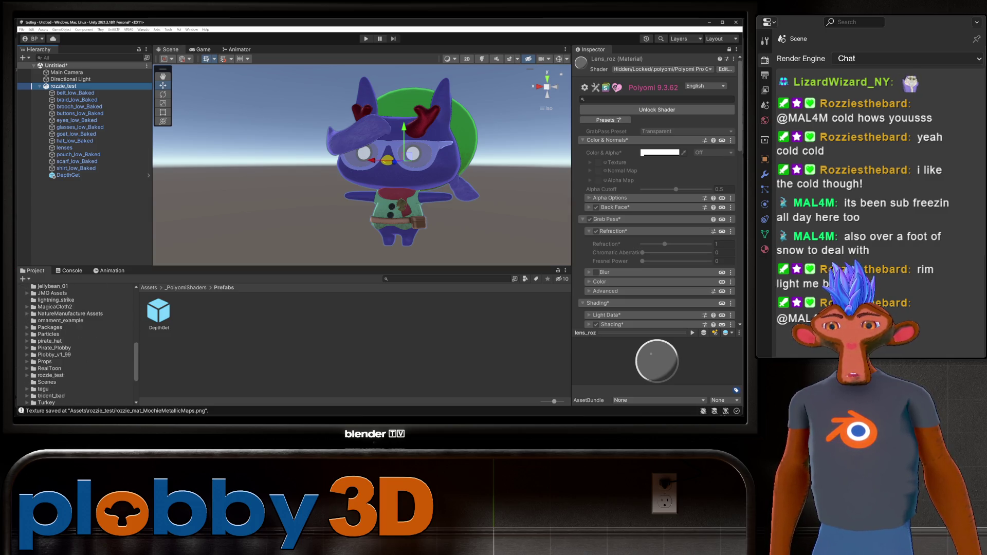
left_click(50, 375)
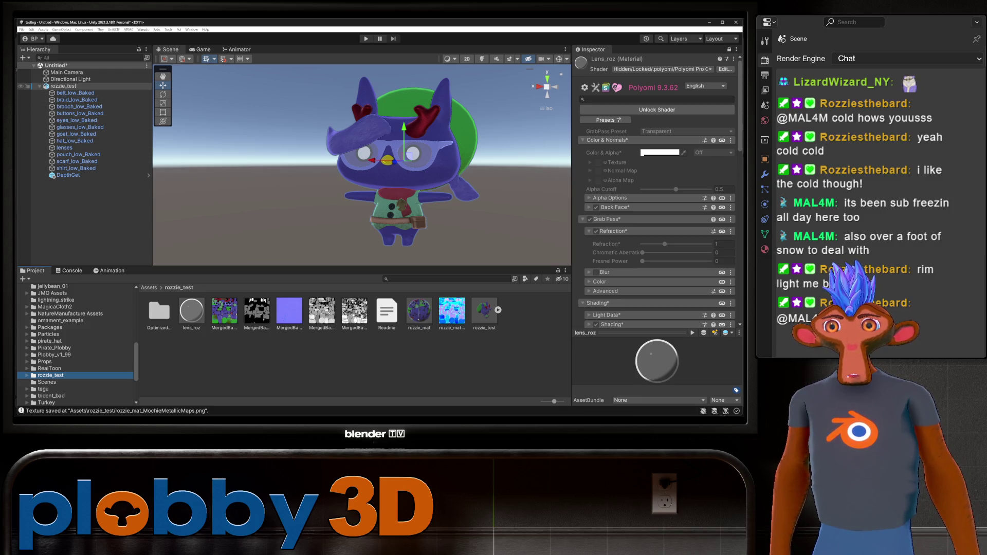
left_click(32, 86)
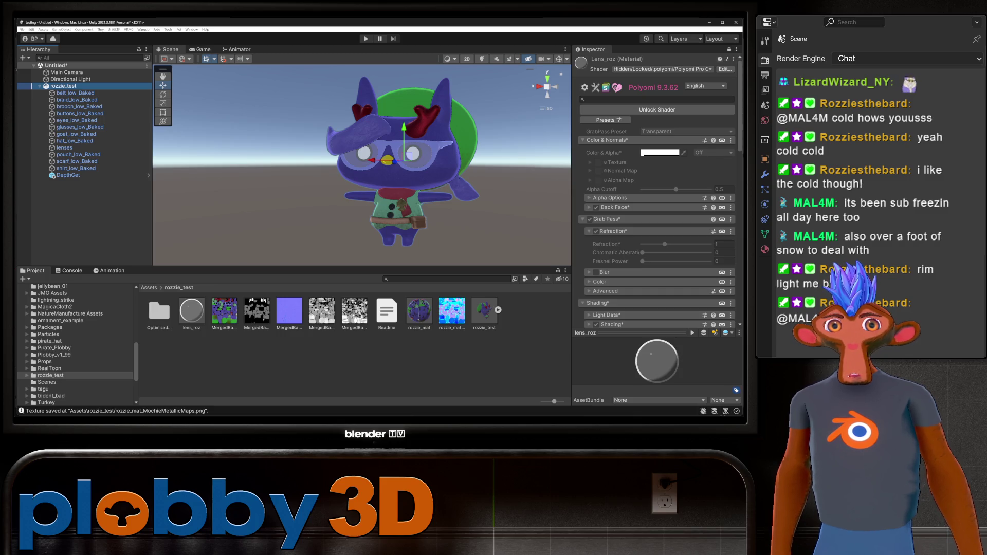
left_click(729, 49)
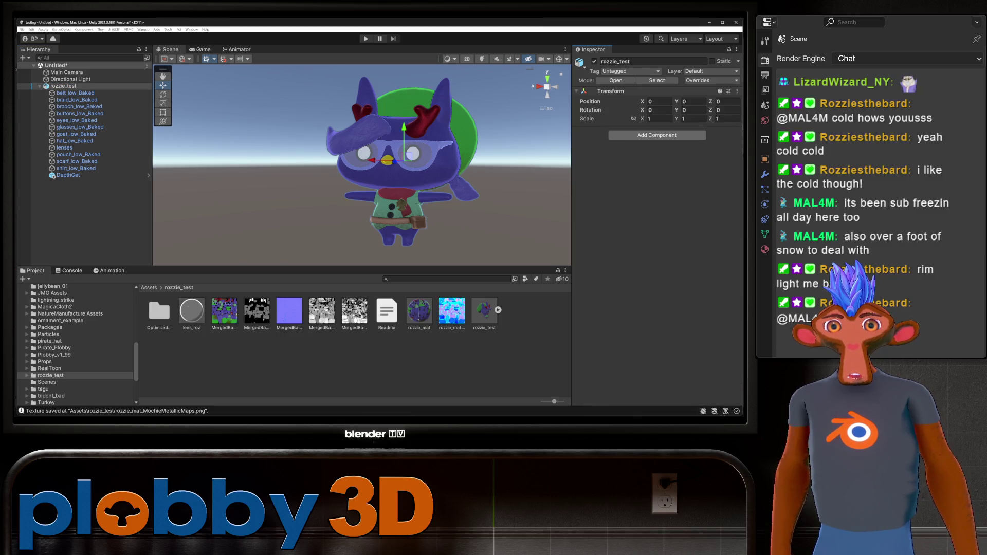
Add a Box Collider to rozzie_test and fit it to the goat: centre Y 0.514, size 0.373 × 0.991 × 0.275
left_click(657, 134)
key("Return")
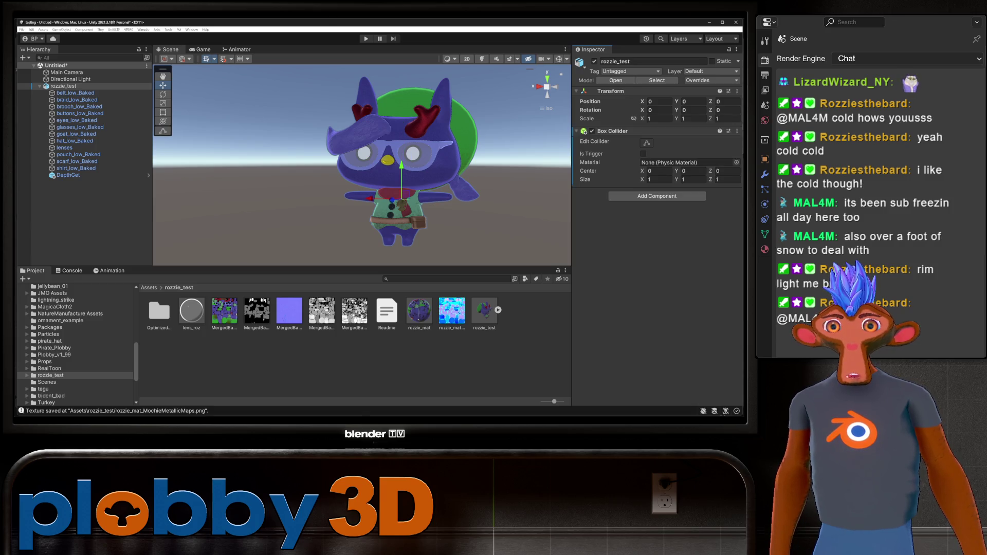
left_click(647, 143)
scroll(401, 164, "down", 4)
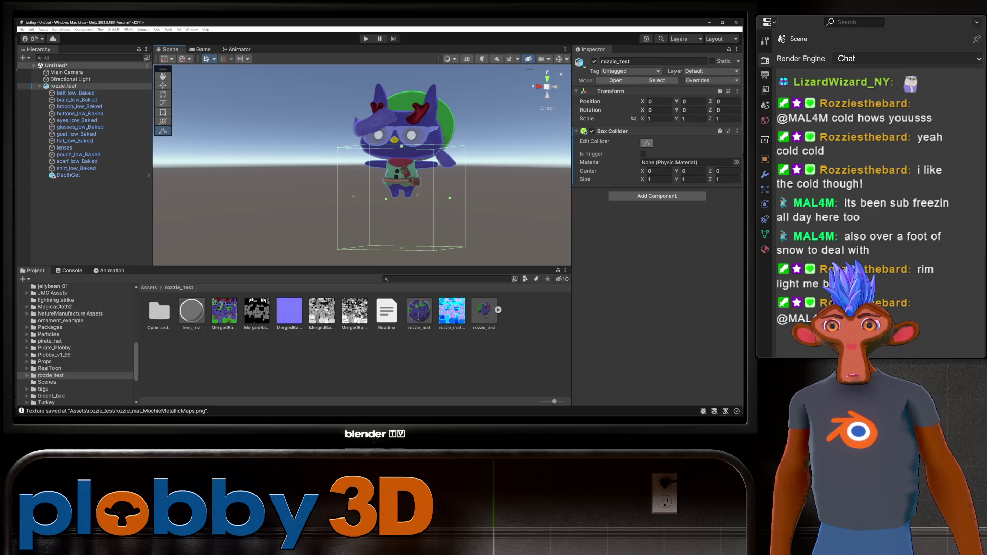
left_click_drag(401, 146, 402, 94)
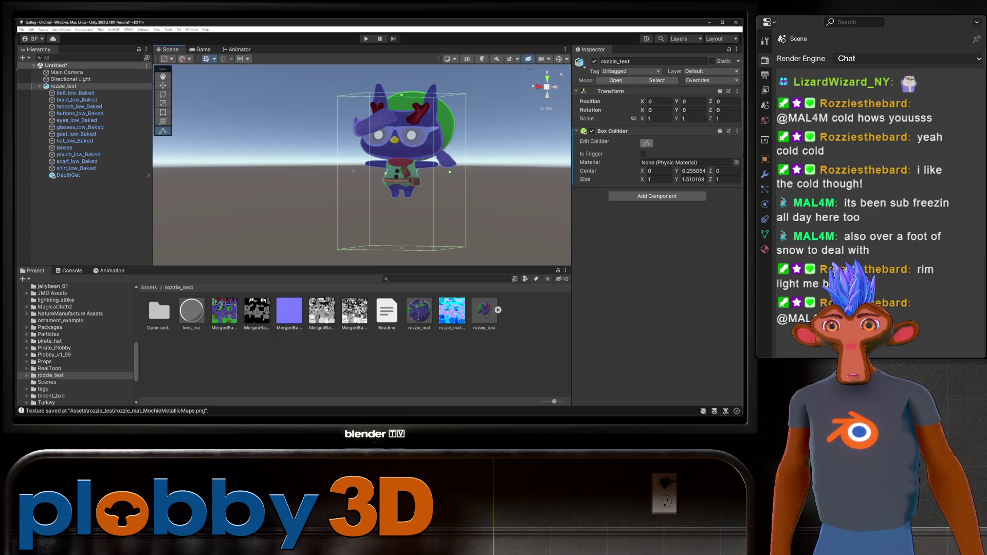
left_click_drag(402, 248, 401, 196)
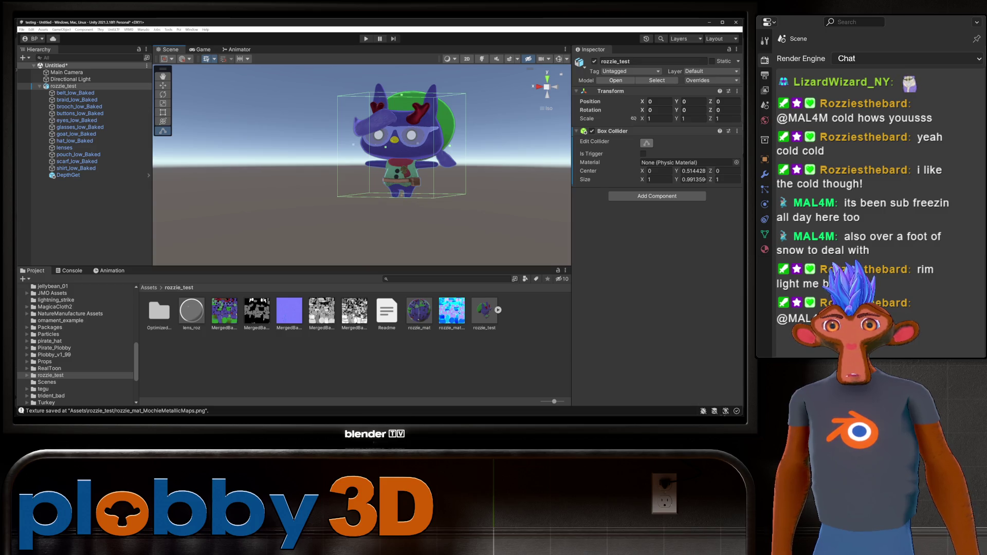
left_click_drag(400, 154, 380, 154, "alt")
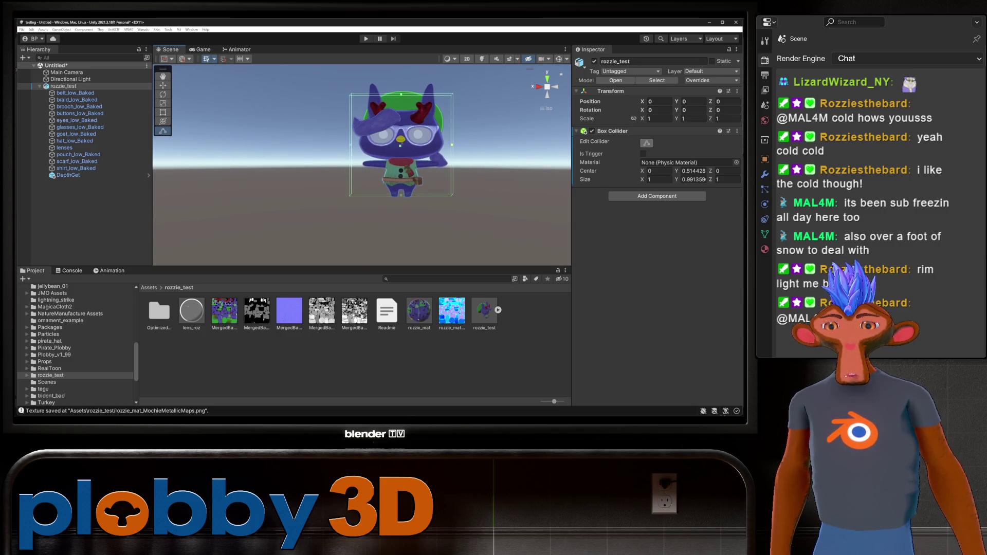
left_click_drag(452, 144, 360, 145, "alt")
mouse_move(420, 143)
left_mouse_down("alt")
mouse_move(383, 143)
mouse_move(421, 144)
left_mouse_up("alt")
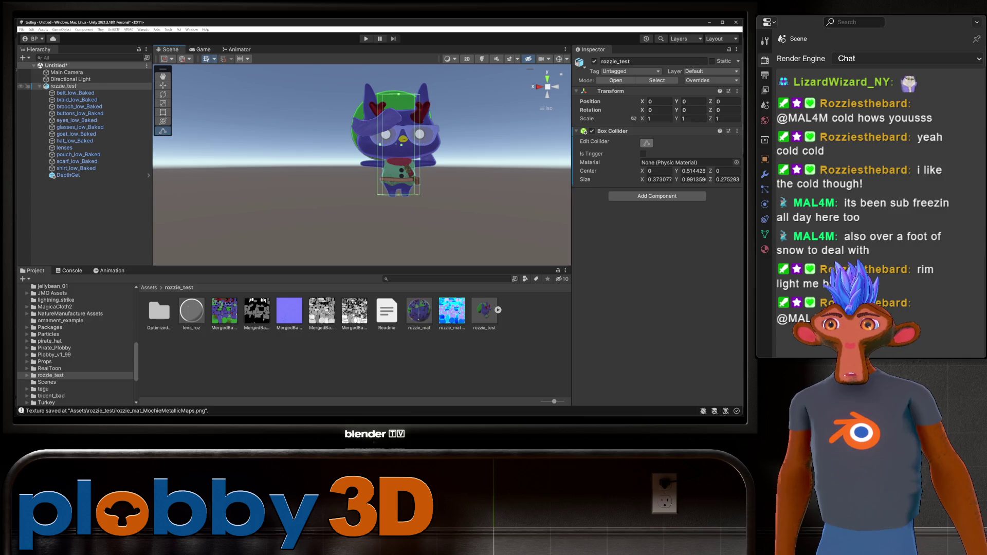
Wrap rozzie_test in an empty parent, save it as the Prop prefab, and open Warudo Mod Settings
right_click(60, 86)
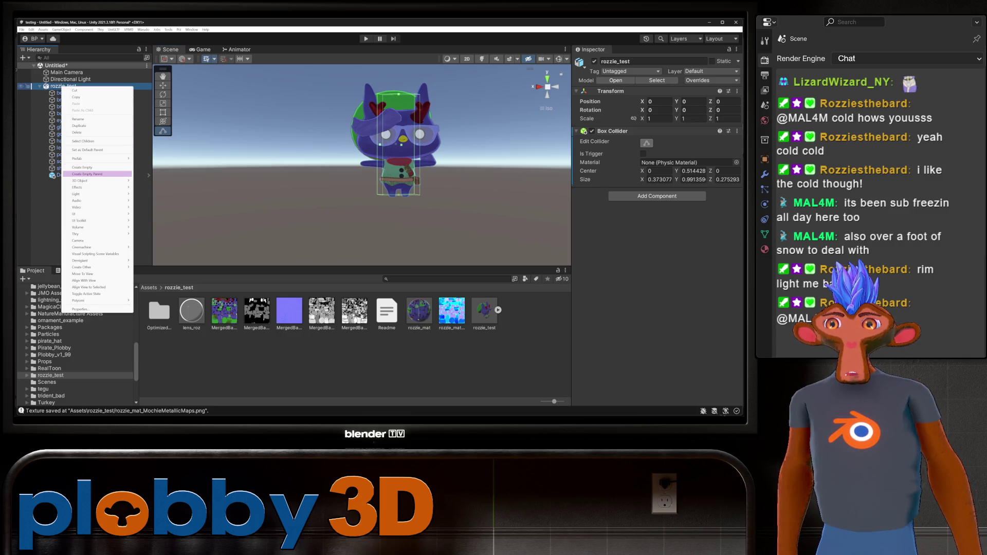
left_click(92, 174)
left_click_drag(66, 86, 50, 375)
type("Prop")
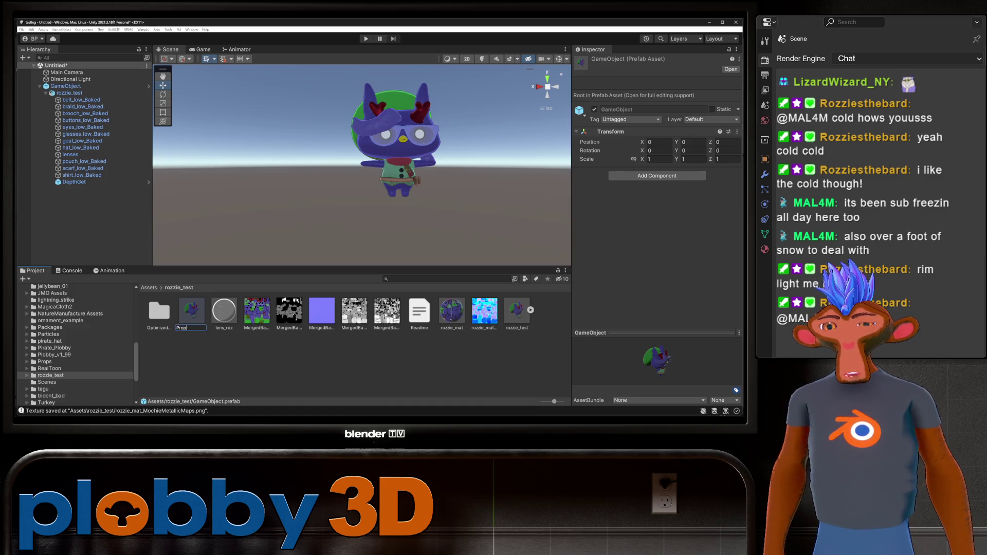
key("Return")
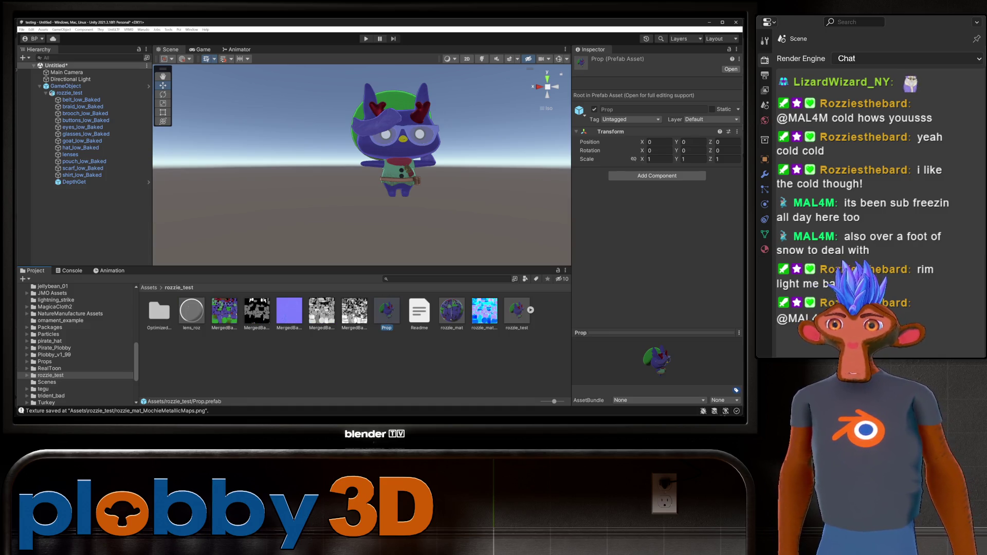
left_click(143, 29)
left_click(159, 56)
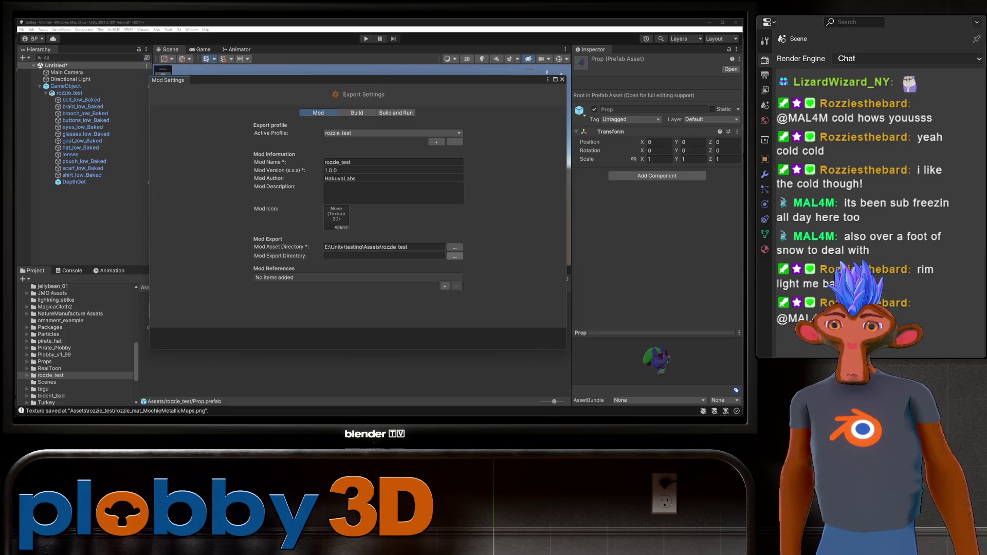
Set the mod export directory to Warudo's StreamingAssets/Props folder and export the mod
left_click(454, 256)
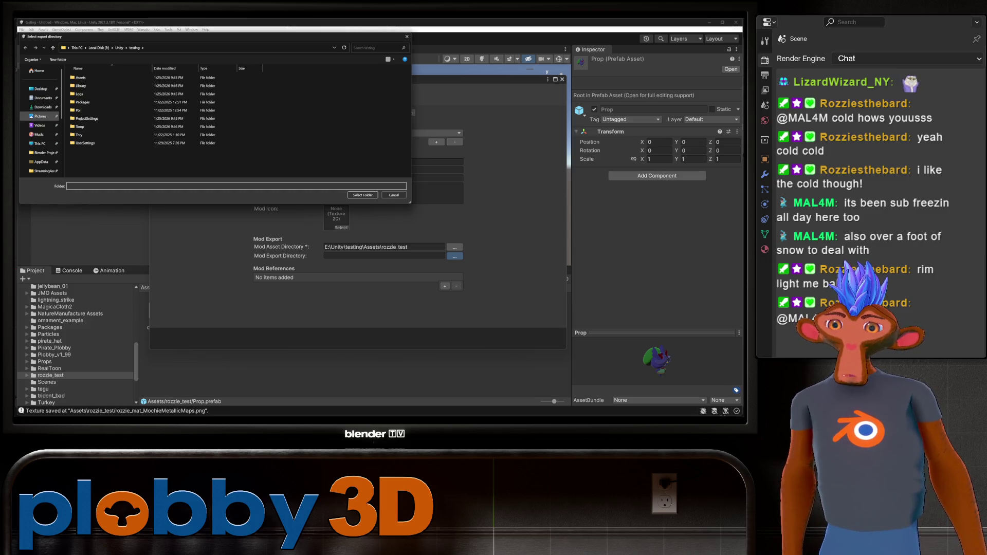
scroll(41, 118, "down", 3)
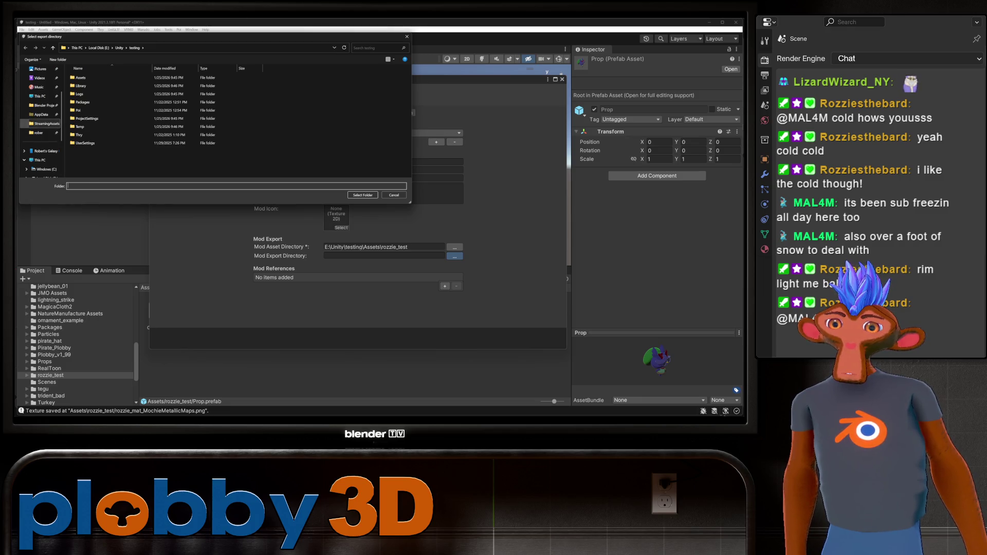
left_click(45, 123)
left_click(81, 133)
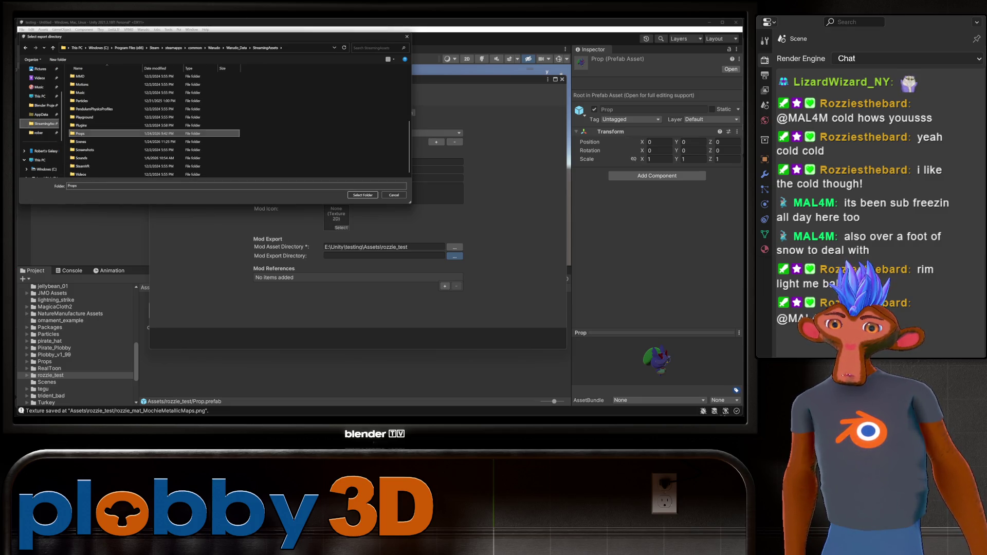
double_click(81, 133)
left_click(363, 195)
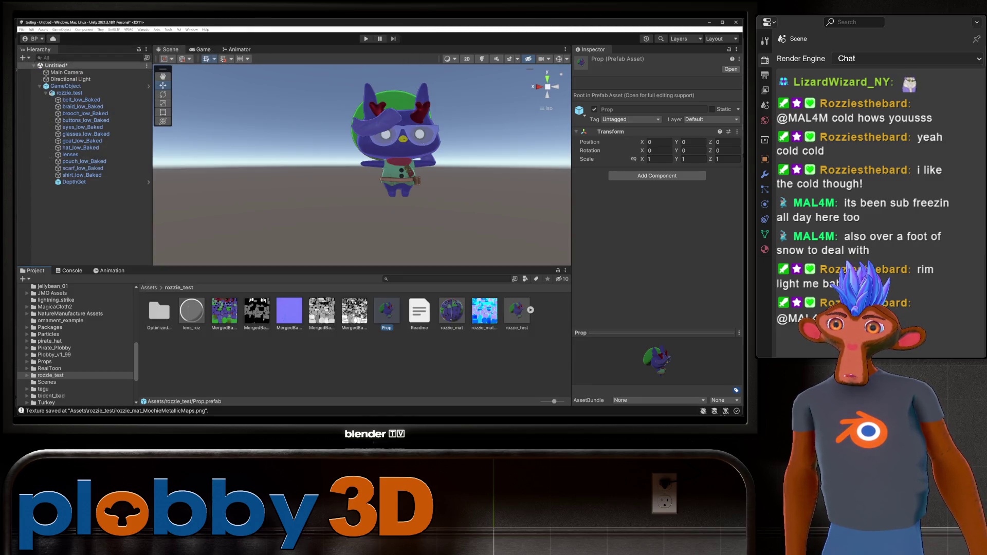
left_click(143, 30)
left_click(165, 67)
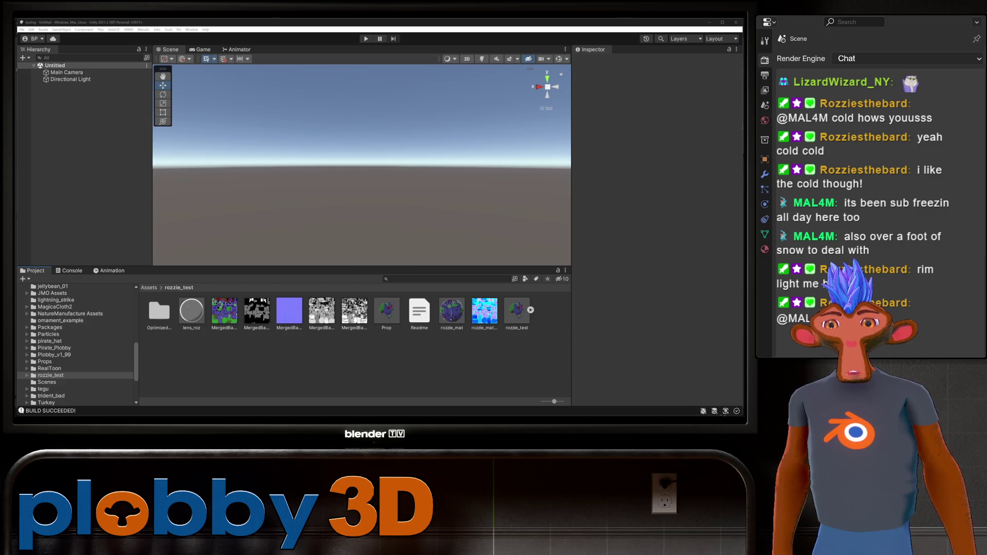
Switch to the Warudo editor and scroll through the scene hierarchy list
key("alt+Tab")
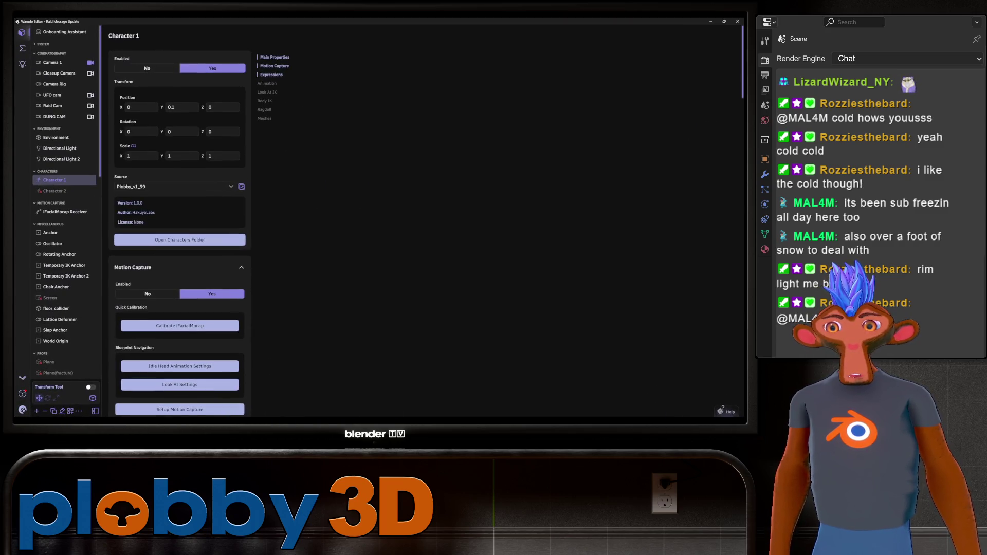
scroll(65, 205, "down", 10)
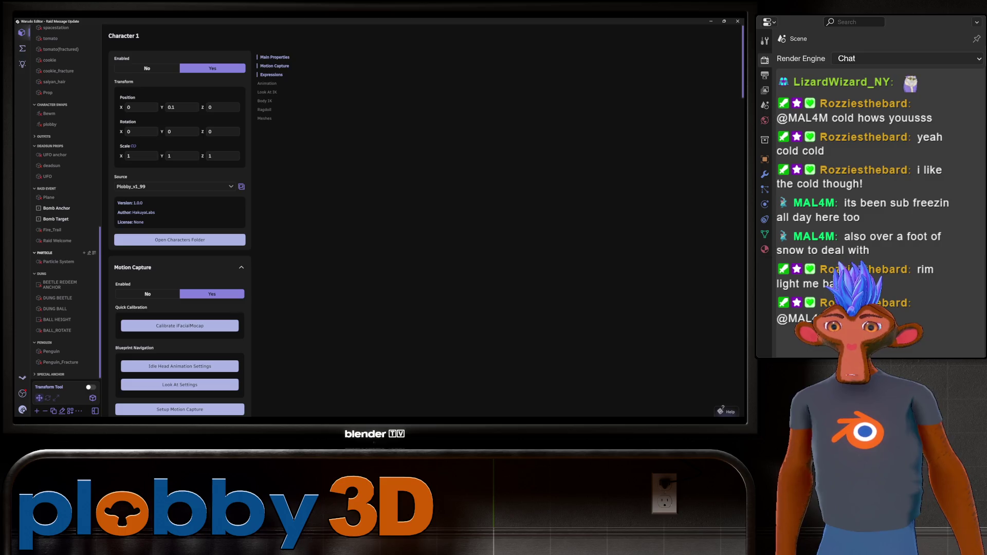
scroll(65, 205, "up", 2)
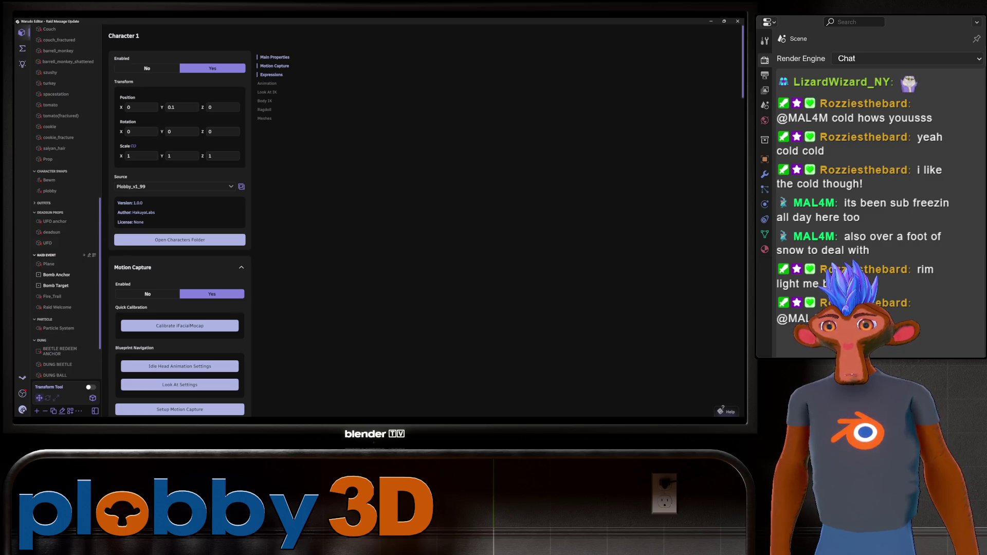
scroll(64, 238, "up", 4)
scroll(64, 205, "down", 2)
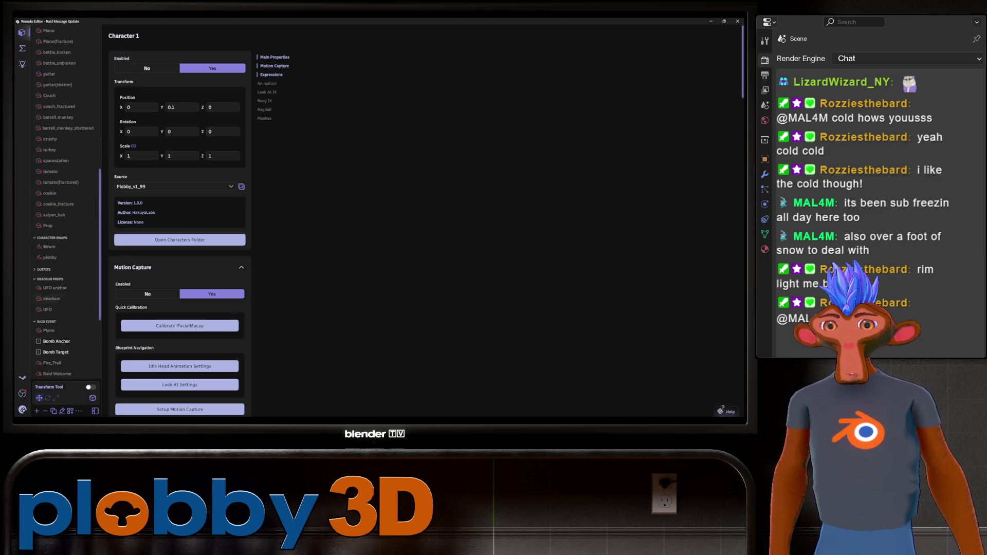
scroll(64, 125, "down", 4)
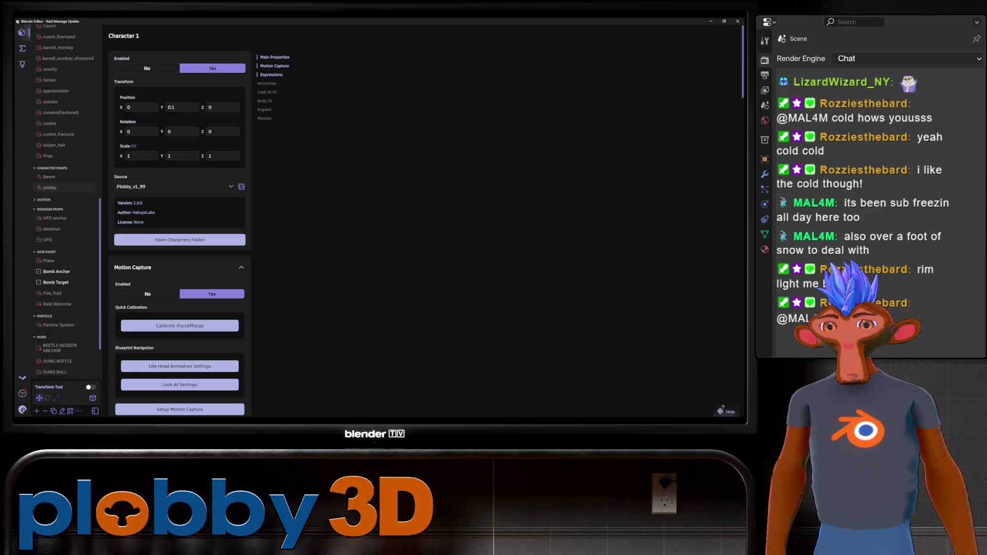
scroll(64, 206, "up", 10)
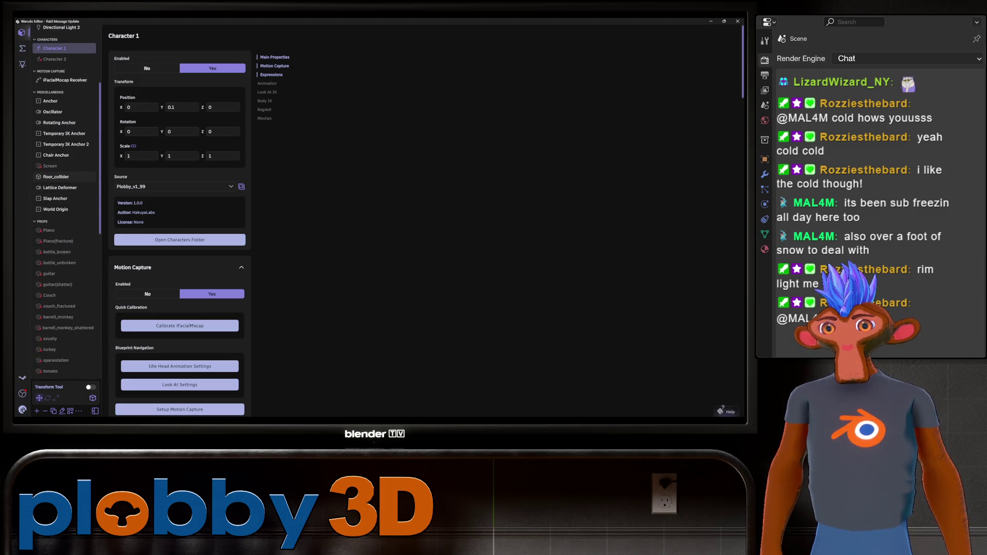
scroll(65, 205, "up", 2)
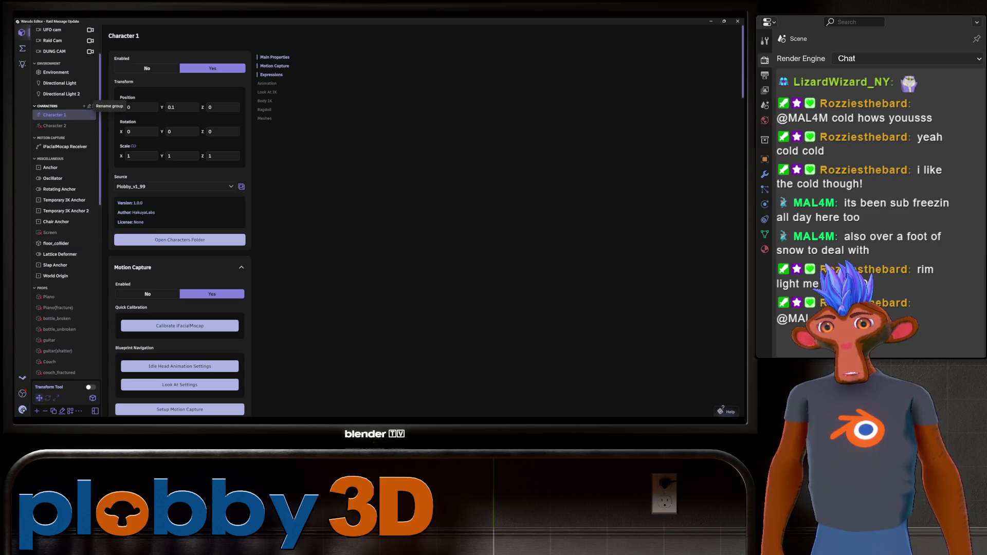
left_click(84, 106)
Add a new prop, Prop 2, with rozzie_test selected as its source
left_click(180, 150)
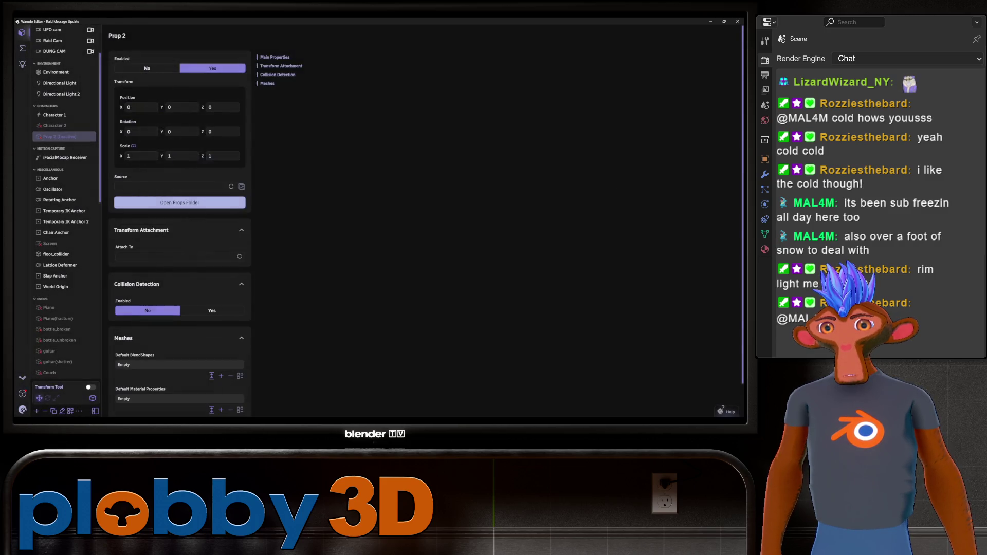
left_click(172, 186)
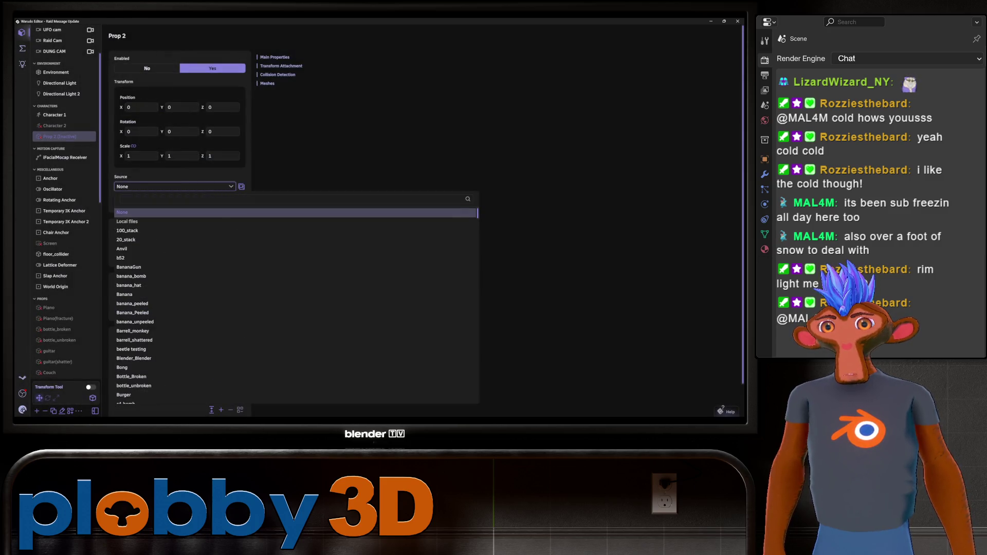
scroll(296, 306, "down", 10)
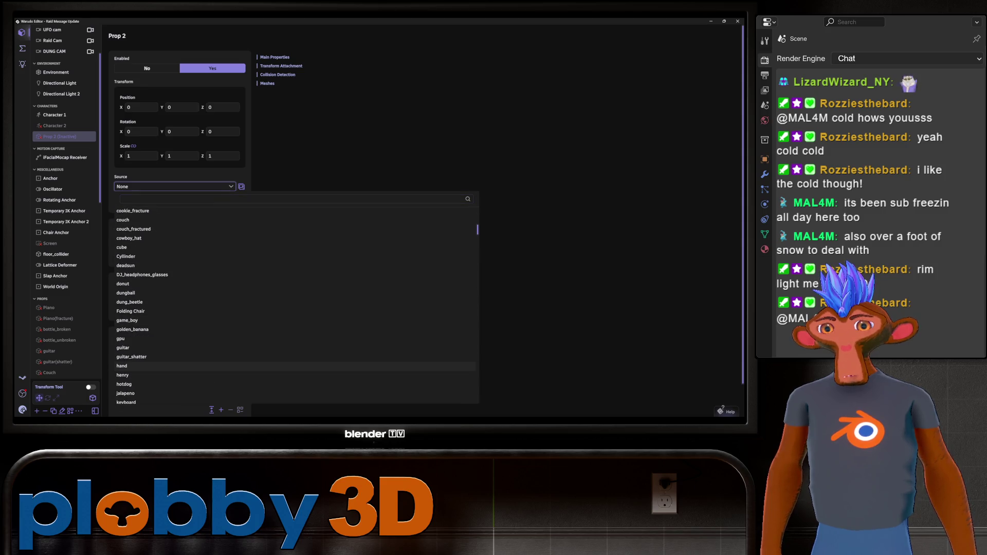
scroll(296, 339, "down", 3)
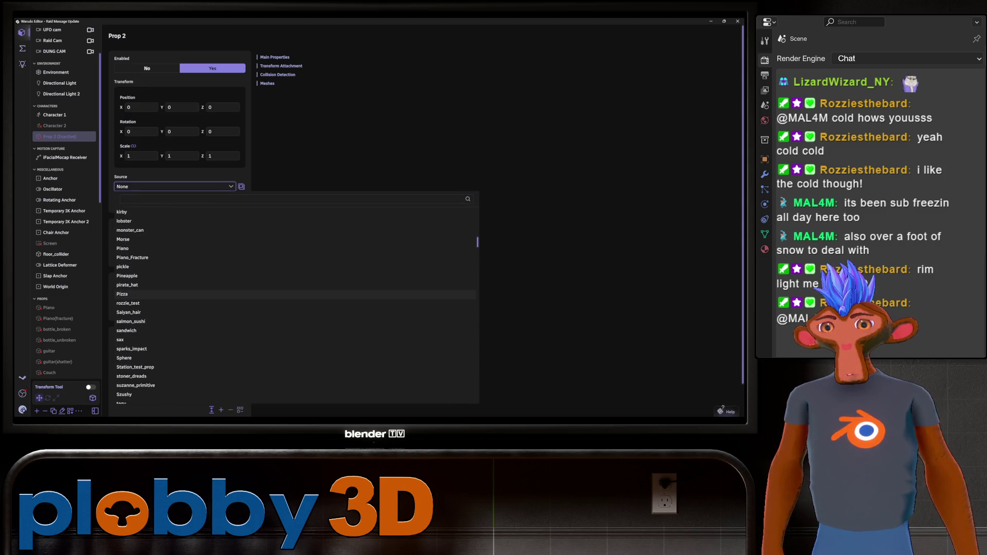
left_click(146, 303)
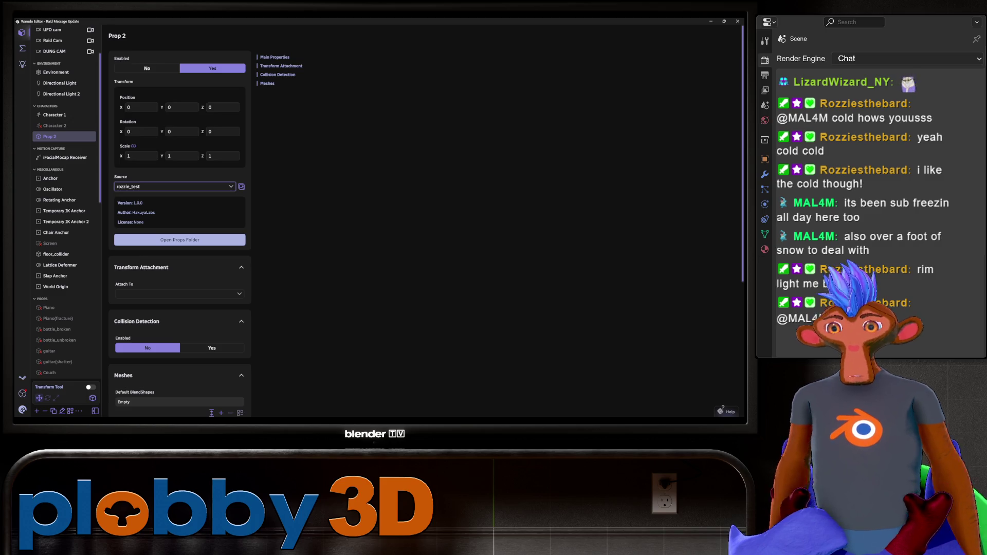
left_click(517, 419)
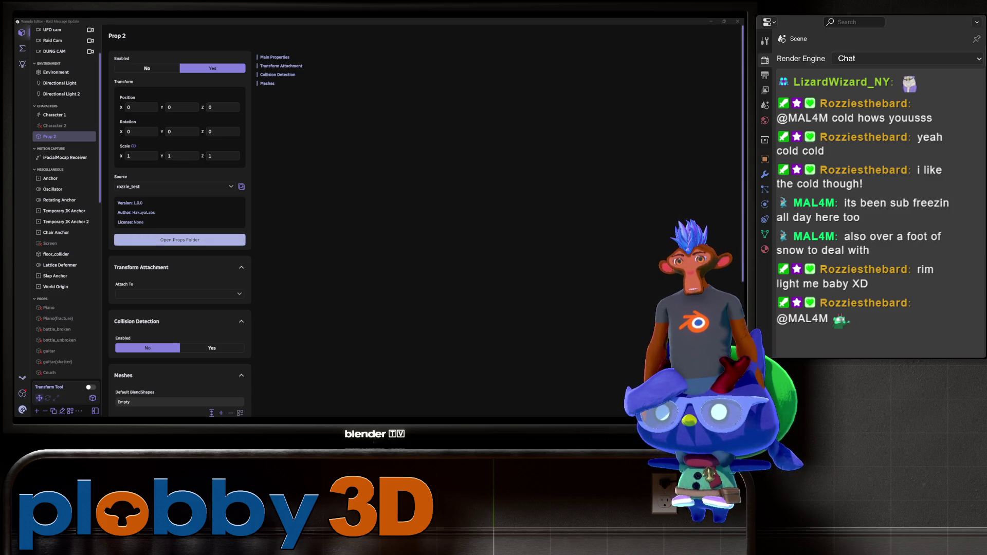
Turn on the Transform Tool and drag the goat sideways along X and up along Y
left_click(90, 387)
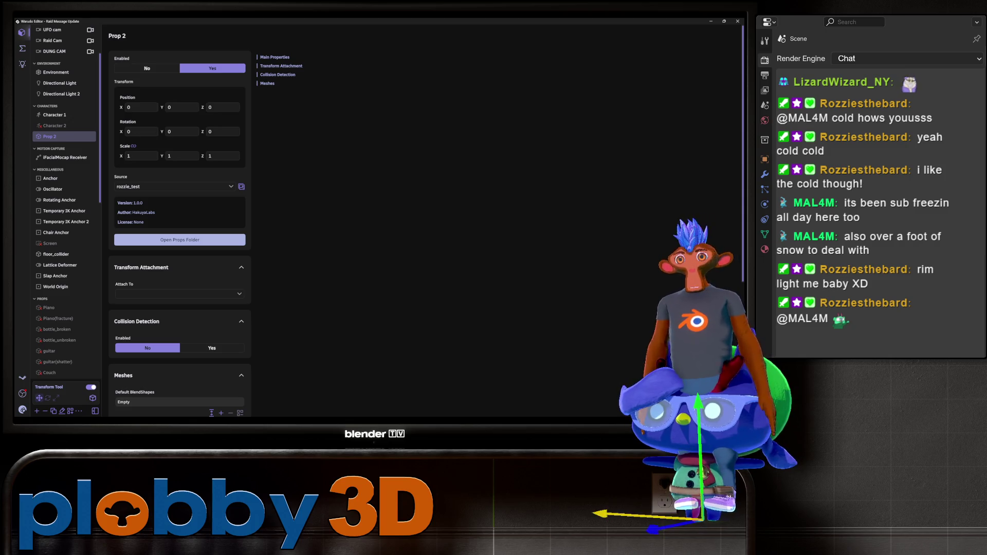
left_click_drag(614, 514, 506, 512)
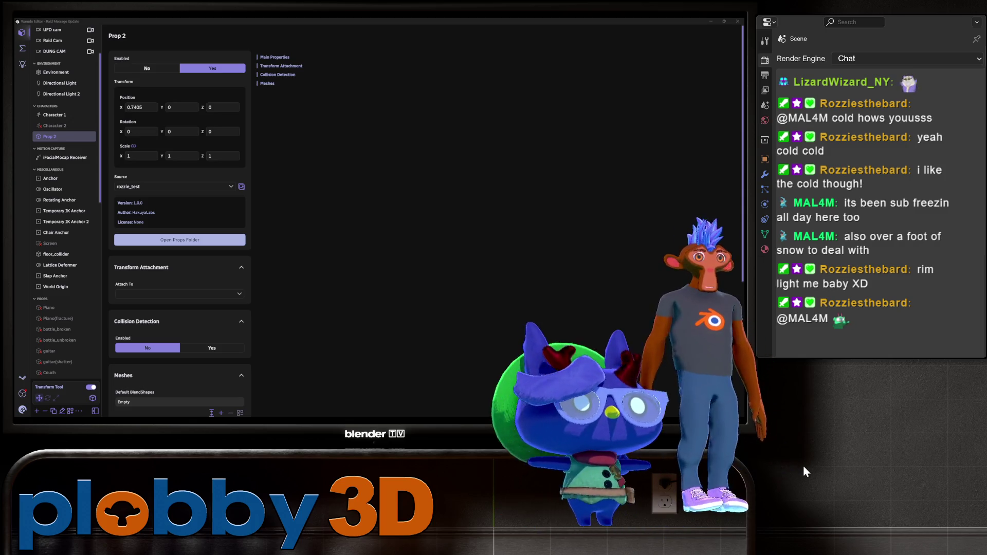
mouse_move(571, 437)
left_mouse_down()
mouse_move(518, 258)
mouse_move(658, 438)
mouse_move(691, 449)
left_mouse_up()
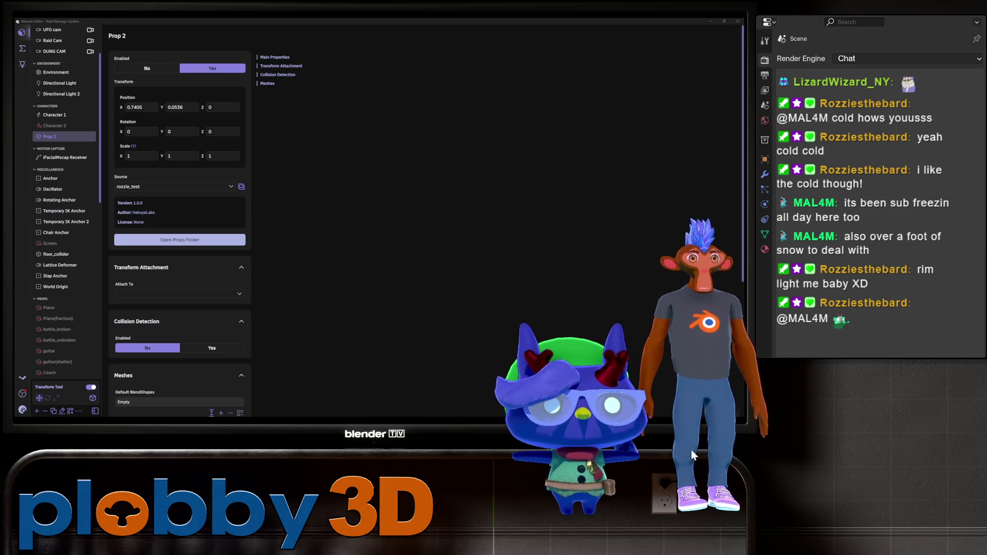
mouse_move(715, 453)
middle_mouse_down()
mouse_move(696, 434)
mouse_move(576, 387)
middle_mouse_up()
mouse_move(576, 388)
right_mouse_down()
mouse_move(584, 413)
mouse_move(526, 416)
mouse_move(681, 428)
mouse_move(696, 414)
mouse_move(757, 411)
mouse_move(880, 424)
mouse_move(667, 424)
mouse_move(511, 408)
mouse_move(574, 411)
mouse_move(557, 506)
mouse_move(551, 412)
mouse_move(510, 420)
mouse_move(582, 422)
mouse_move(519, 430)
mouse_move(553, 406)
mouse_move(568, 413)
mouse_move(556, 430)
mouse_move(545, 425)
mouse_move(554, 429)
mouse_move(514, 411)
right_mouse_up()
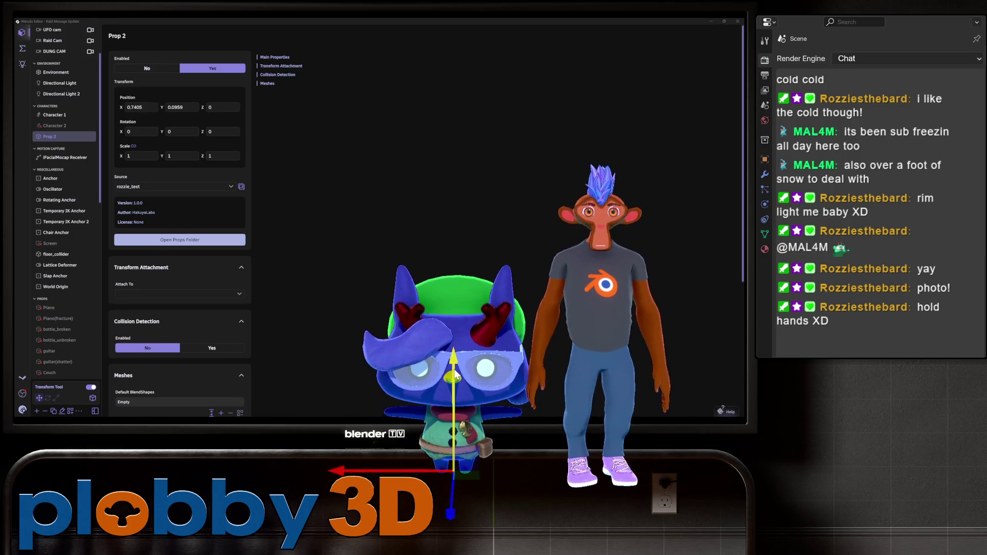
Fine-tune the goat to stand beside the monkey at X 0.6227, Y 0.2716
left_click_drag(456, 378, 455, 355)
right_click_drag(455, 357, 359, 442)
left_click_drag(335, 452, 370, 445)
mouse_move(463, 465)
right_mouse_down()
mouse_move(474, 482)
mouse_move(437, 520)
right_mouse_up()
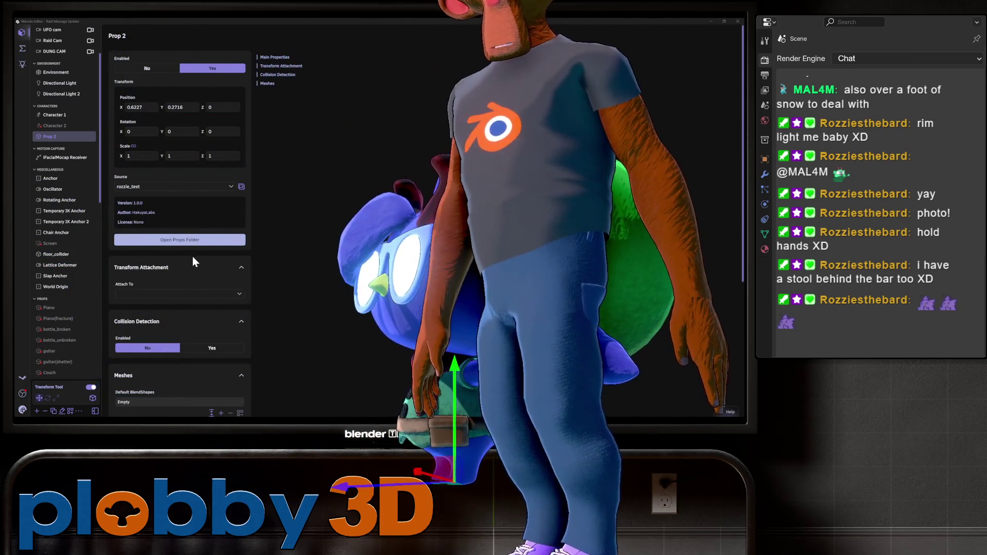
Drag the goat along the Z axis to bring it slightly forward beside the monkey
mouse_move(386, 488)
left_mouse_down()
mouse_move(265, 520)
mouse_move(275, 514)
mouse_move(226, 498)
mouse_move(278, 501)
left_mouse_up()
Zoom out and orbit the view to check the goat's placement beside the monkey
scroll(277, 501, "down", 5)
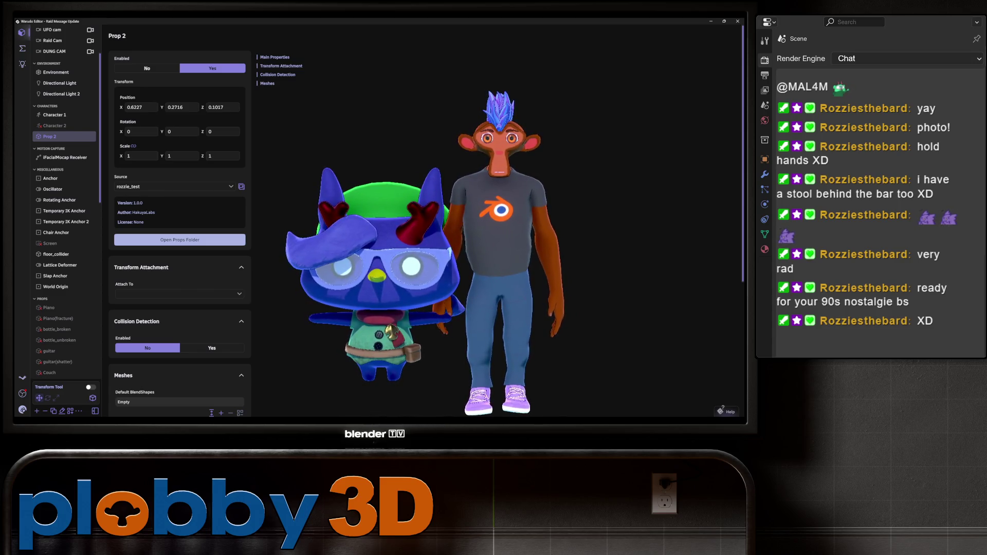
mouse_move(411, 329)
left_mouse_down()
mouse_move(619, 344)
mouse_move(542, 471)
mouse_move(461, 310)
mouse_move(224, 282)
mouse_move(208, 304)
mouse_move(208, 384)
mouse_move(215, 324)
mouse_move(292, 310)
mouse_move(309, 325)
mouse_move(513, 258)
mouse_move(532, 291)
mouse_move(351, 297)
mouse_move(177, 273)
mouse_move(522, 296)
mouse_move(571, 258)
mouse_move(600, 185)
mouse_move(583, 233)
mouse_move(382, 261)
mouse_move(234, 262)
mouse_move(224, 230)
mouse_move(307, 273)
mouse_move(348, 261)
mouse_move(346, 226)
mouse_move(245, 199)
mouse_move(241, 280)
mouse_move(128, 246)
mouse_move(289, 243)
mouse_move(268, 229)
mouse_move(246, 242)
left_mouse_up()
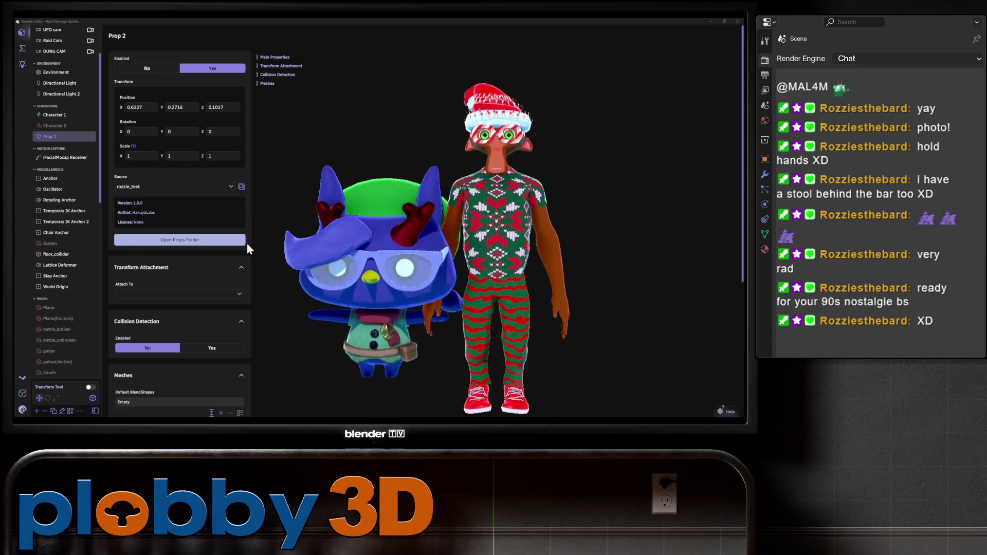
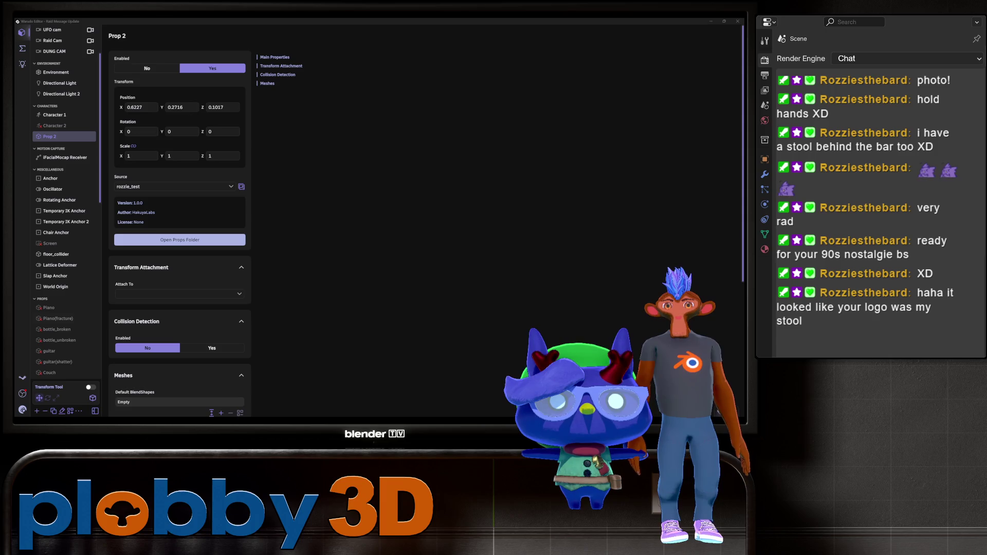
Switch from Warudo to Blender and orbit around the purple cat model
key("alt+Tab")
middle_click_drag(309, 205, 462, 206)
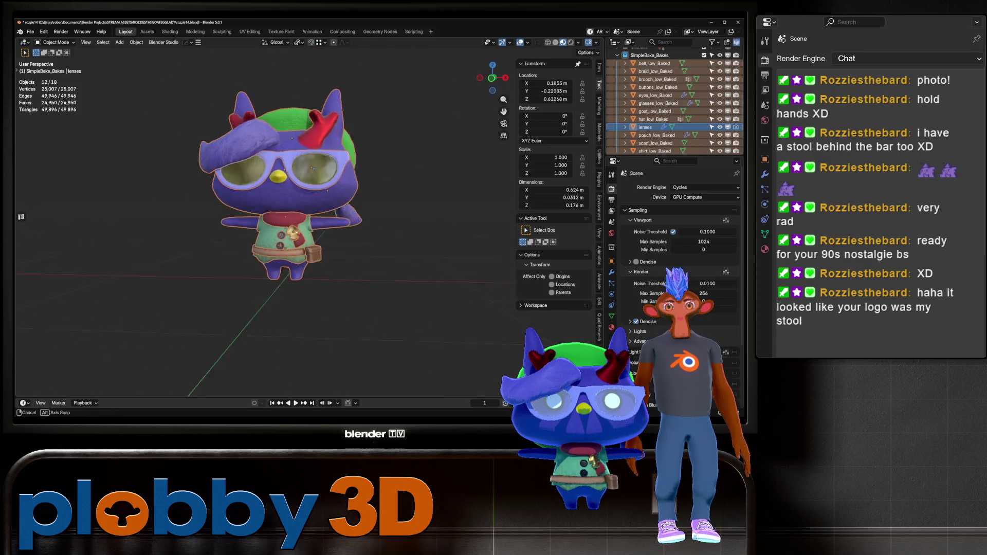
Inspect the cat from above and at an angle, then show and dismiss the Add menu
scroll(288, 206, "up", 3)
mouse_move(288, 205)
middle_mouse_down()
mouse_move(295, 187)
mouse_move(296, 203)
middle_mouse_up()
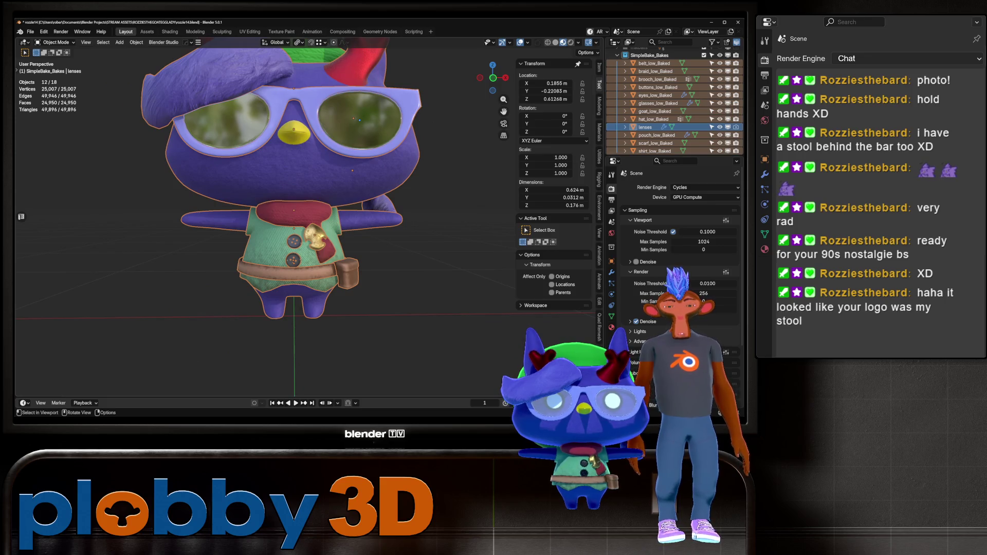
key("KP_1")
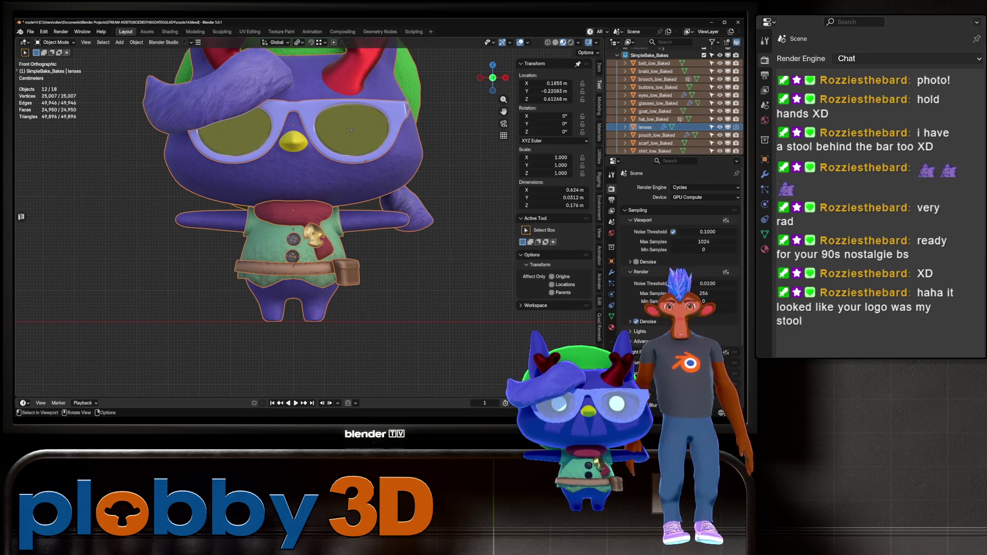
mouse_move(288, 206)
middle_mouse_down()
mouse_move(278, 195)
mouse_move(350, 187)
middle_mouse_up()
key("KP_1")
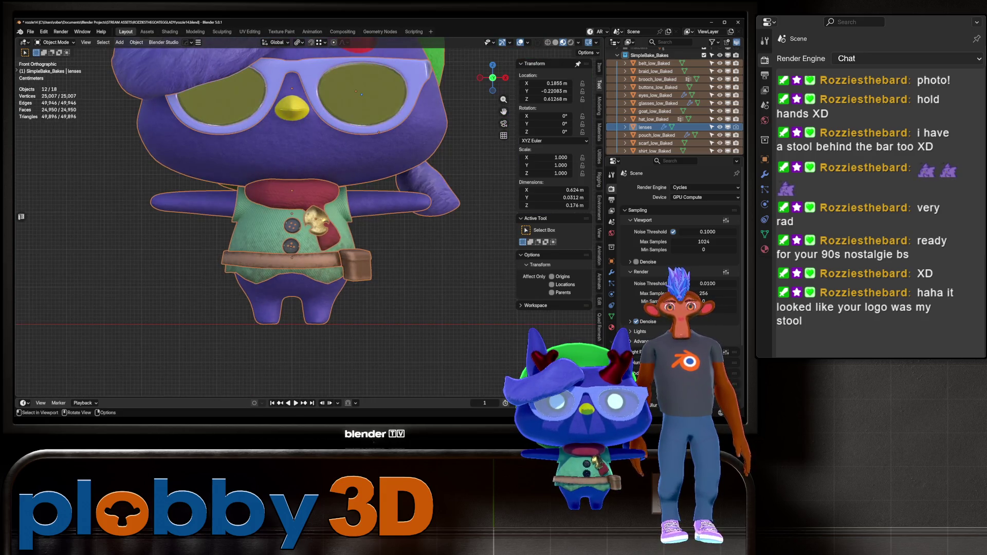
key("shift+a")
key("Escape")
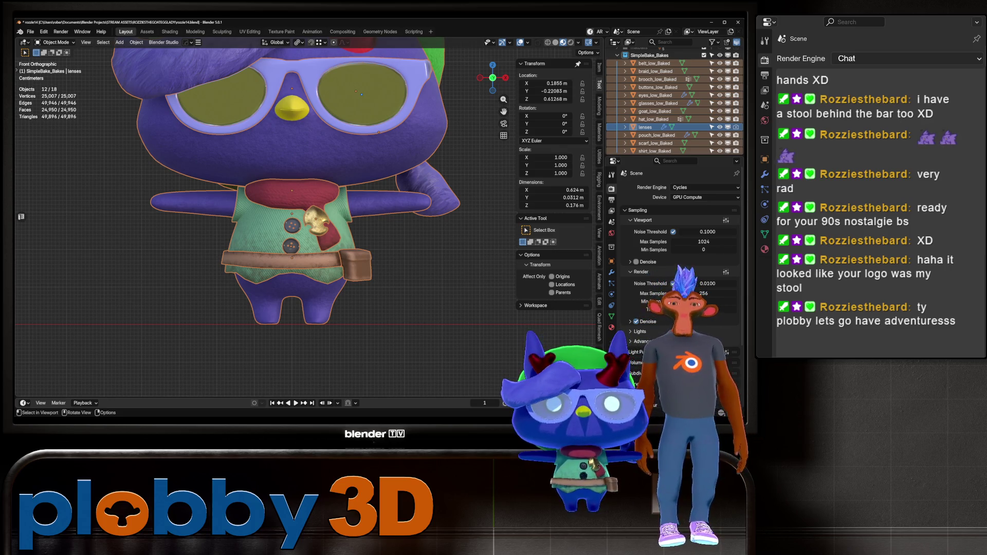
Zoom in closer on the cat, return to Front view, and bring up the Add menu
scroll(288, 205, "up", 3)
mouse_move(287, 206)
middle_mouse_down()
mouse_move(303, 170)
mouse_move(308, 201)
middle_mouse_up()
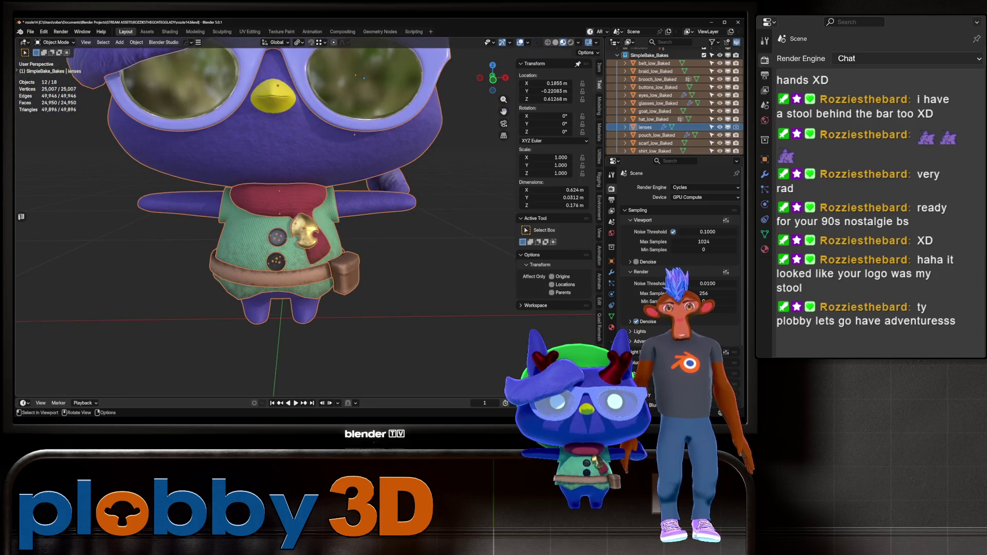
scroll(288, 215, "up", 3)
scroll(288, 216, "down", 4)
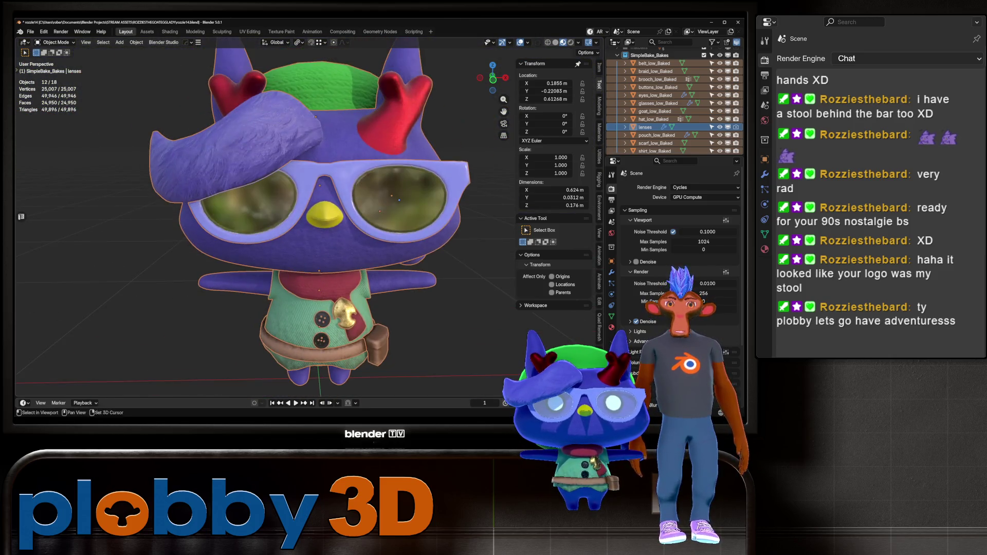
scroll(287, 215, "up", 2)
key("KP_1")
scroll(391, 254, "down", 2)
key("shift+a")
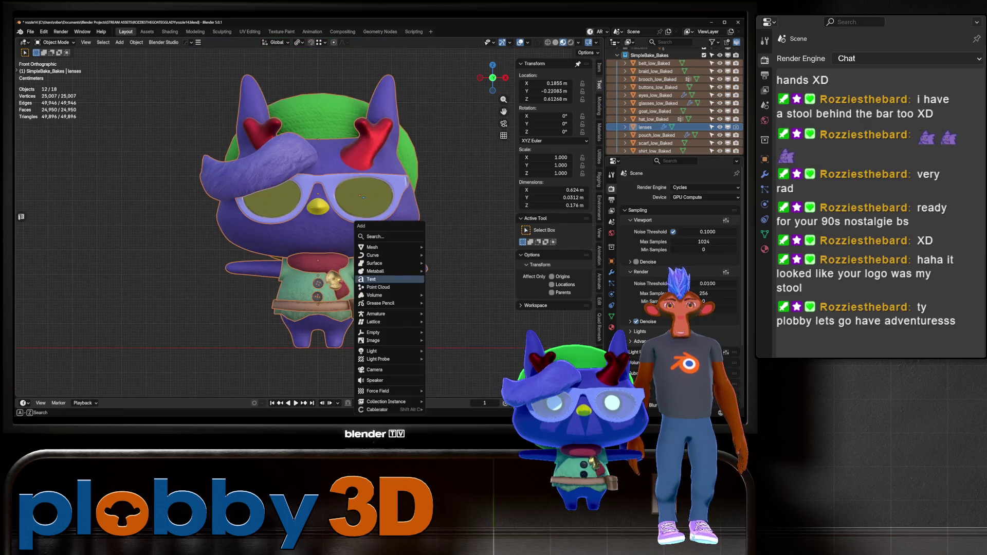
Add a Single Bone armature, undo it, and snap the 3D cursor to World Origin
mouse_move(381, 314)
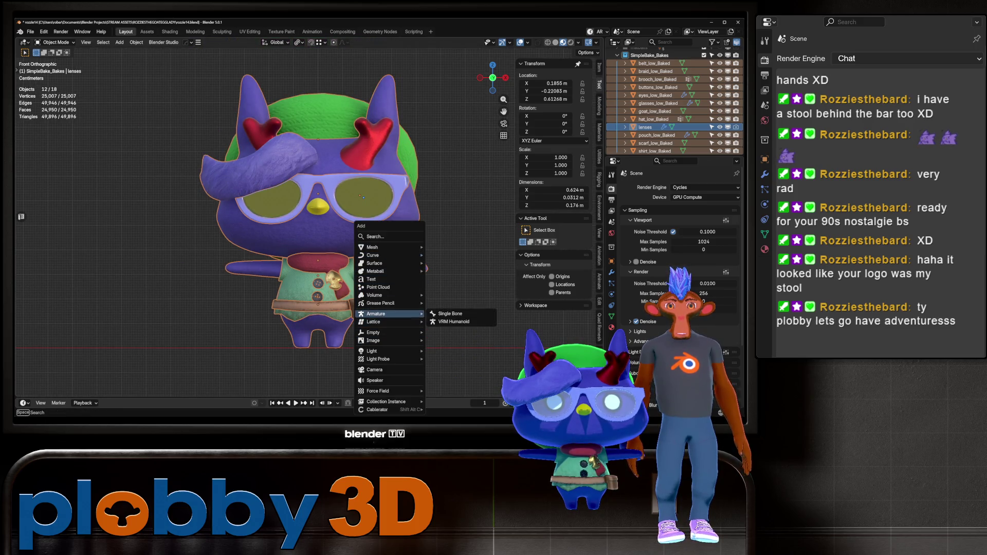
left_click(450, 313)
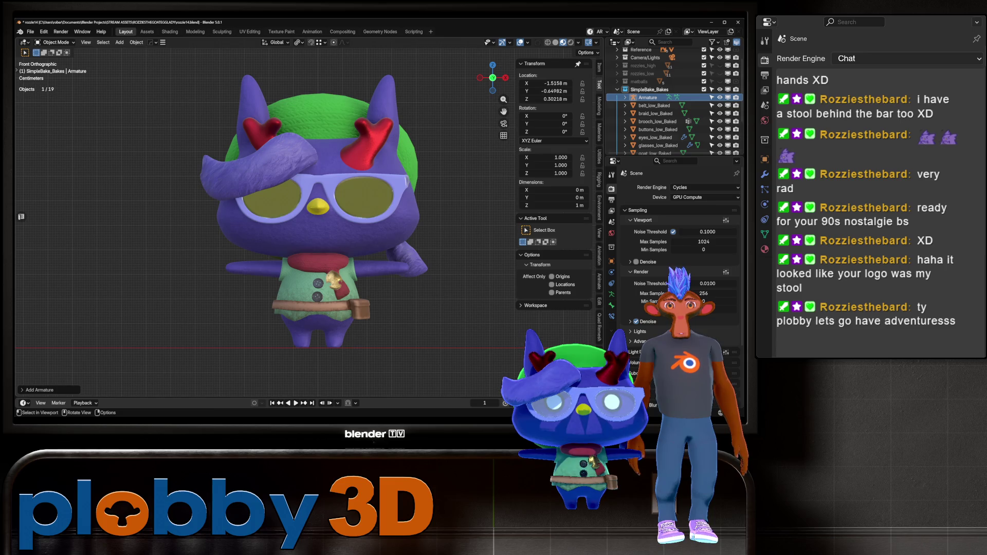
key("ctrl+z")
key("q")
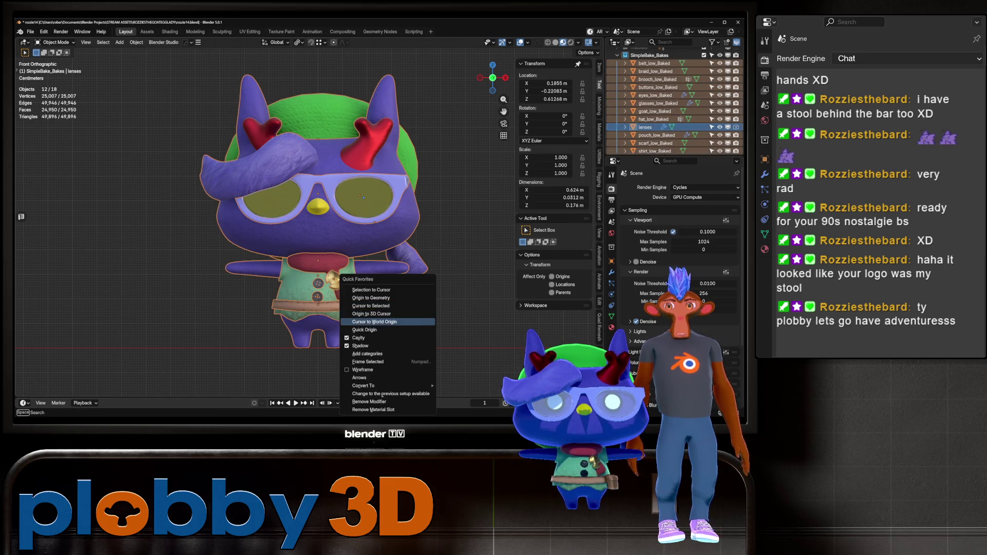
left_click(380, 321)
scroll(381, 319, "up", 3)
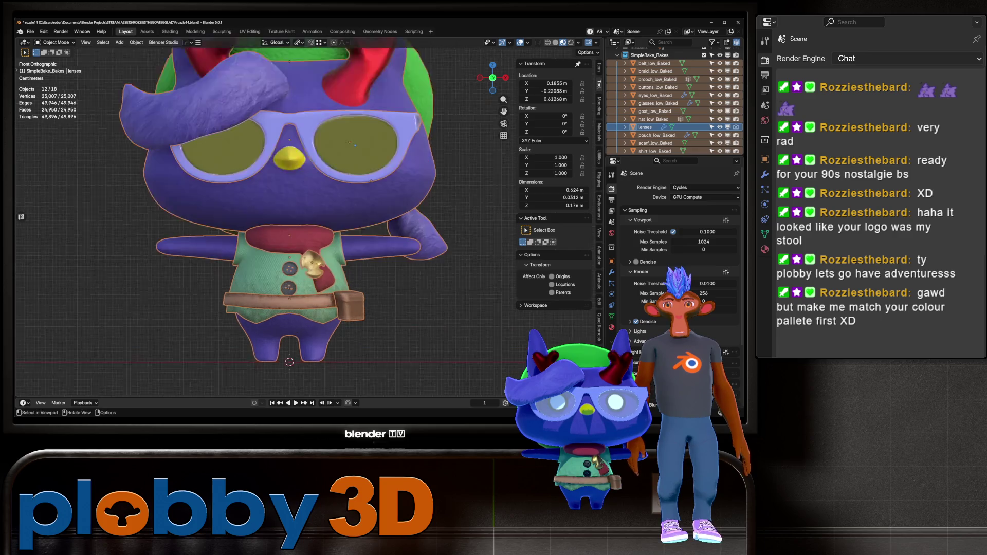
scroll(429, 355, "down", 2)
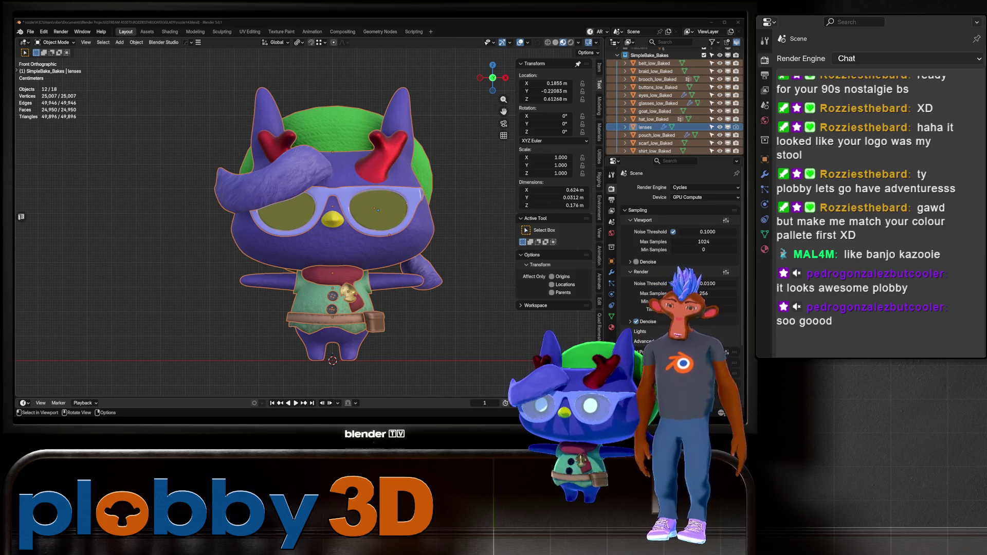
Open and dismiss the object context menu over the cat, then recentre the view
right_click(298, 327)
key("Escape")
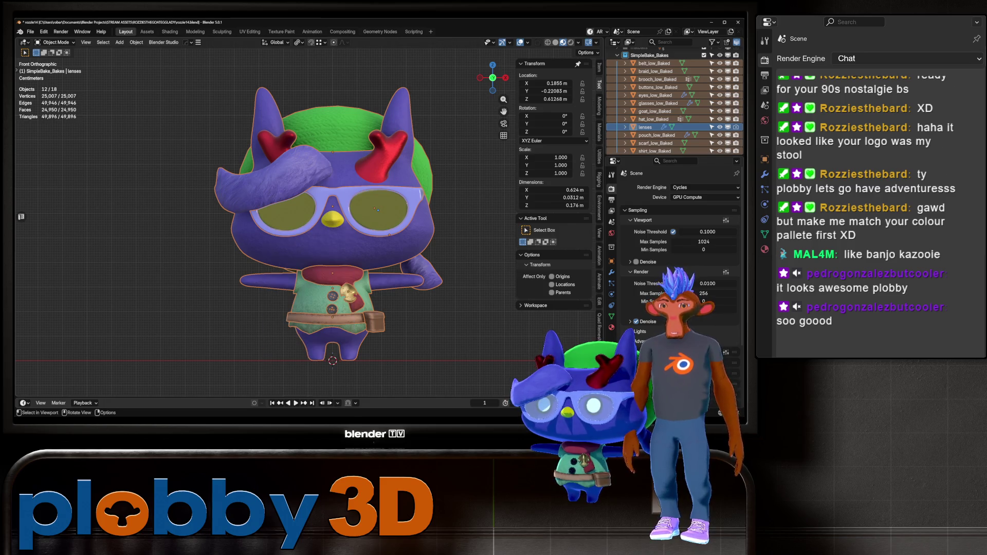
scroll(447, 231, "up", 2)
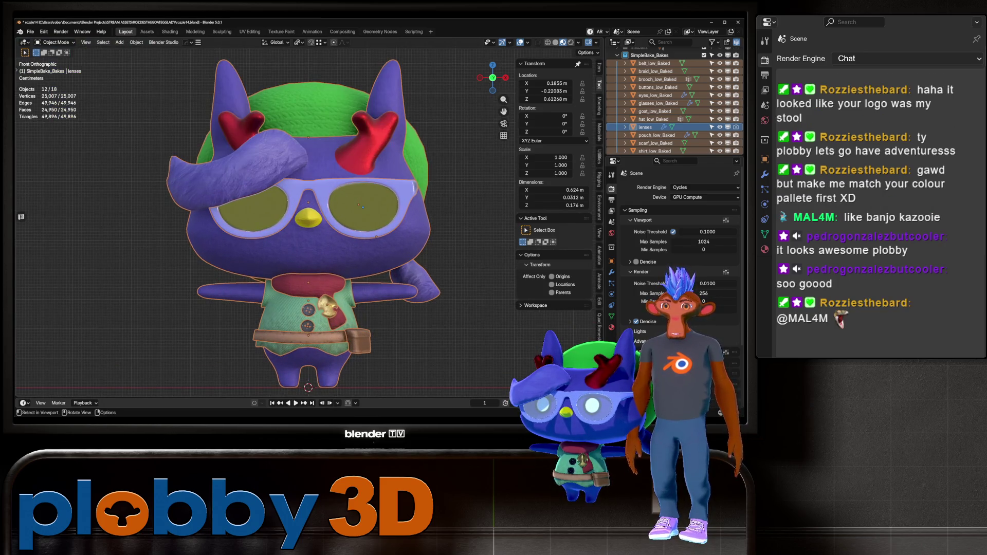
scroll(309, 227, "down", 1)
middle_click_drag(309, 226, 318, 248, "shift")
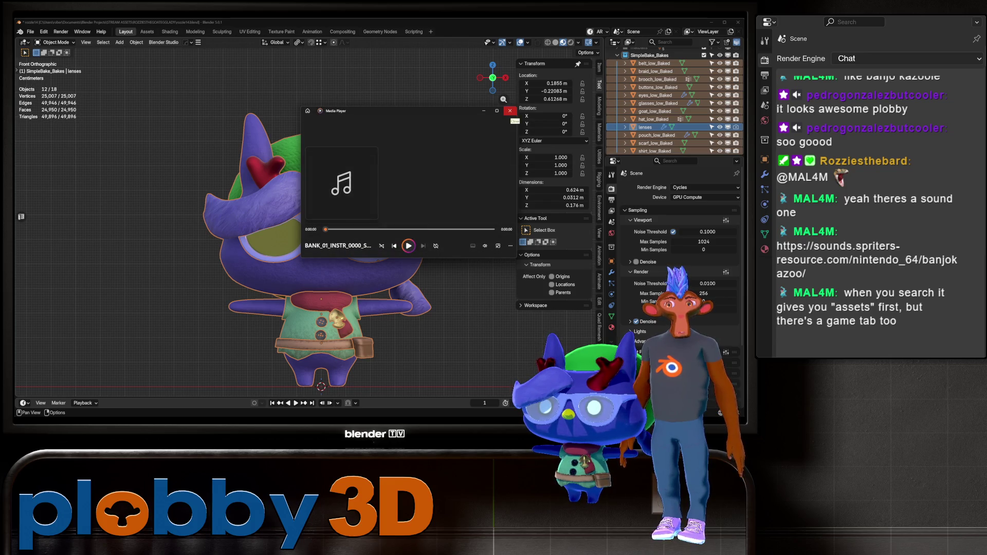
Play through about twelve sound-effect clips, closing Media Player after each one
left_click(510, 112)
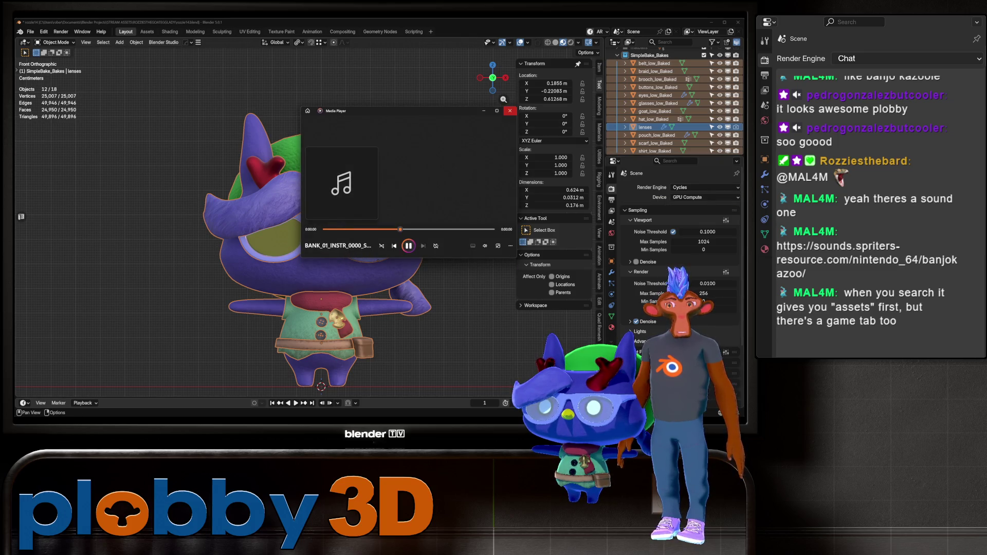
left_click(510, 111)
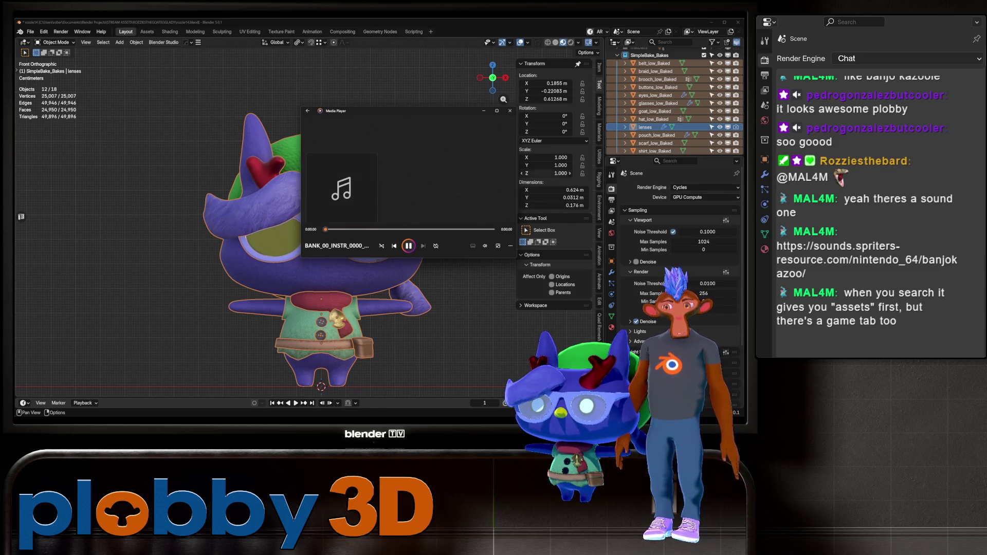
left_click(510, 110)
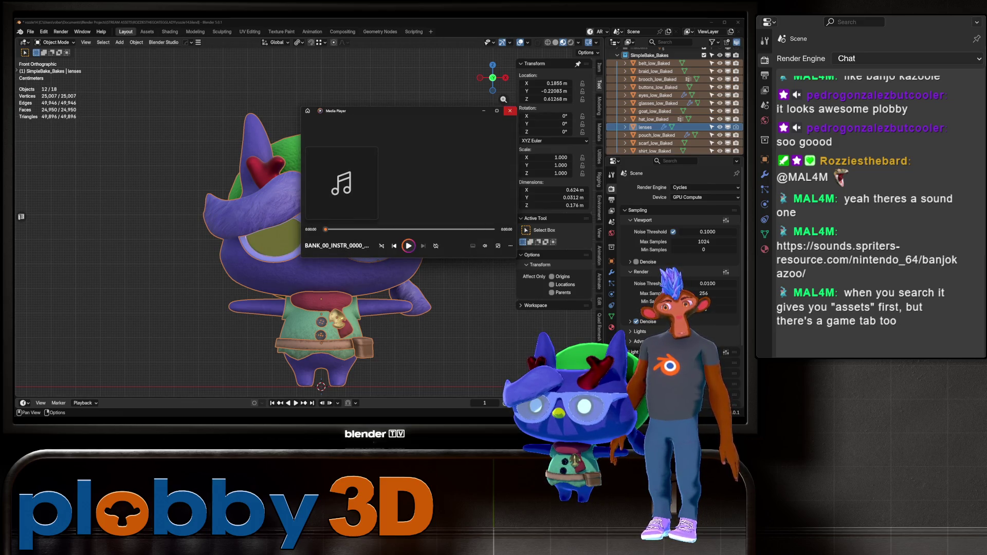
left_click(509, 111)
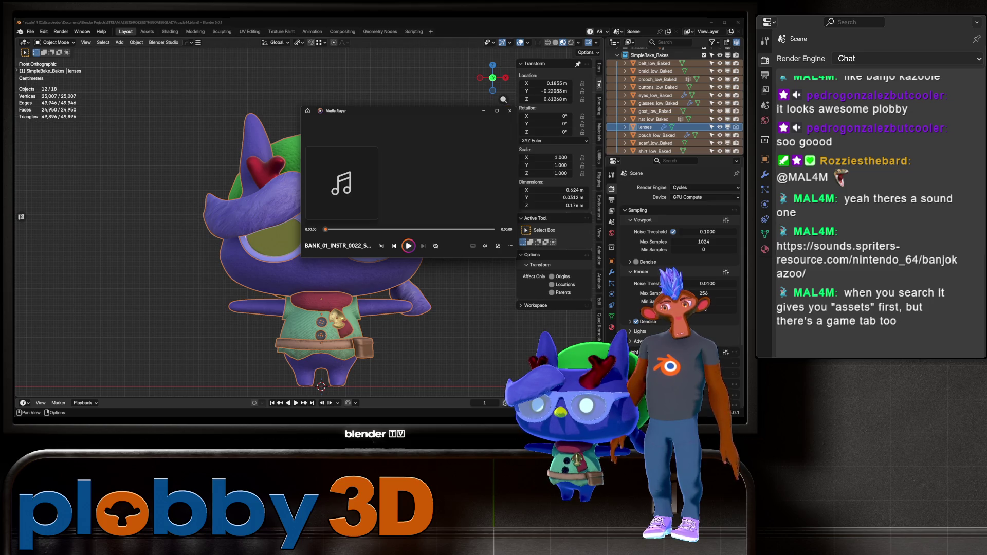
left_click(510, 110)
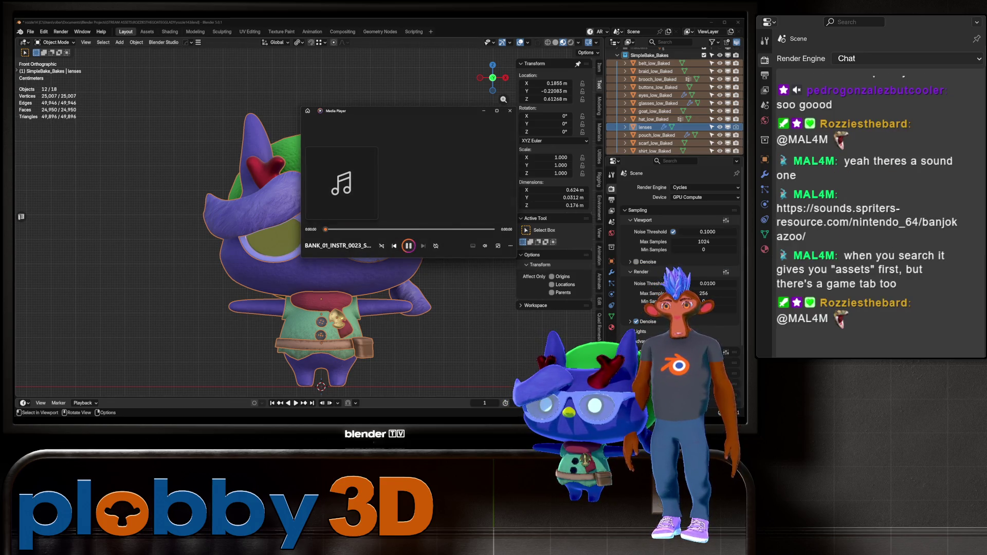
left_click(509, 110)
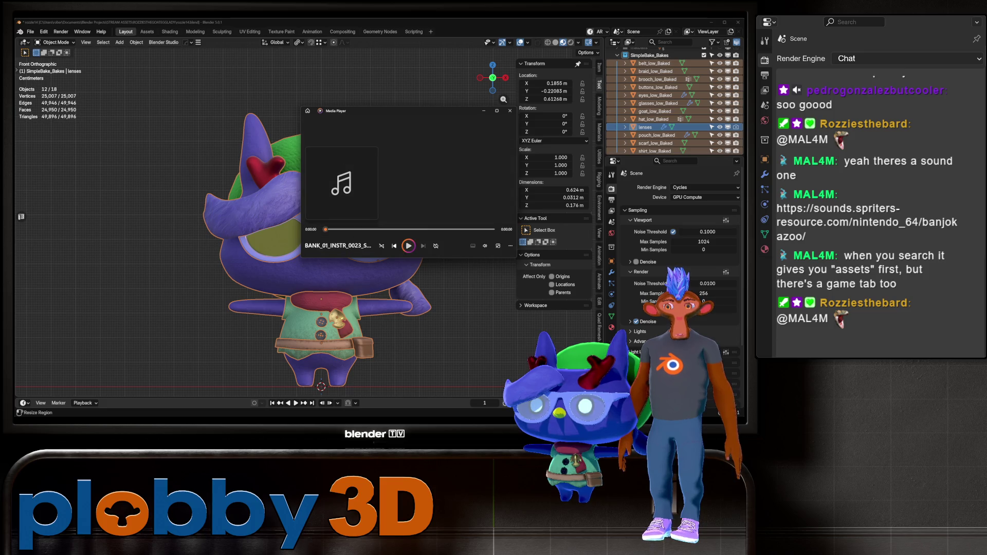
left_click(509, 111)
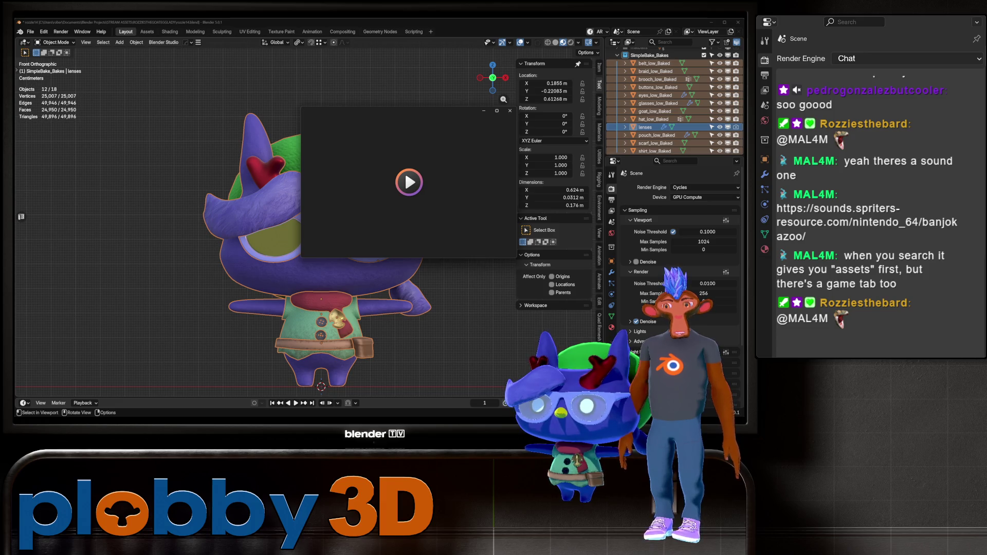
left_click(509, 111)
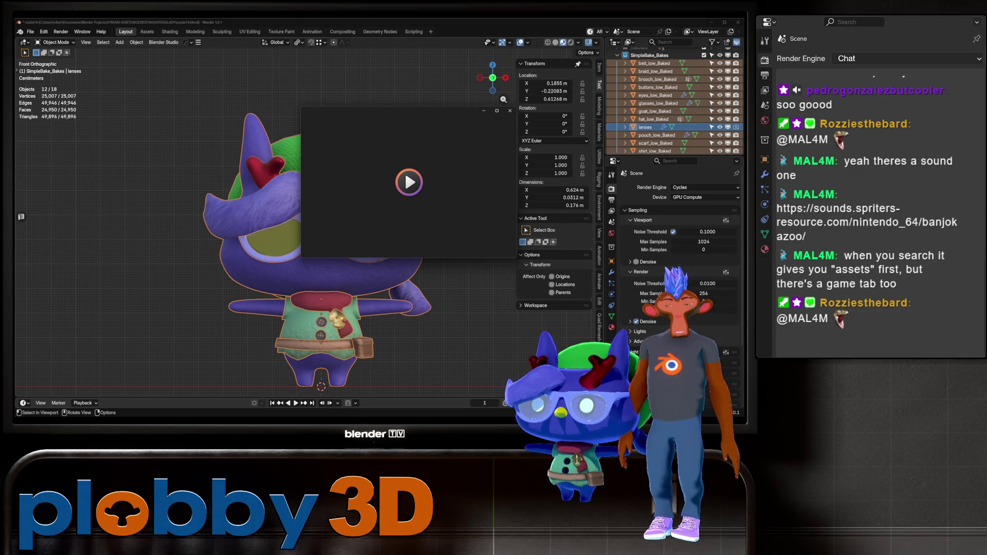
key("alt+F4")
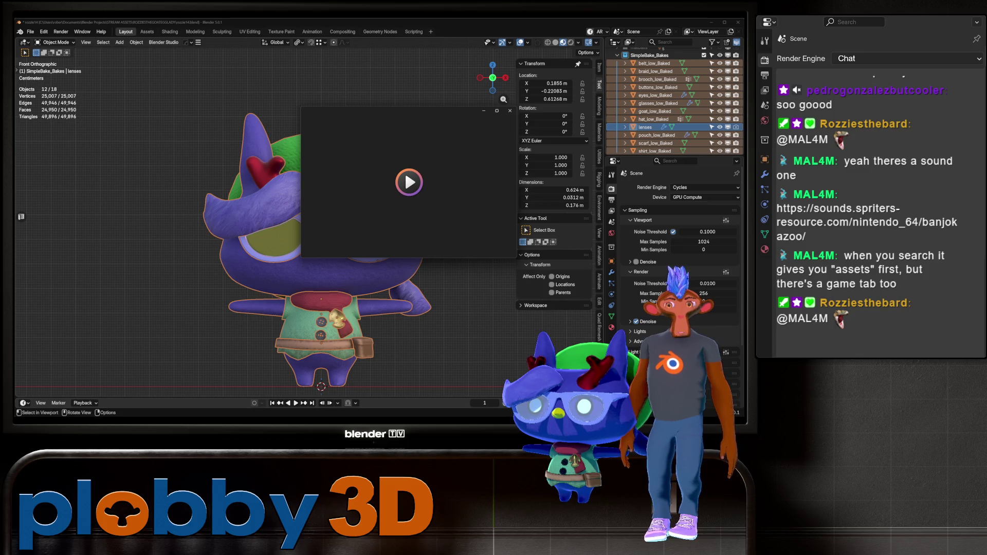
left_click(509, 111)
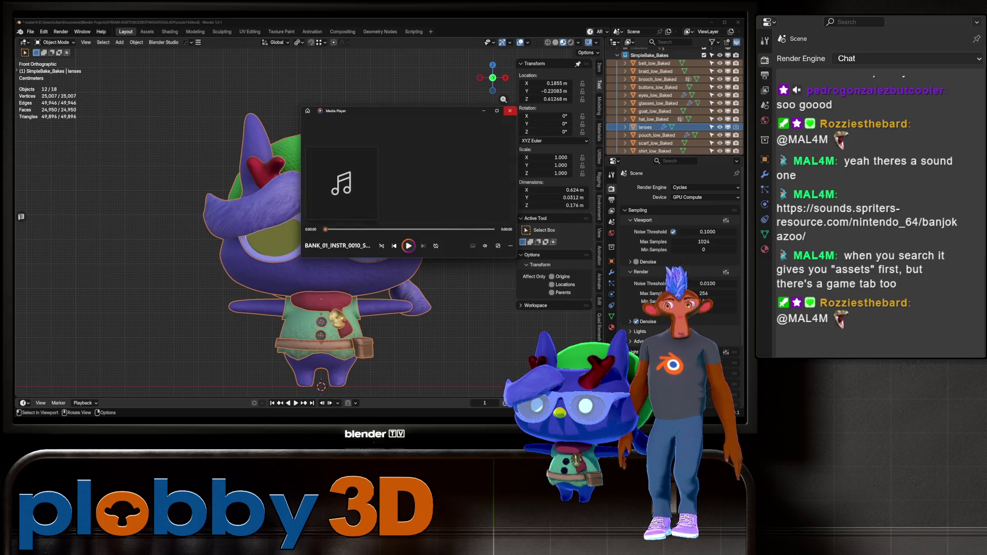
left_click(509, 110)
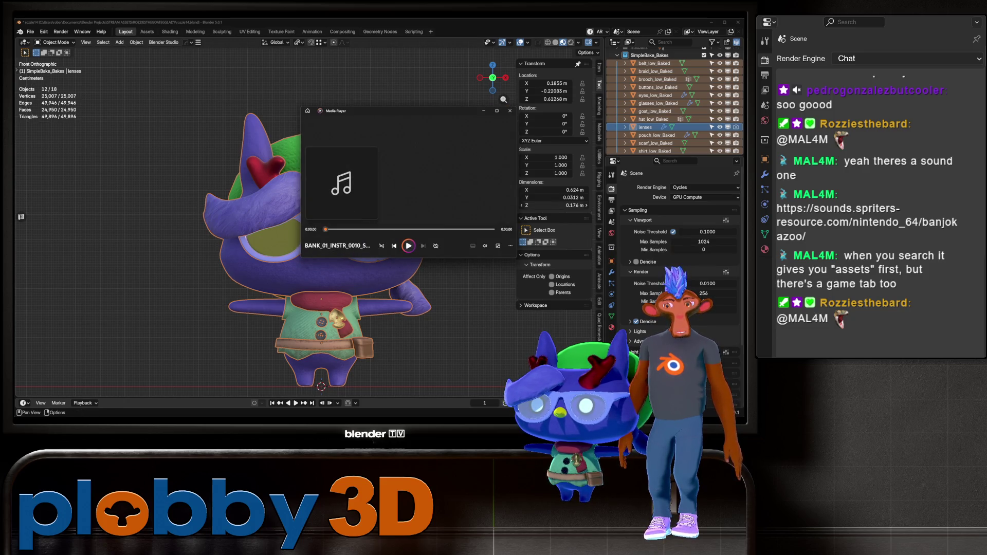
left_click(509, 111)
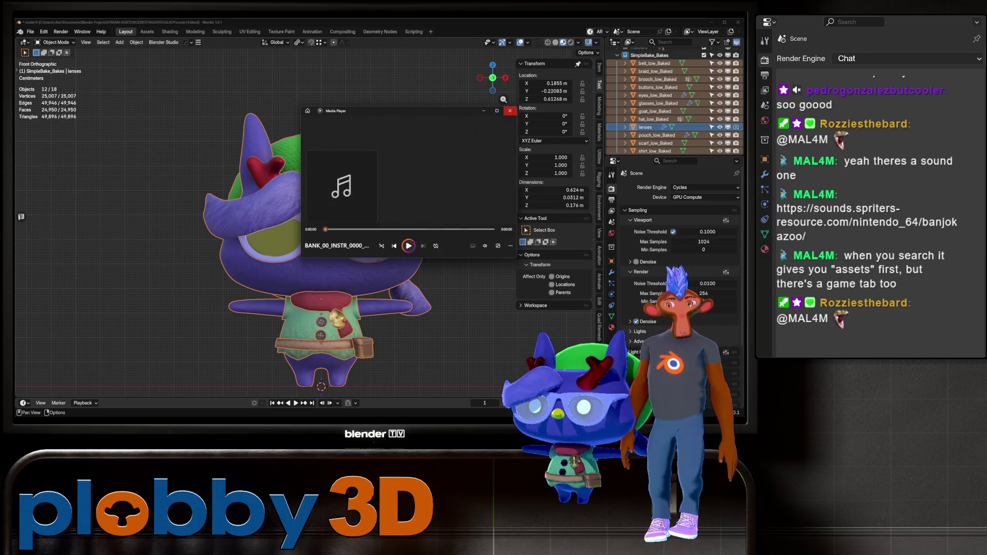
scroll(319, 231, "down", 3)
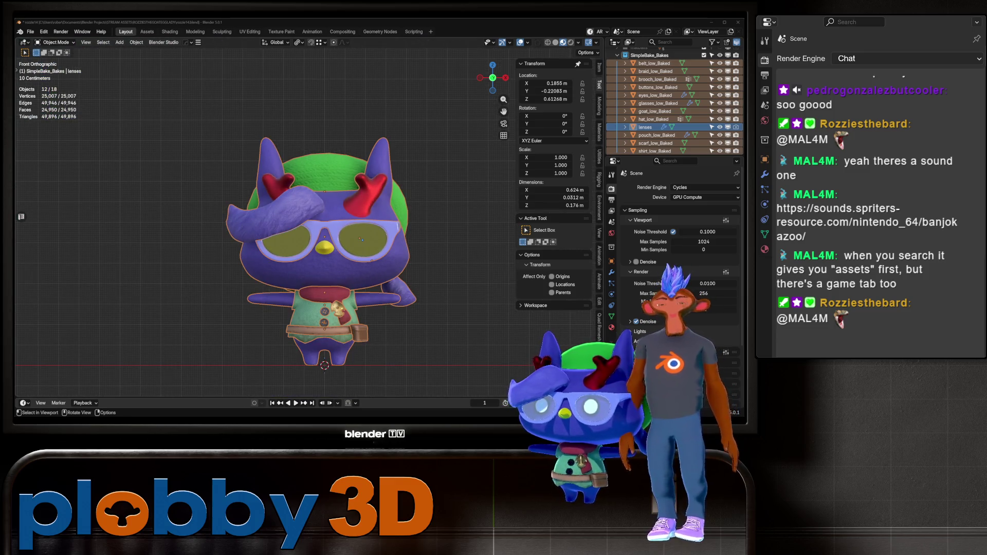
Add a single-bone armature at the 3D cursor and enter its Edit Mode
scroll(314, 237, "up", 3)
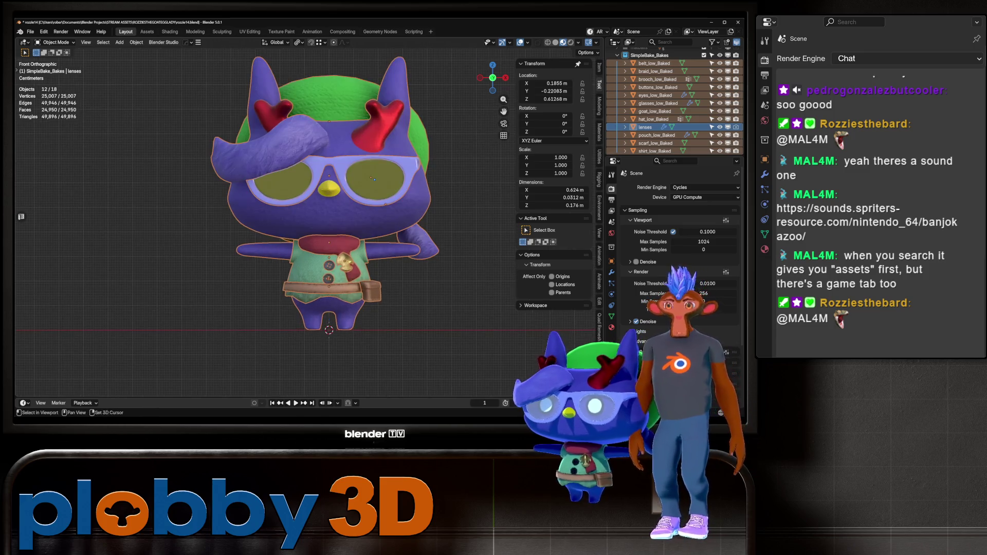
key("shift+a")
mouse_move(309, 255)
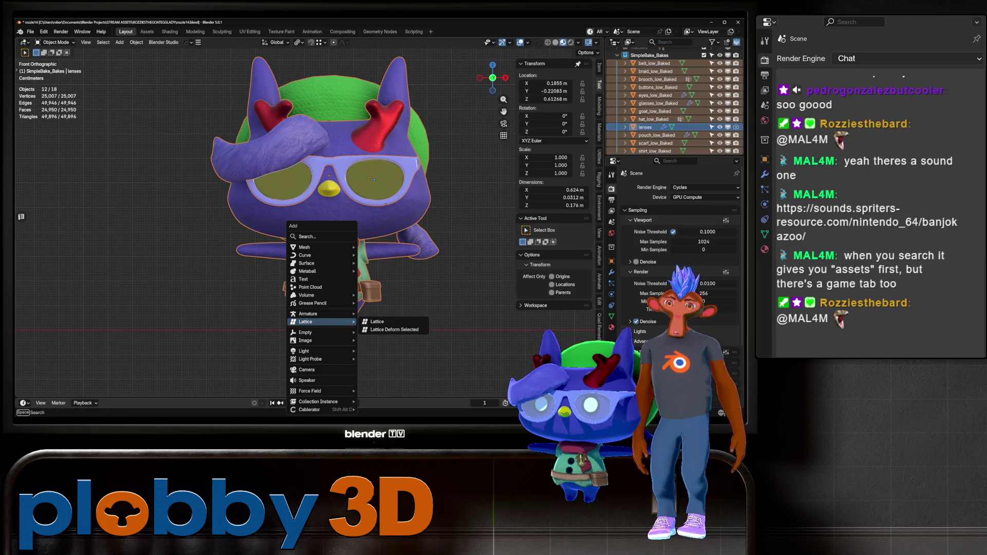
left_click(308, 313)
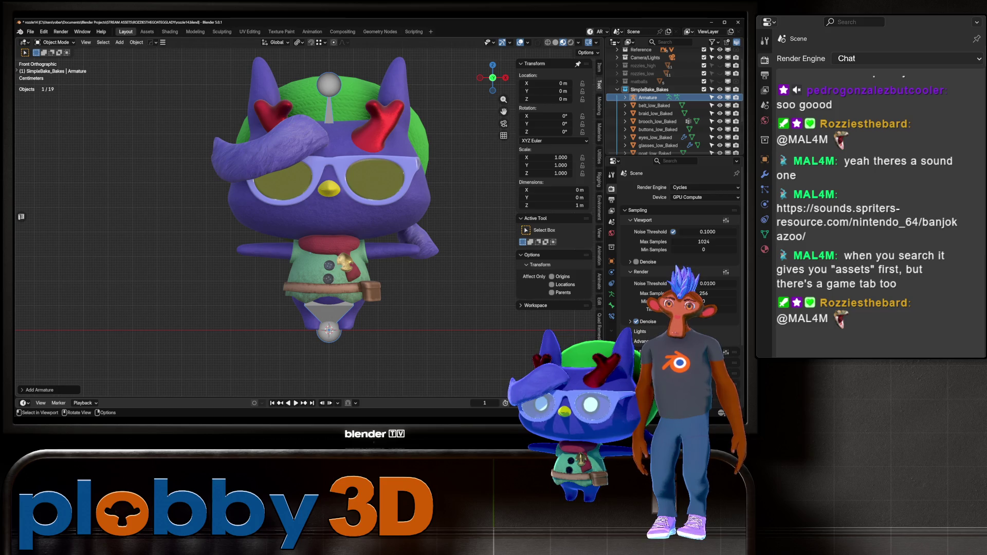
key("Tab")
Collapse the VRM settings and draw the bone in front of the mesh, semi-transparent
left_click(611, 294)
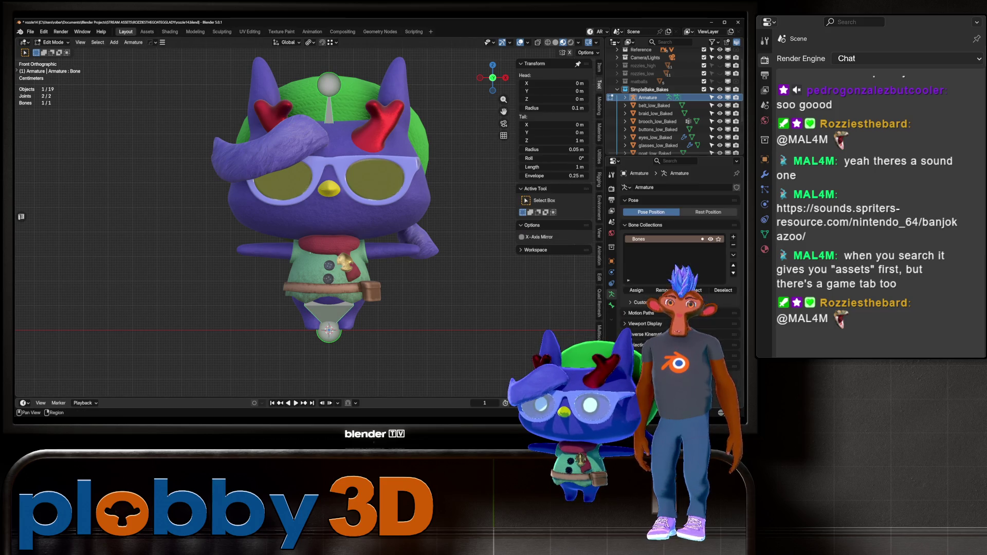
left_click(611, 261)
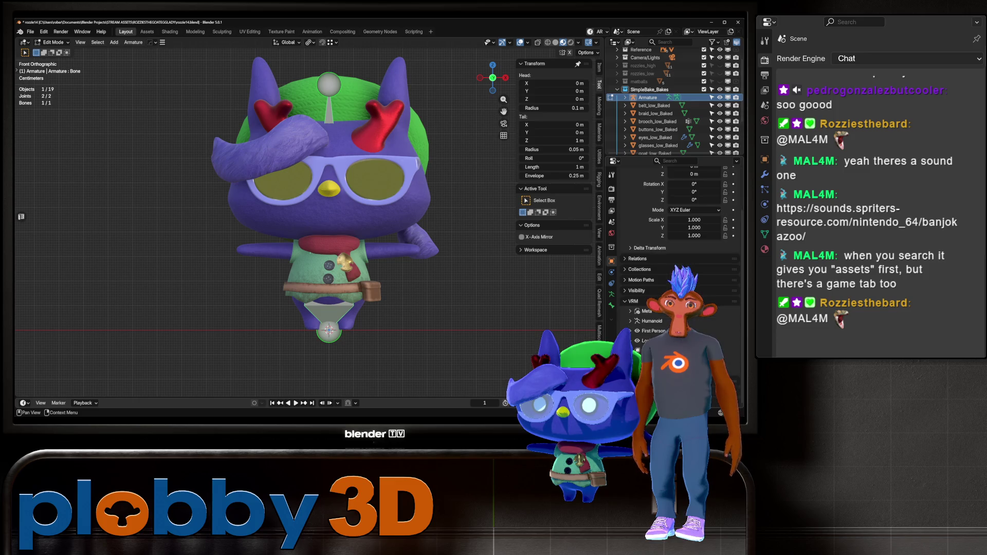
left_click(678, 301)
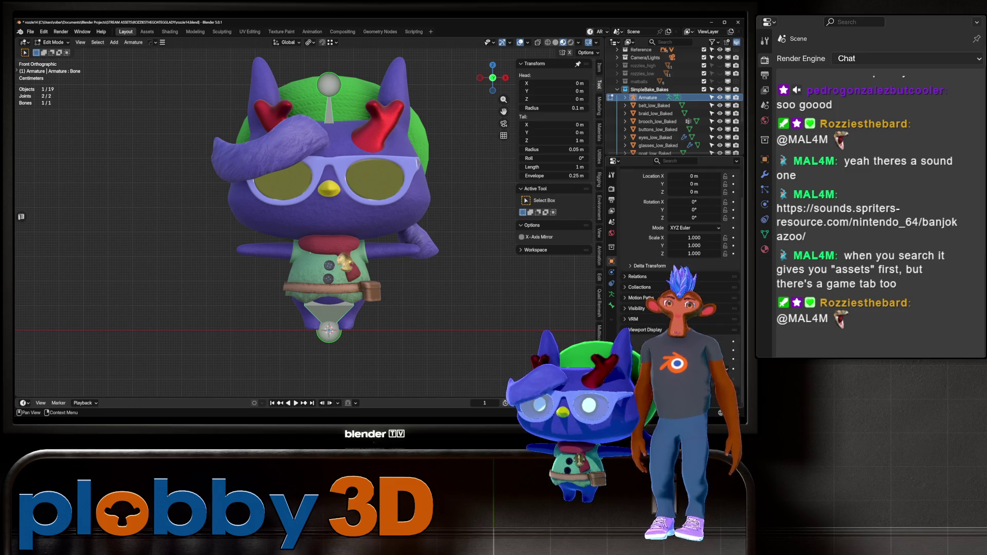
key("alt+z")
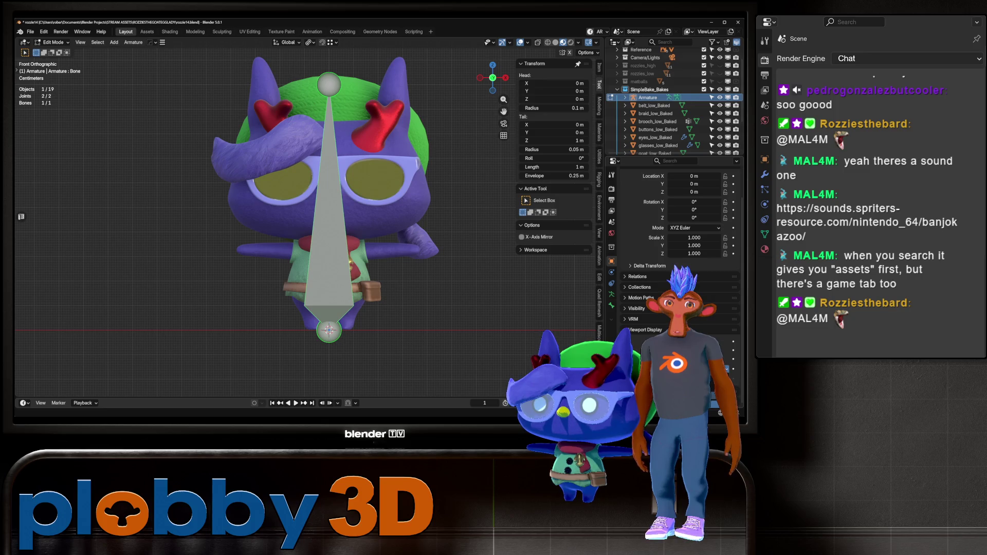
key("alt+z")
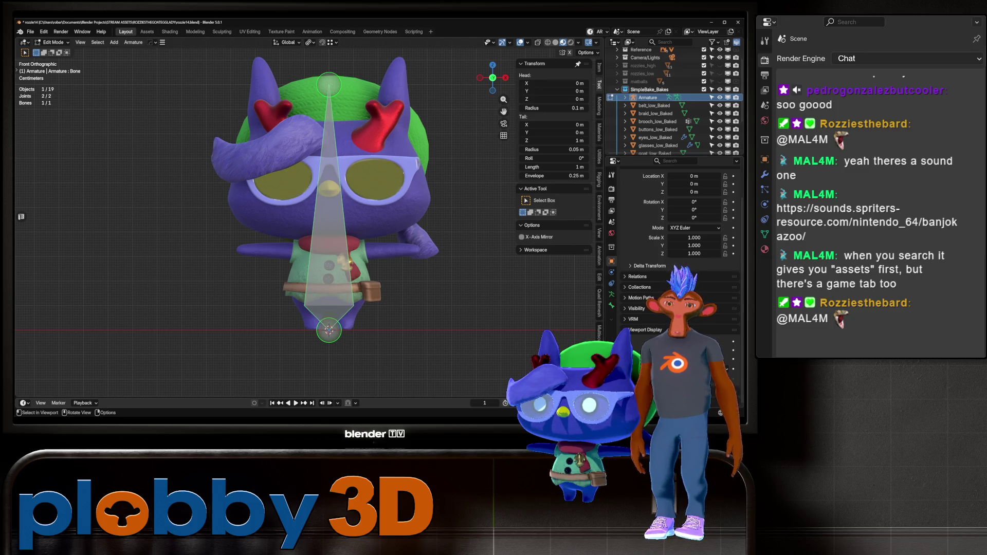
Select the bone's bottom joint, set Pivot Point to Active Element, and begin scaling the bone
left_click(329, 330)
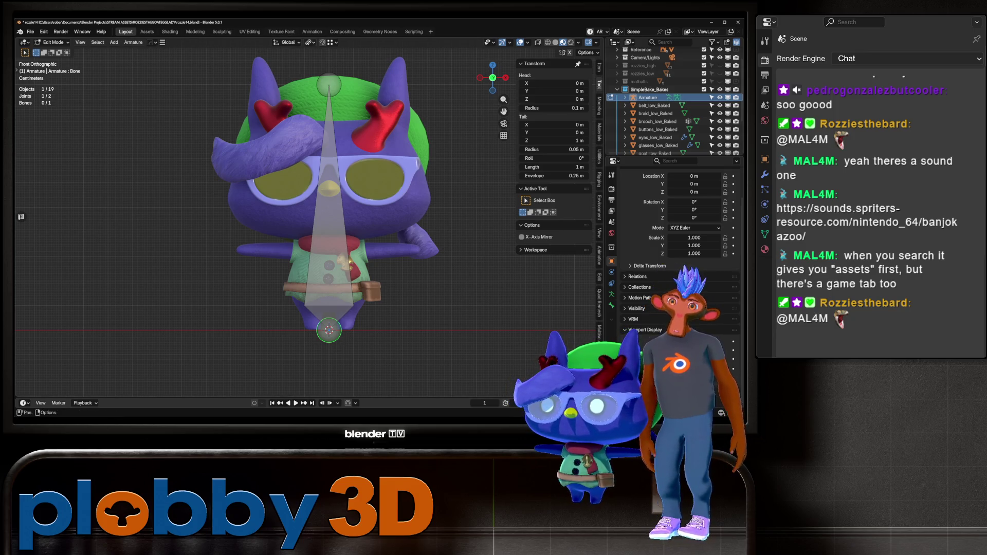
left_click(309, 42)
left_click(332, 97)
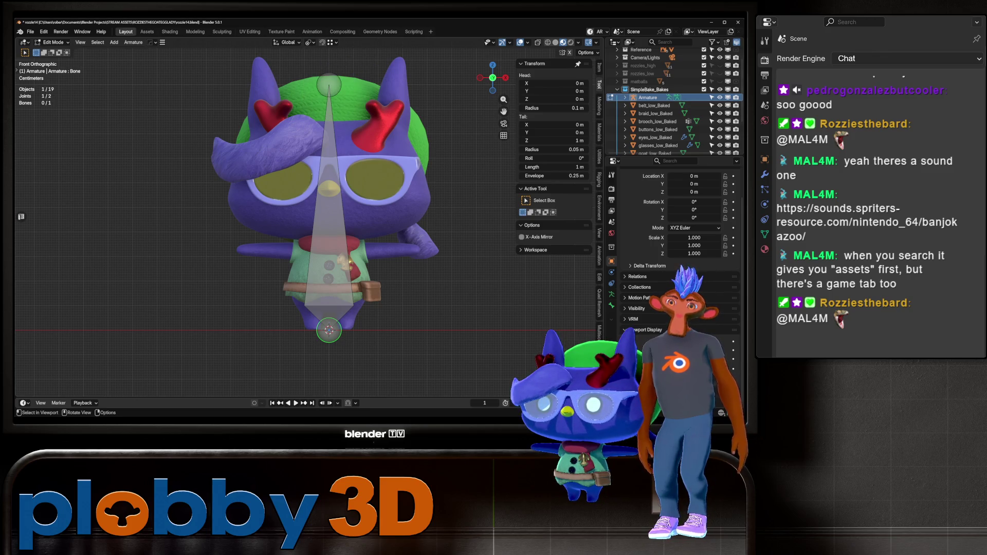
key("a")
key("s")
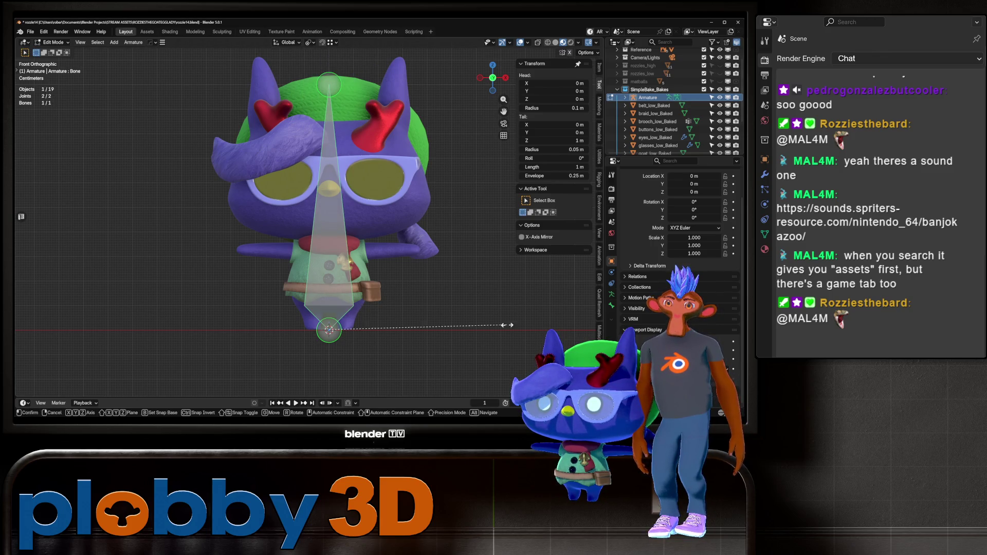
Shrink the root bone, extrude Bone.001, uncheck Connected, and raise it along Z
left_click(332, 335)
key("alt+a")
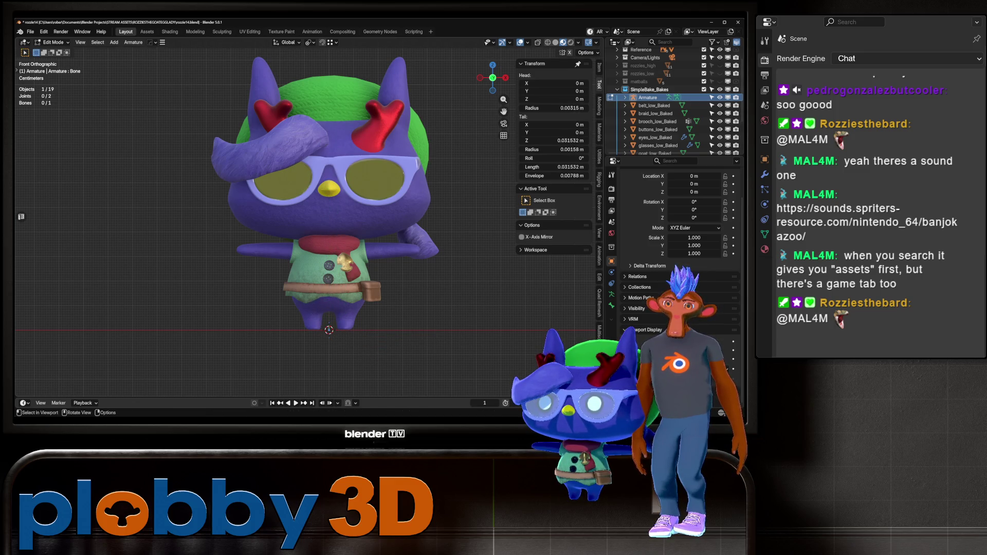
scroll(336, 367, "up", 5)
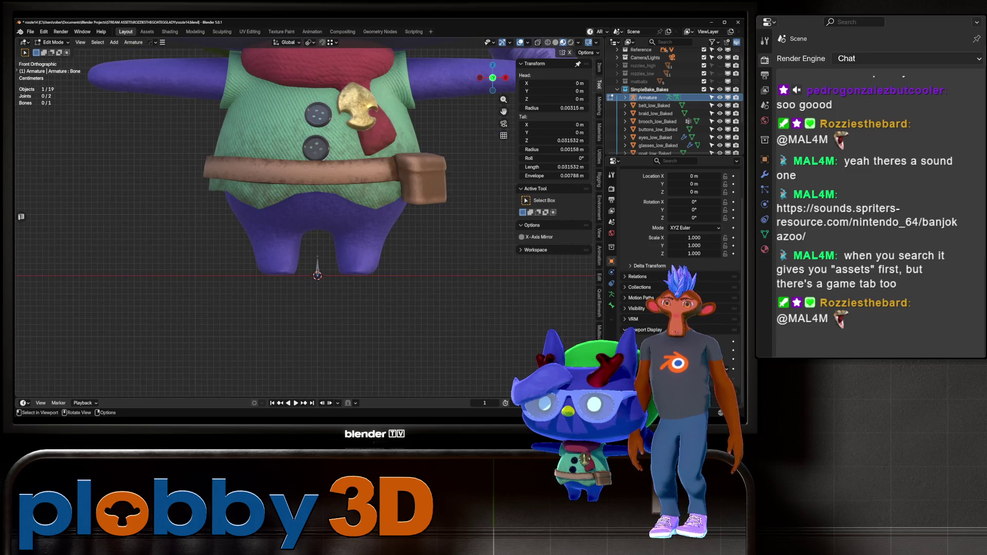
key("e")
key("Return")
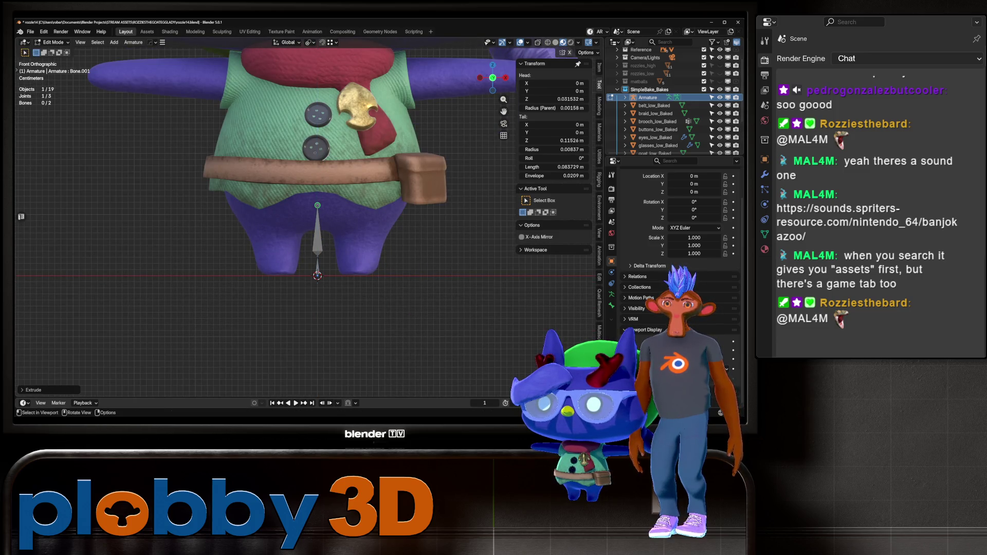
left_click(317, 231)
left_click(611, 305)
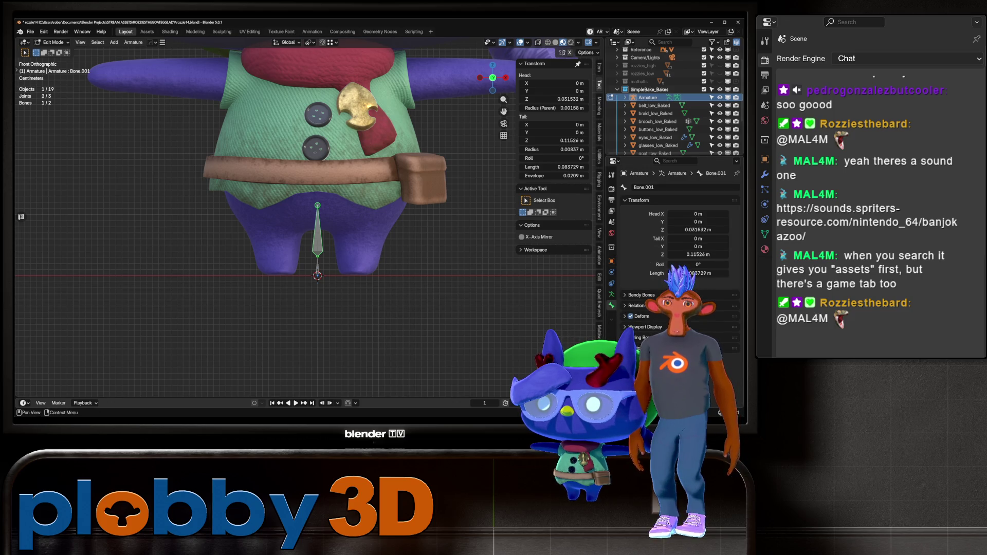
left_click(638, 305)
left_click(671, 326)
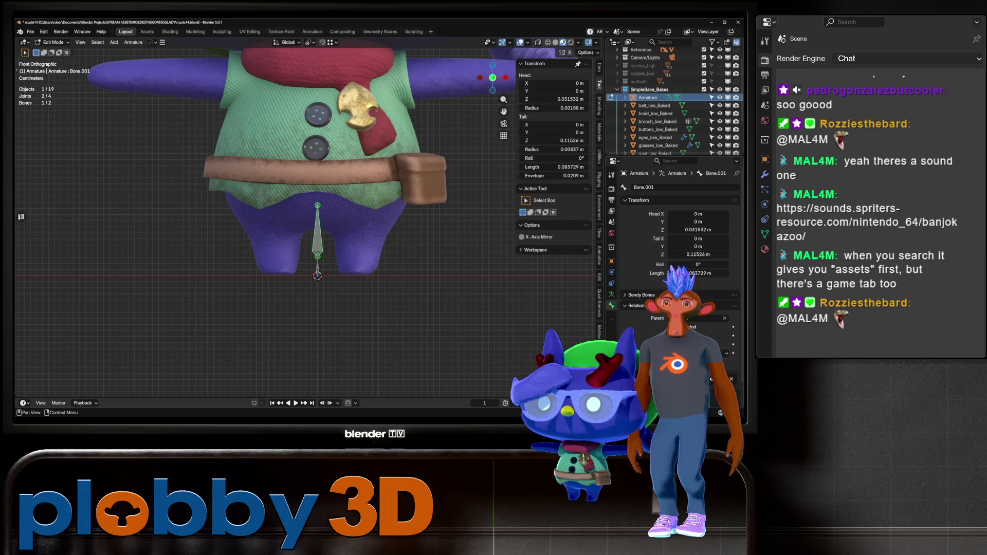
key("g")
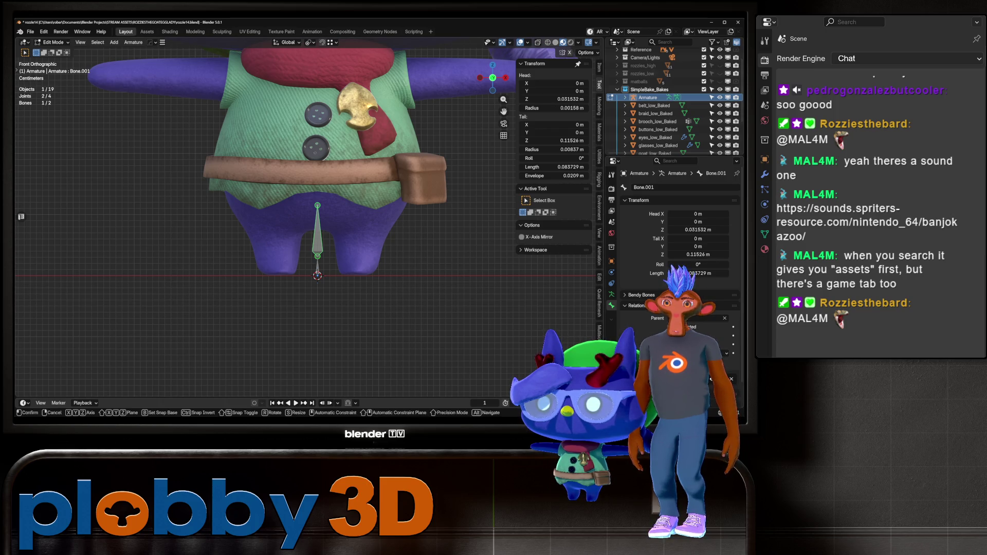
key("z")
left_click(317, 263)
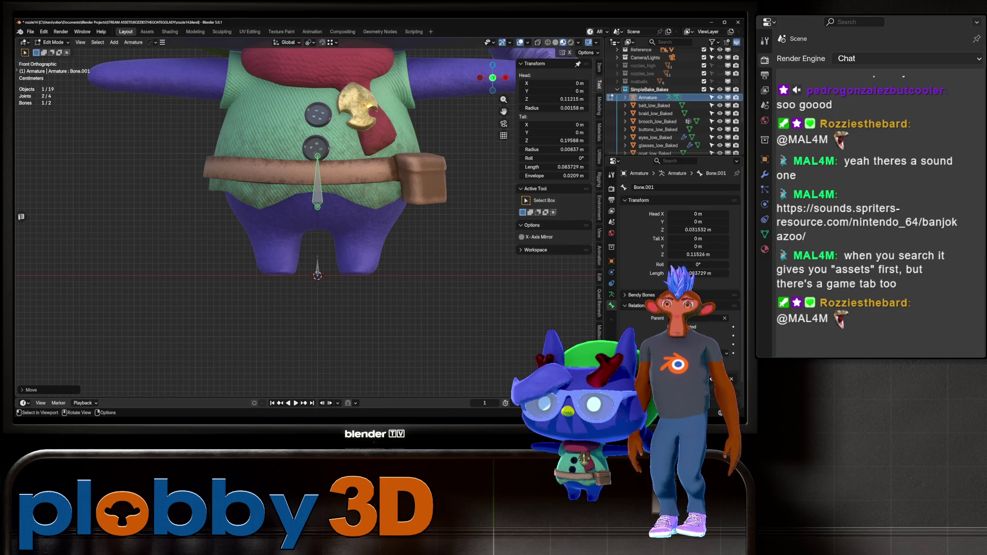
Shorten and reposition Bone.001 up the torso and rename it hipe
left_click(317, 265)
double_click(669, 187)
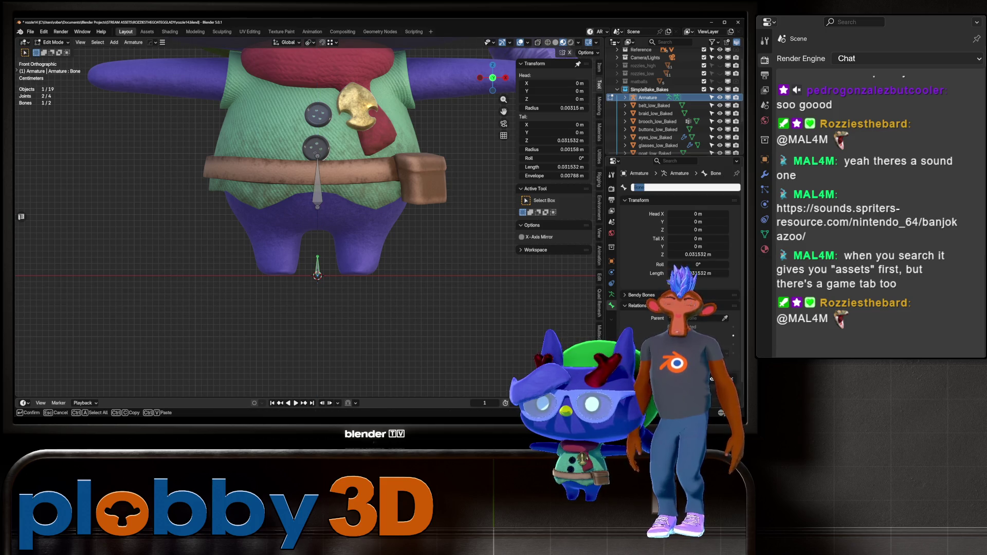
key("Escape")
left_click(317, 179)
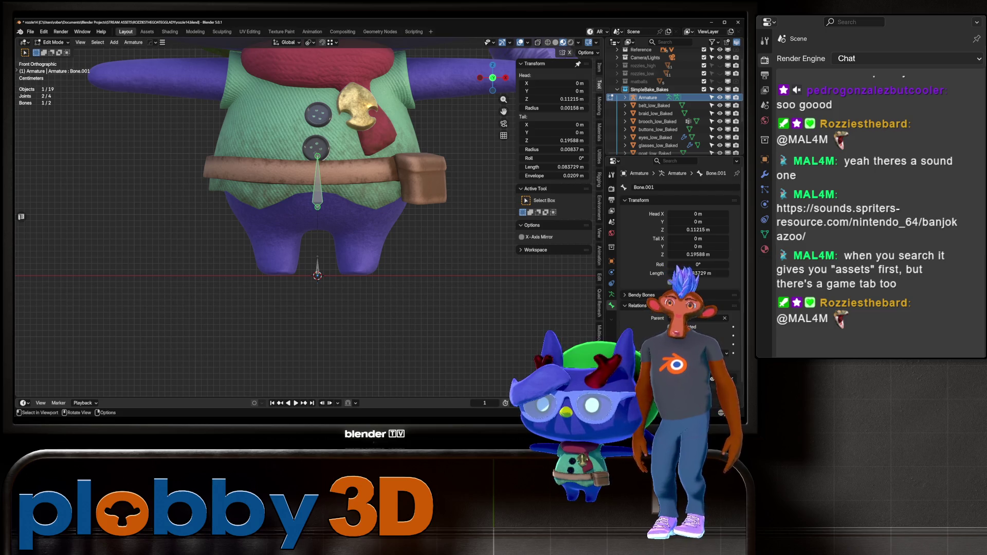
key("s")
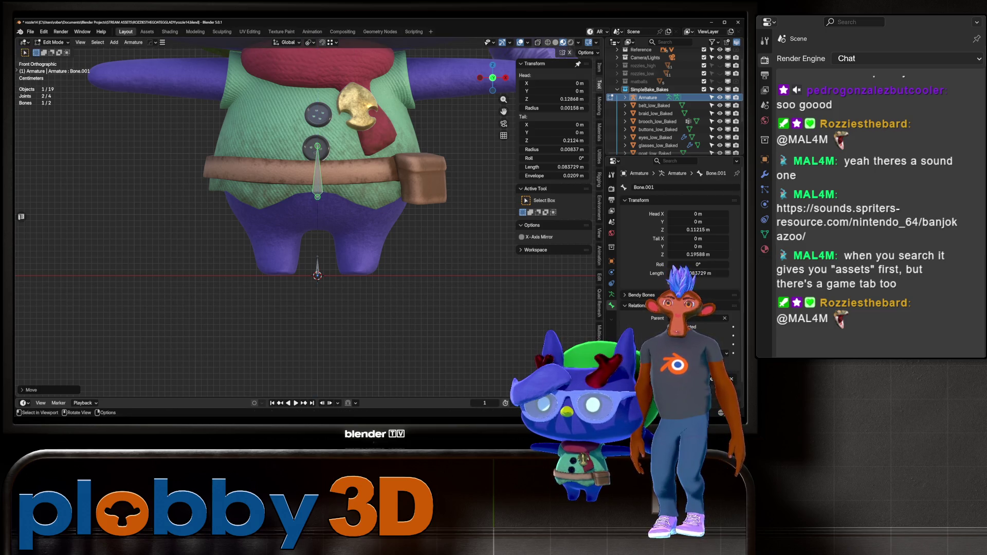
key("Return")
key("g")
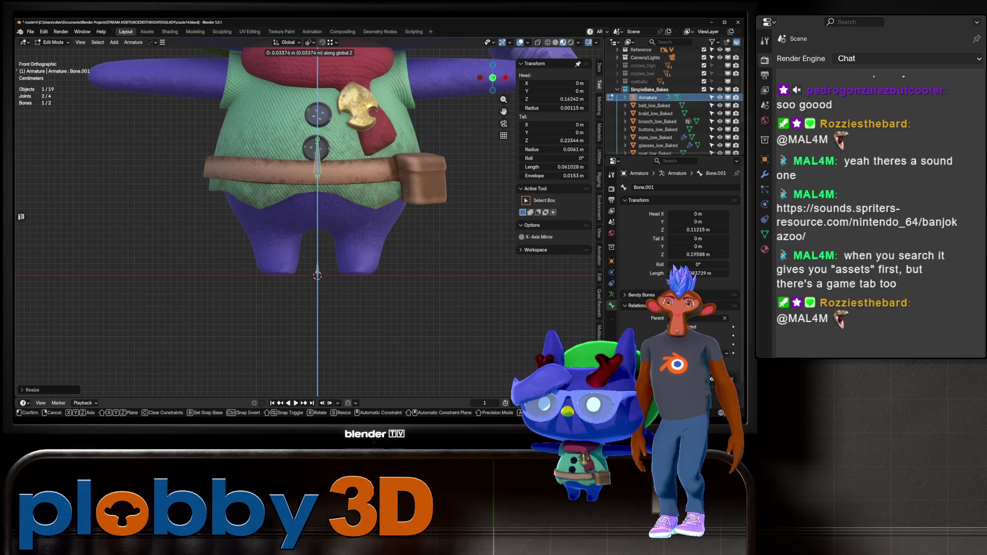
key("Return")
left_click(668, 187)
type("hipe")
key("Return")
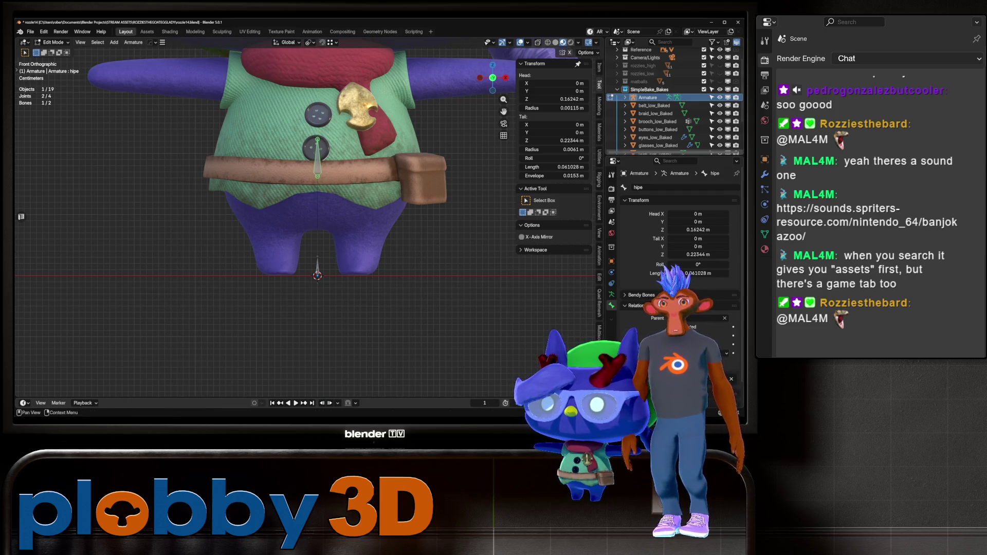
Extrude a bone upward along Z from hipe and name it spine
scroll(317, 216, "down", 2)
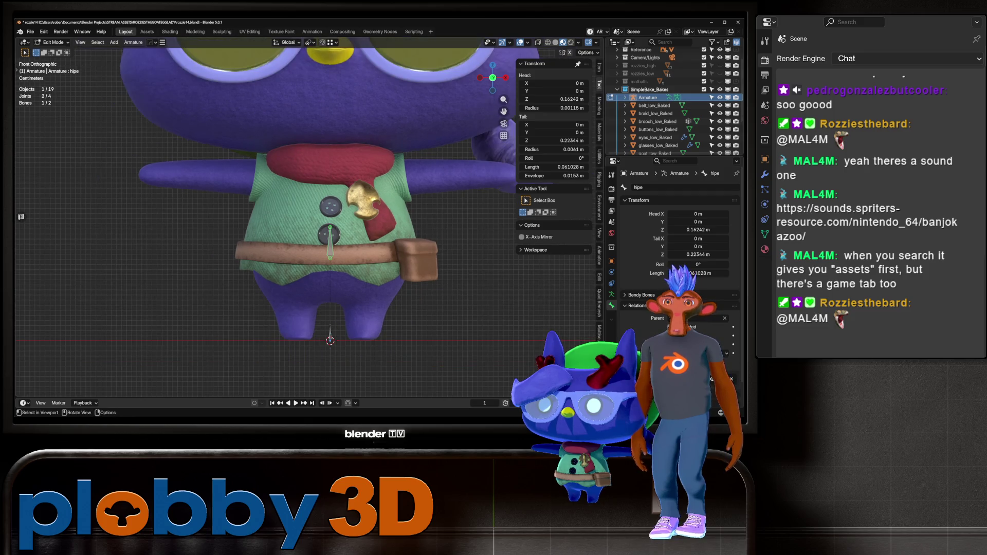
key("e")
key("z")
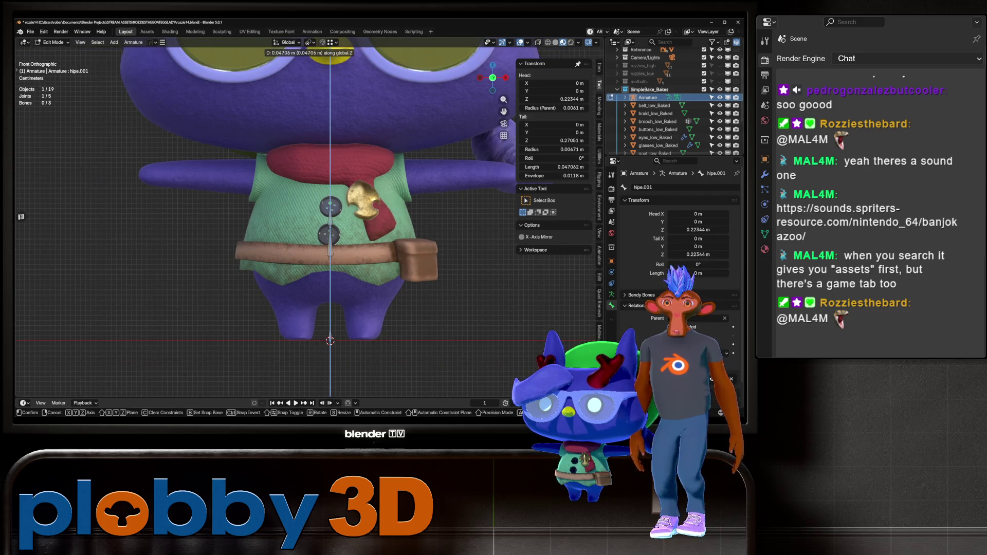
key("Return")
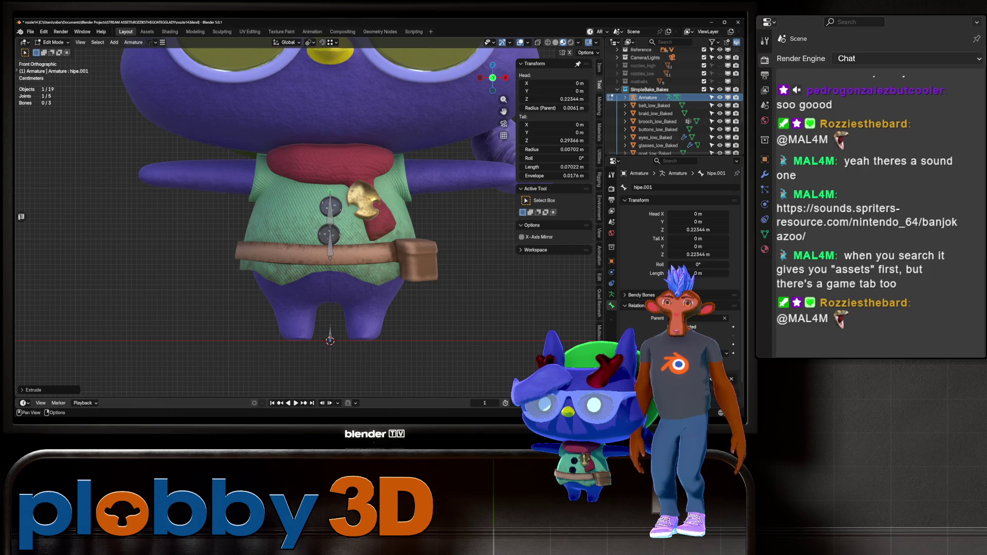
left_click(669, 187)
type("spine")
key("Return")
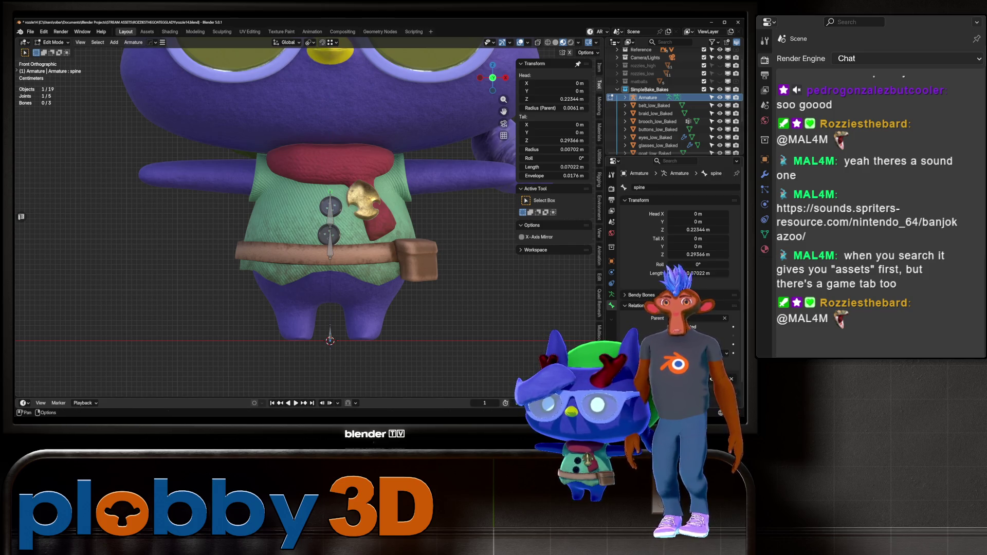
Extrude spine.001 upward, lower its tip slightly in side view, and select its top joint
key("e")
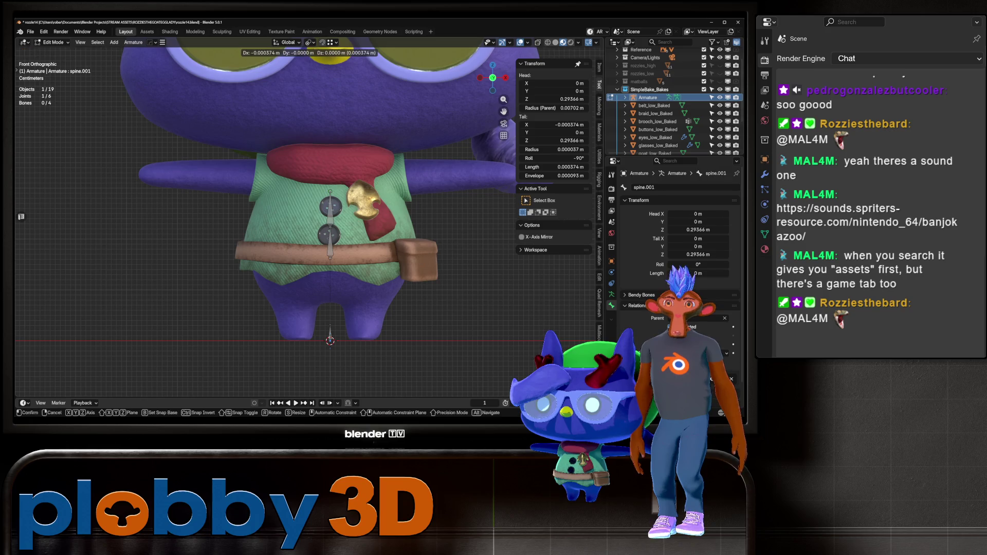
key("z")
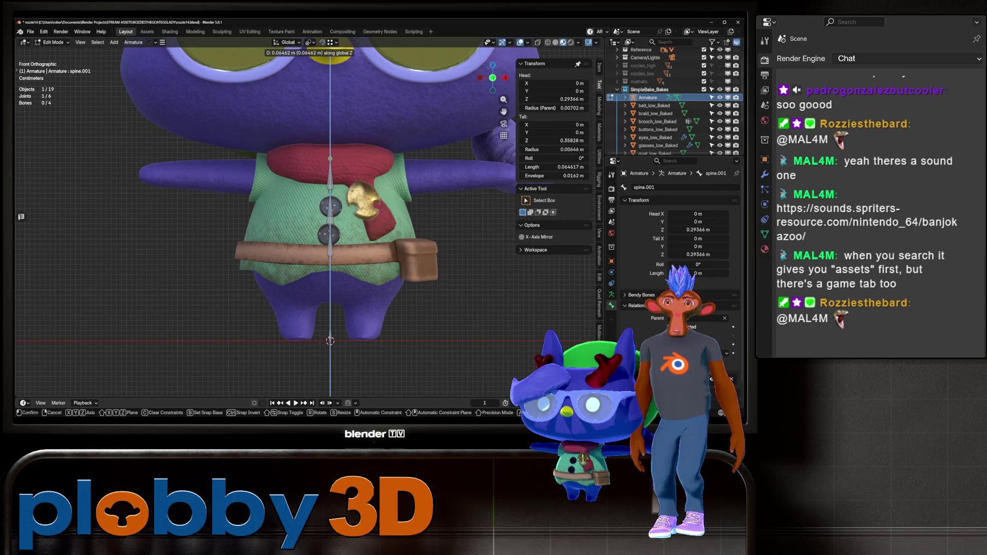
key("Return")
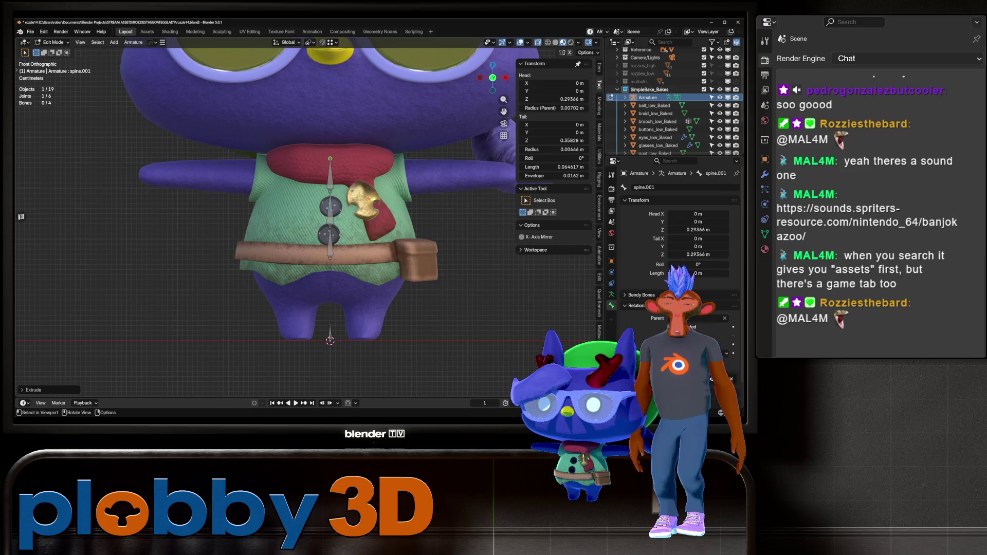
key("KP_3")
key("g")
key("z")
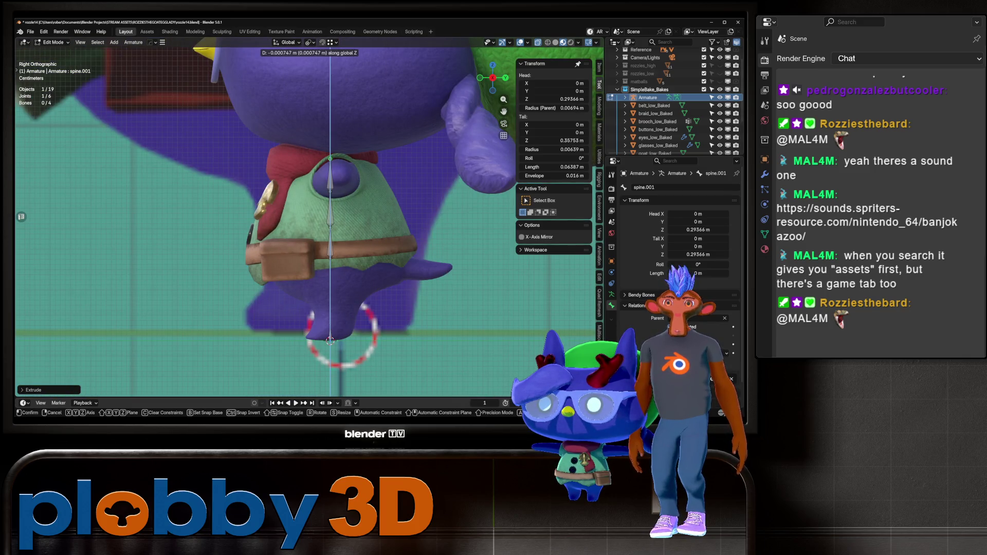
key("Return")
key("KP_1")
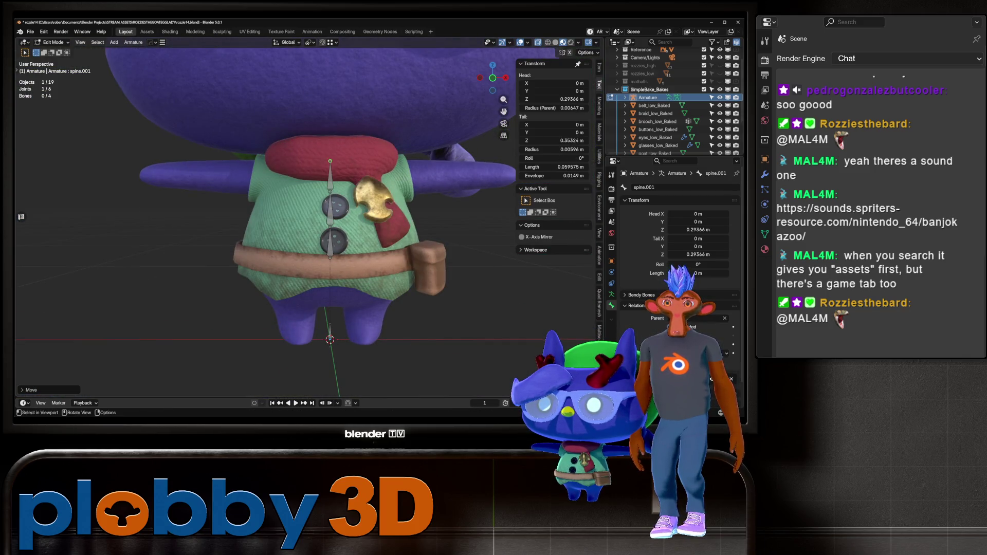
left_click(330, 161)
key("KP_5")
key("KP_3")
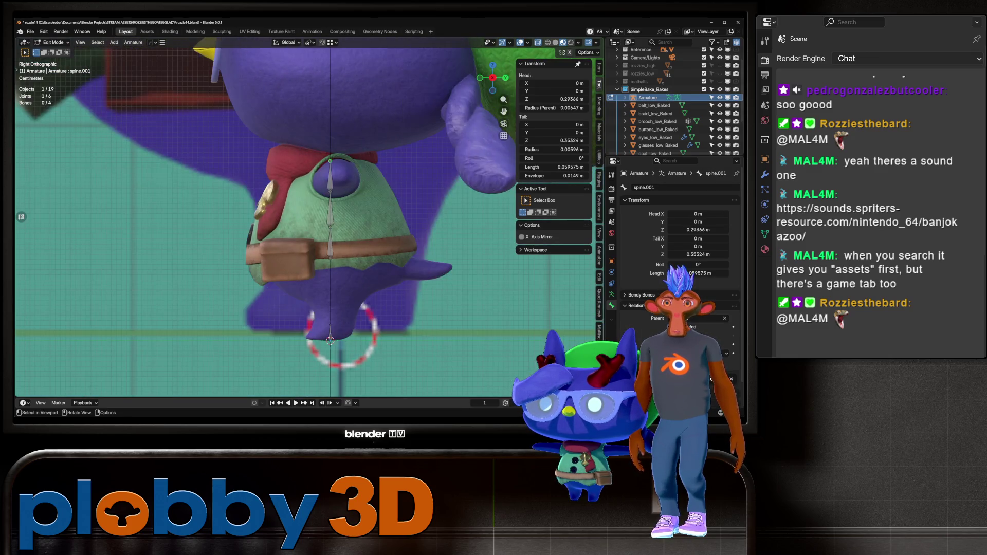
Extrude spine.002 upward along Z from spine.001 and rename it neck
key("e")
key("z")
key("Return")
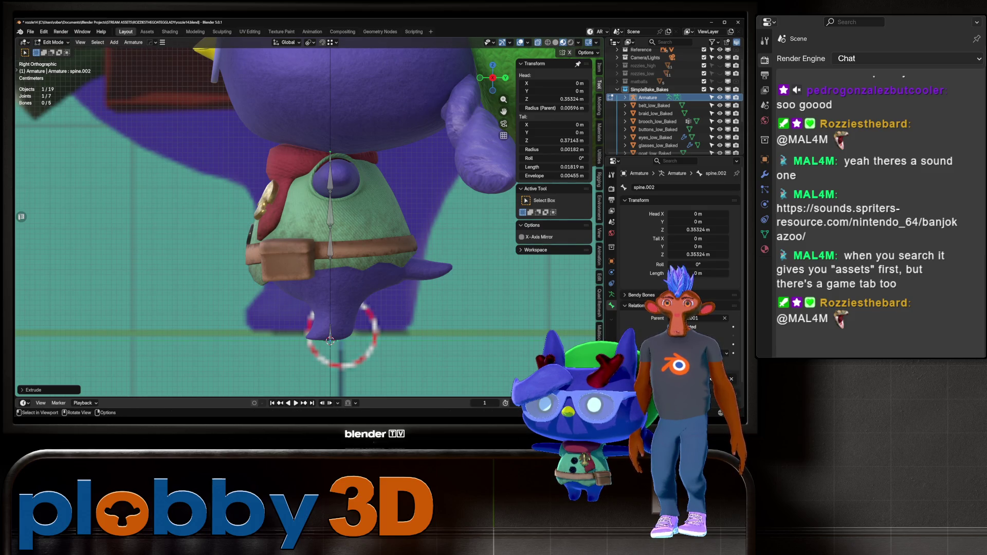
left_click(683, 187)
type("b")
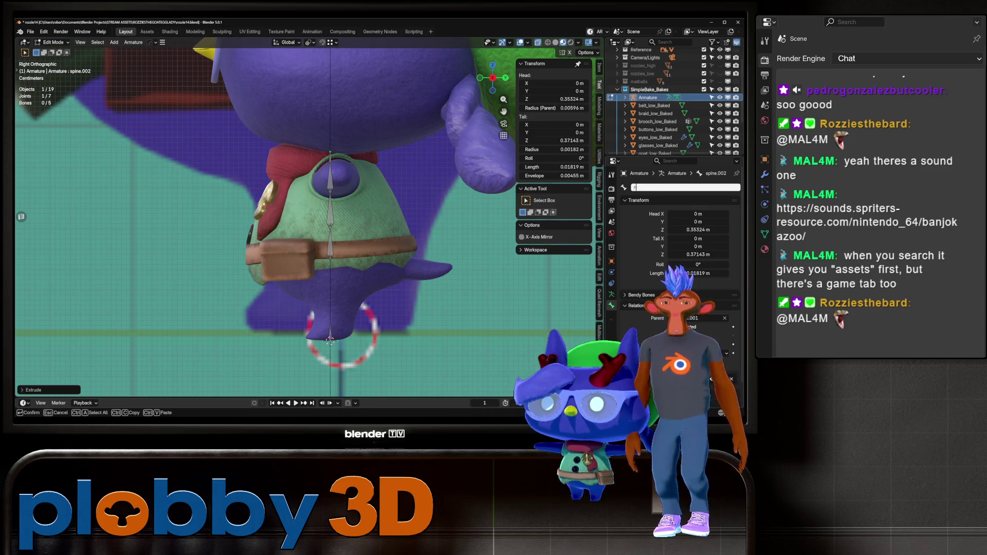
type("eck")
key("Return")
scroll(337, 174, "down", 3)
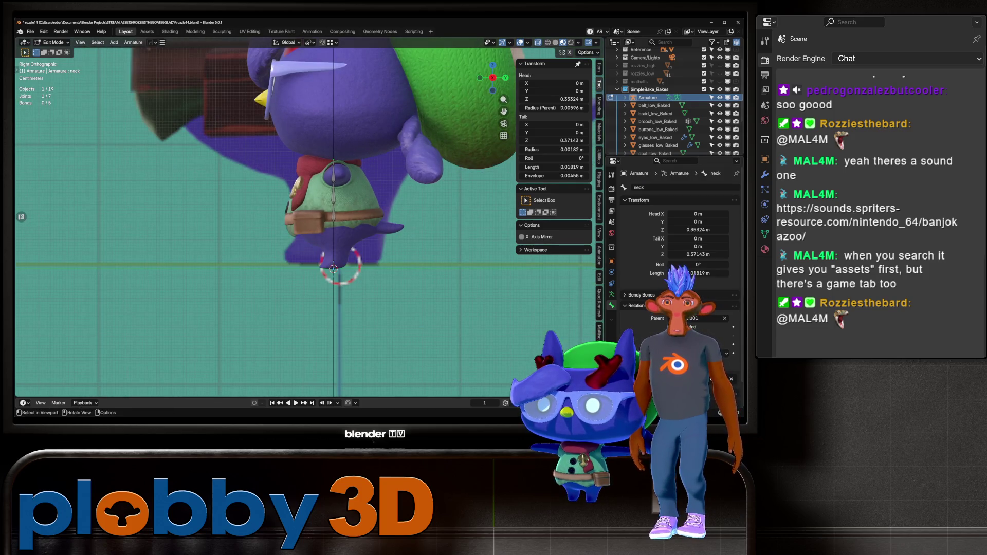
Extrude a bone from the neck up into the cat's head, name it head, then select spine.001
middle_click_drag(337, 174, 337, 209, "shift")
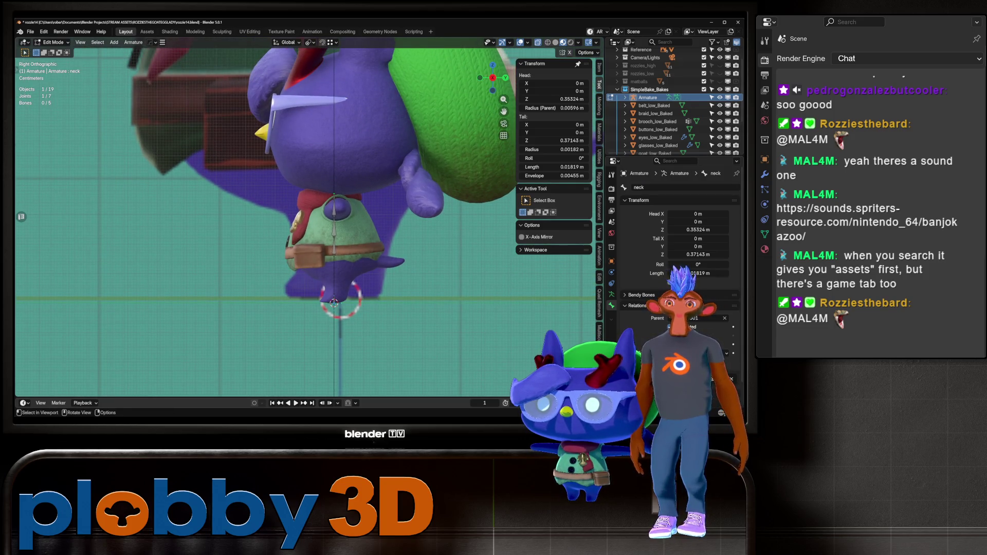
key("e")
left_click(335, 58)
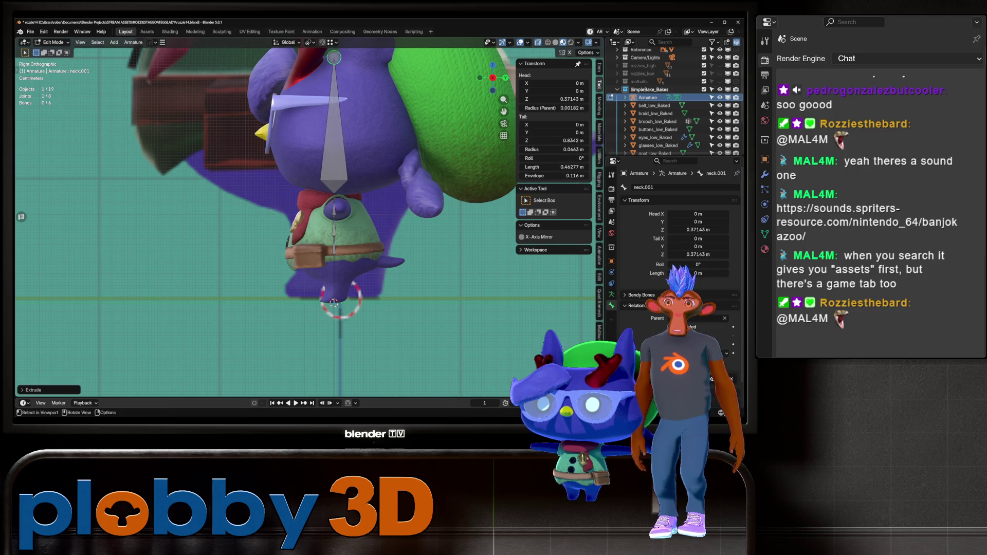
middle_click_drag(334, 57, 337, 106, "shift")
double_click(668, 187)
type("head")
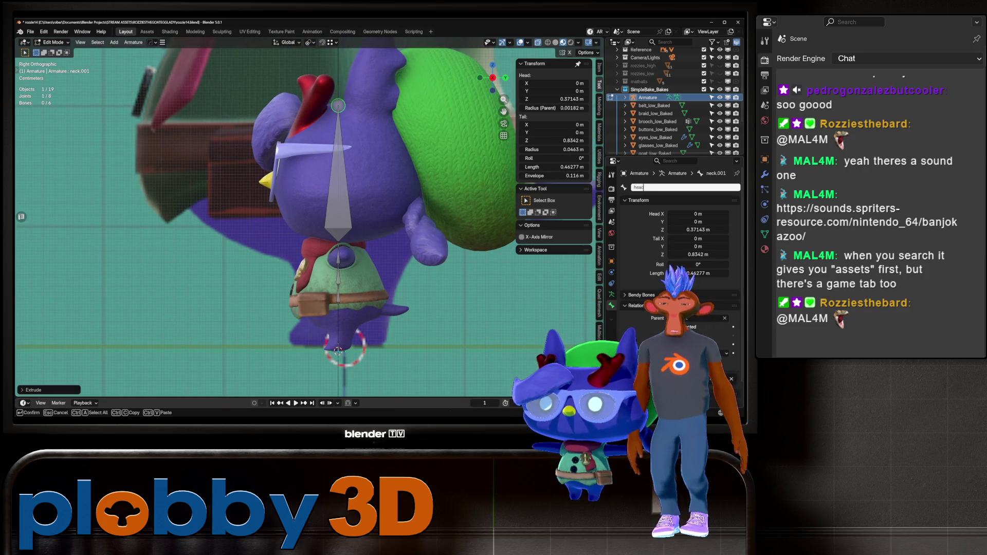
key("Return")
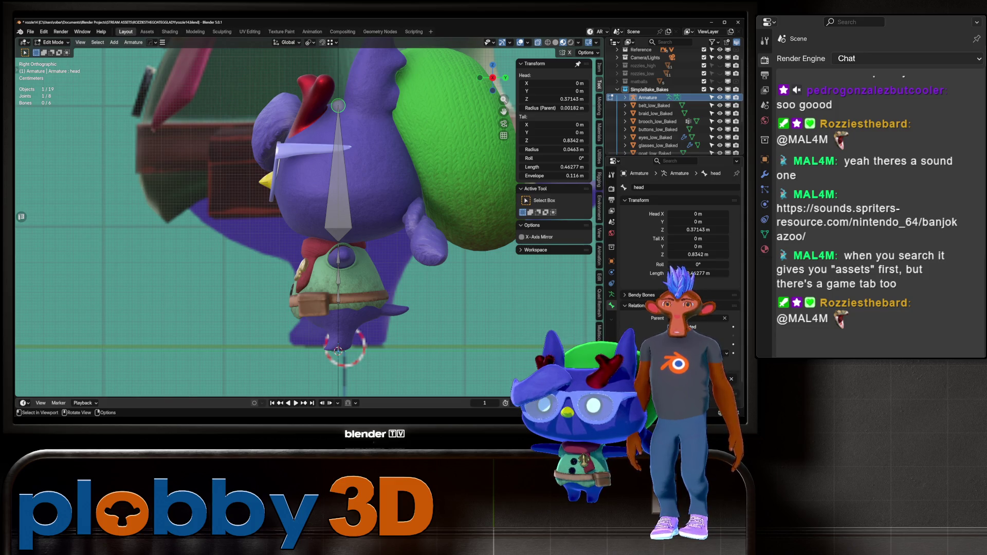
key("KP_1")
scroll(267, 221, "up", 5)
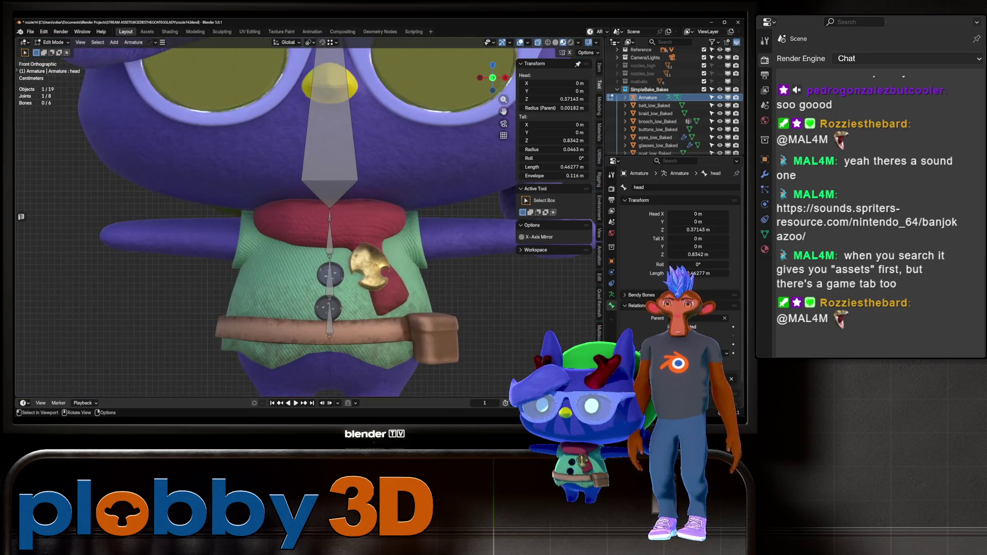
left_click(329, 234)
scroll(273, 221, "down", 1)
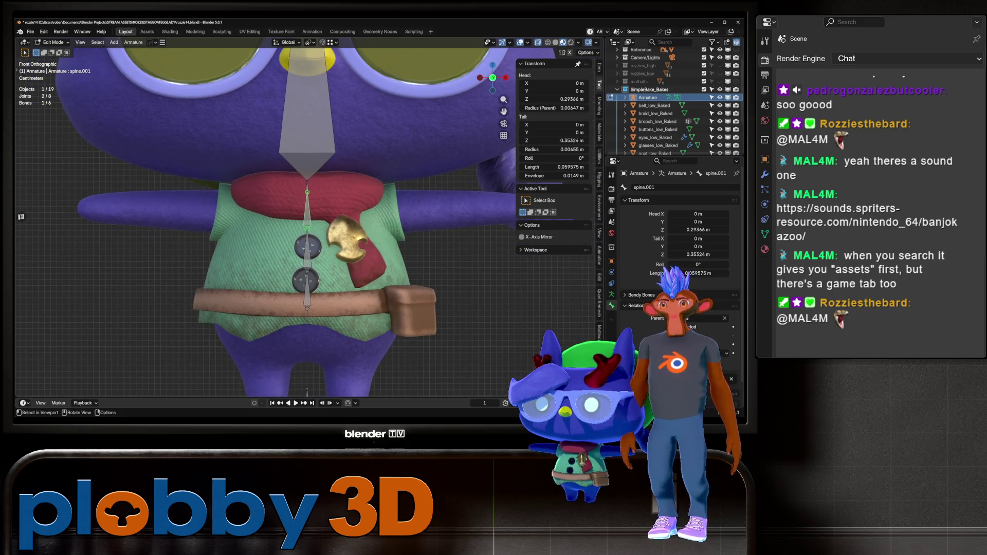
Extrude a bone sideways along X from the chest joint, disconnect it, and move it to the left shoulder
left_click(307, 192)
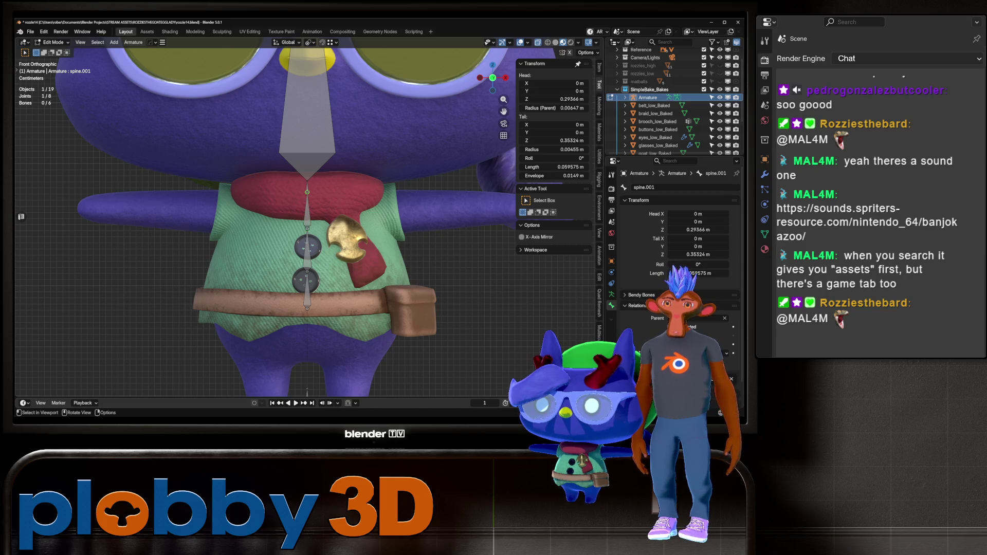
key("e")
key("x")
left_click(348, 192)
left_click(329, 192)
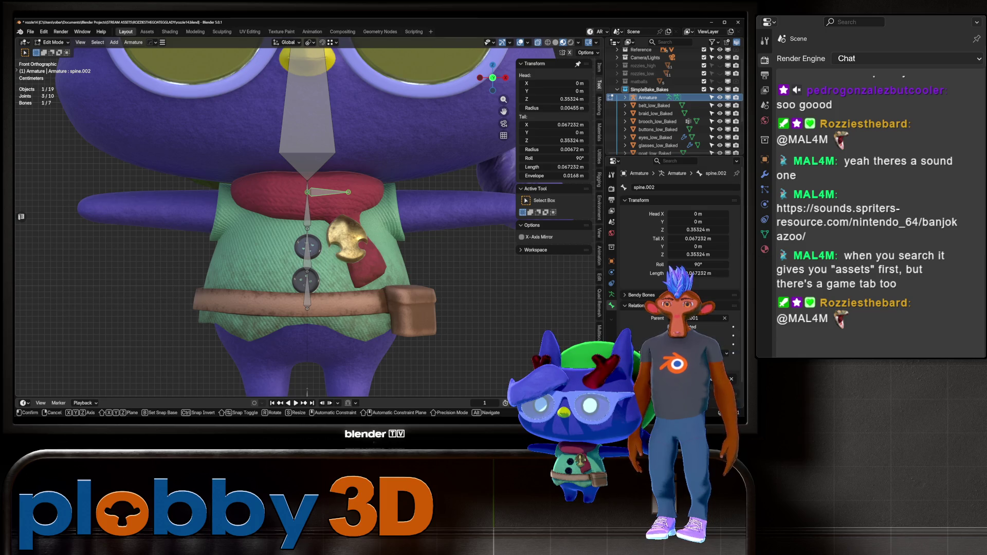
key("alt+p")
left_click(340, 221)
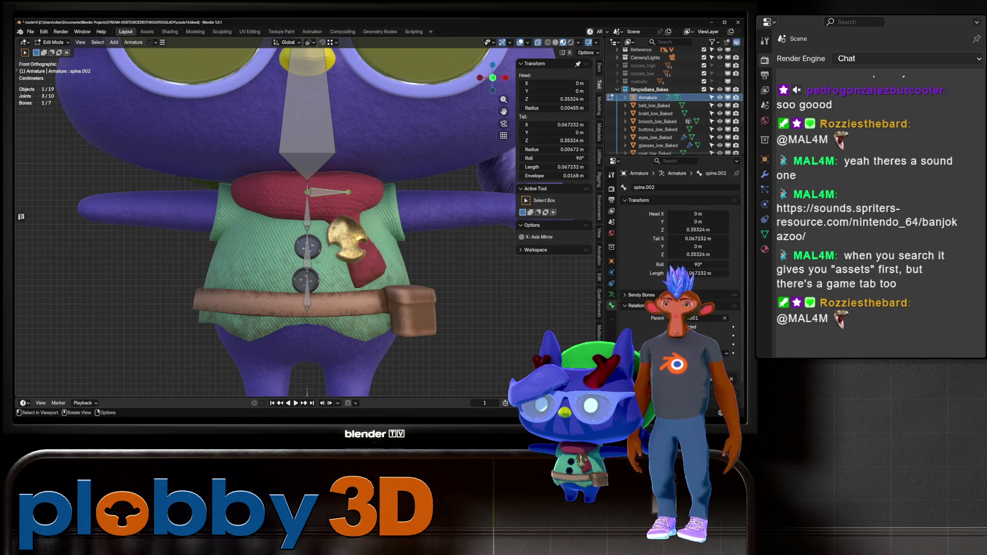
key("g")
key("Return")
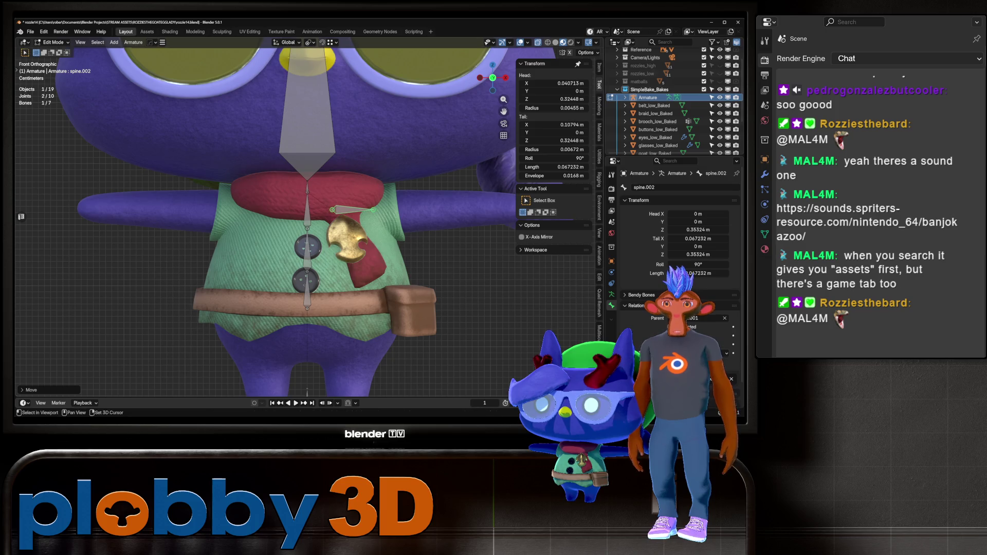
Check the new bone's depth from an angle and rename it shoulder_L
middle_click_drag(309, 231, 291, 257)
key("KP_1")
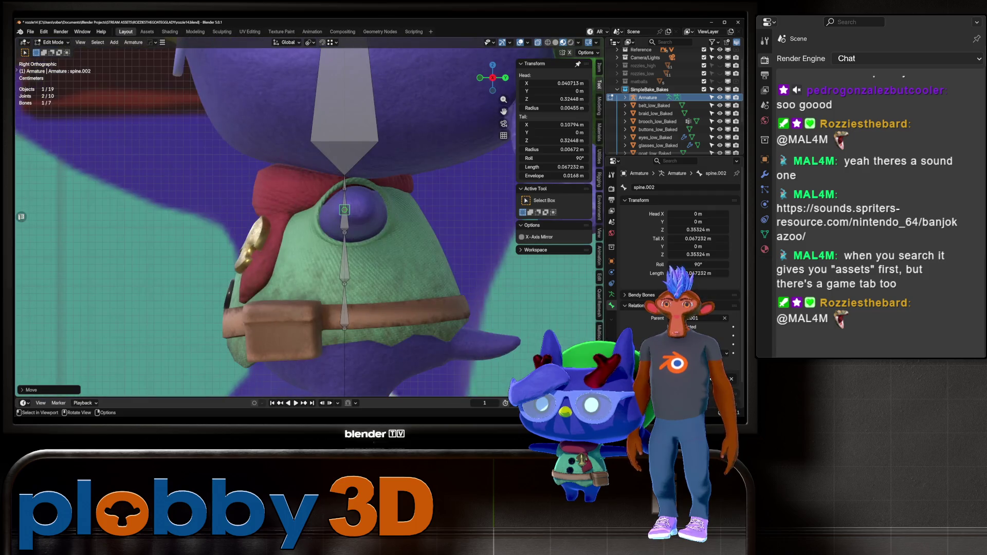
left_click(669, 187)
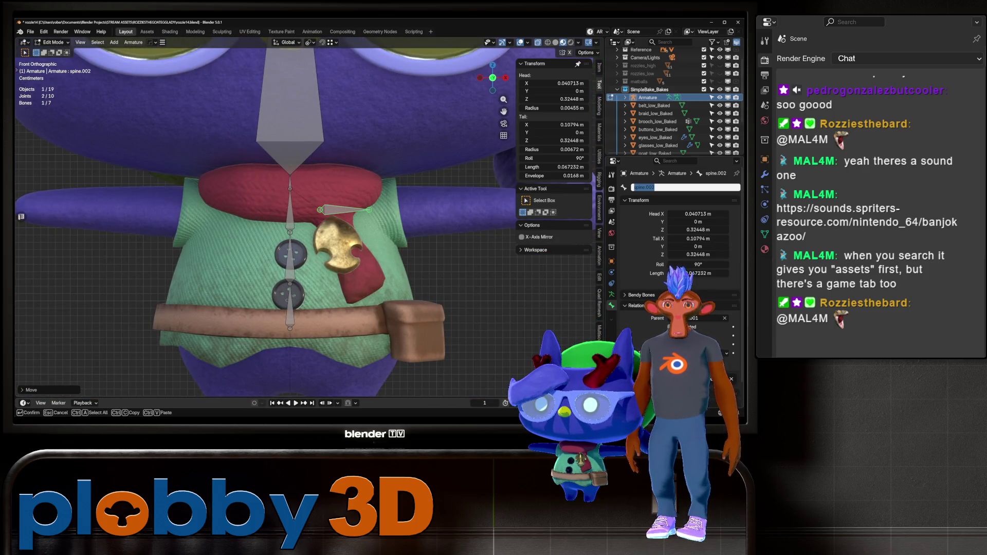
type("shoulder_l")
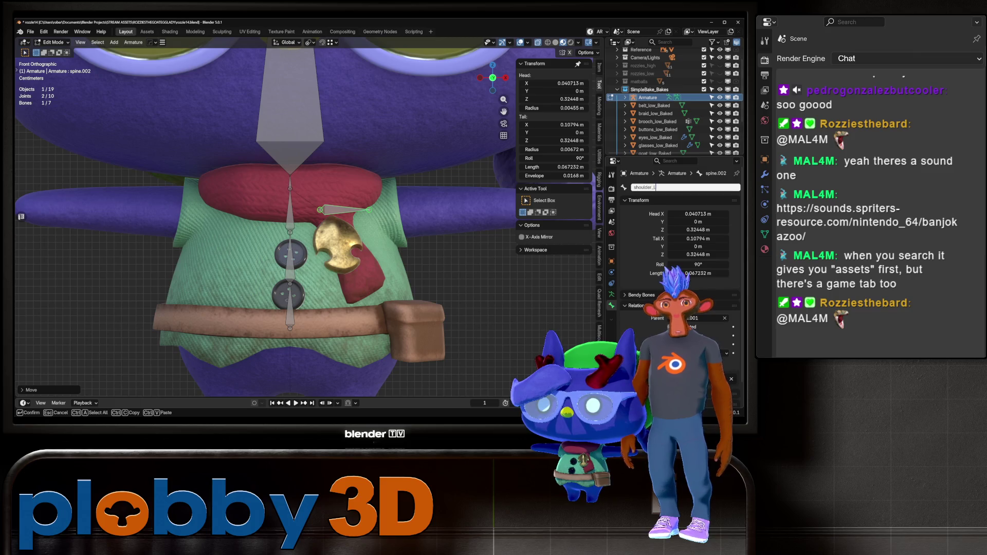
key("Return")
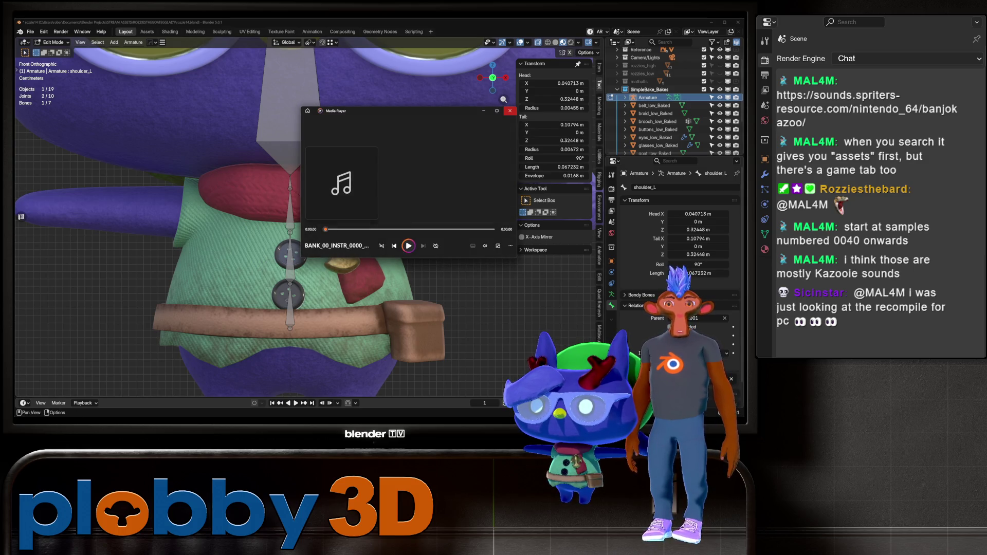
left_click(510, 110)
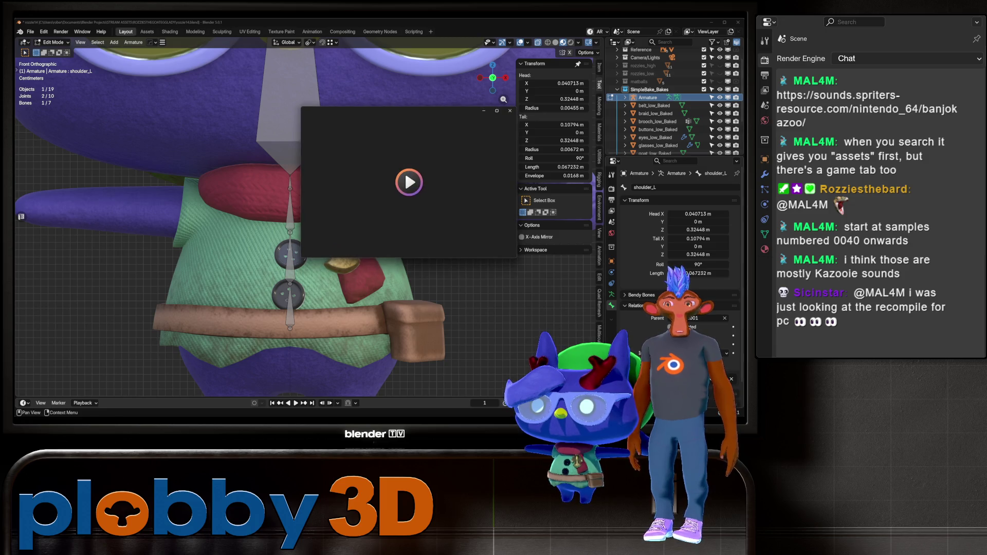
left_click(510, 110)
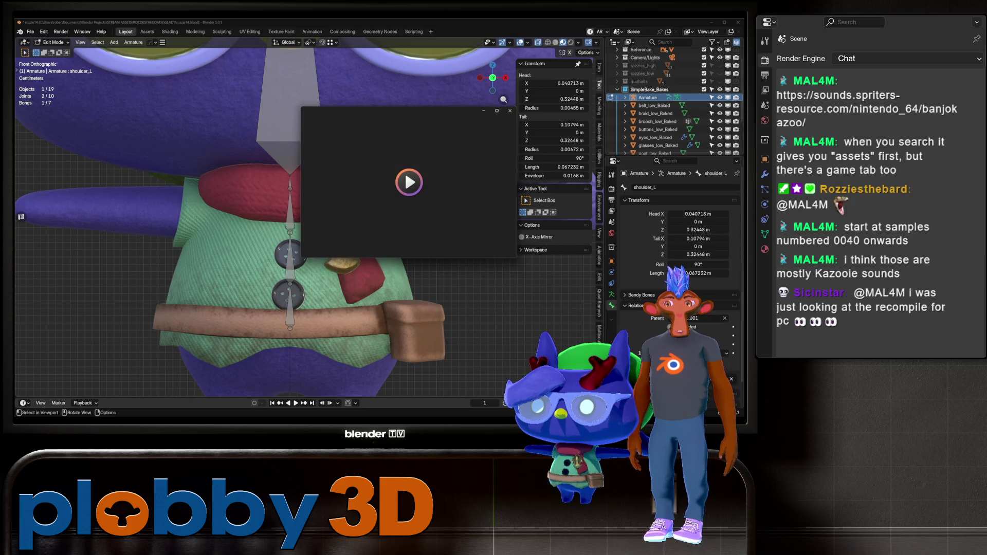
left_click(506, 112)
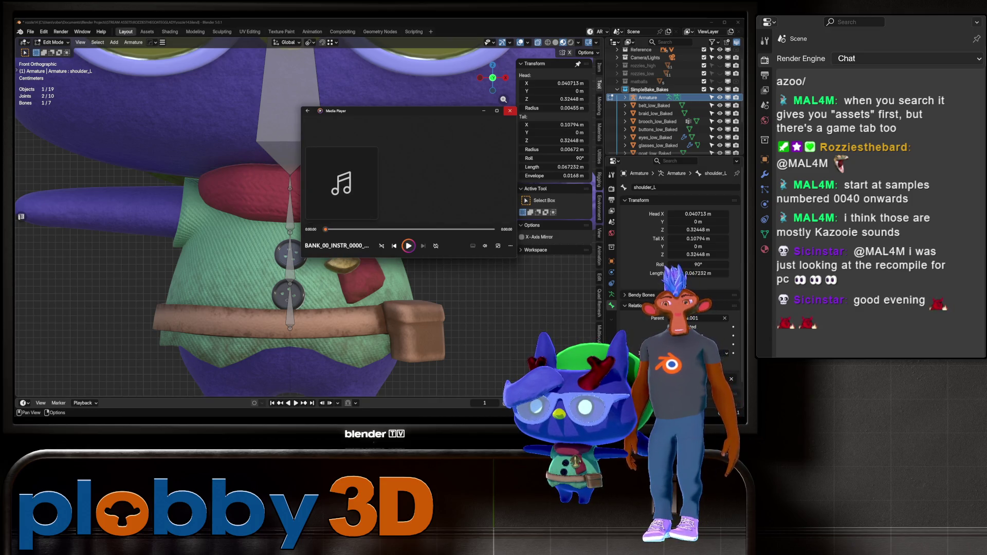
left_click(509, 110)
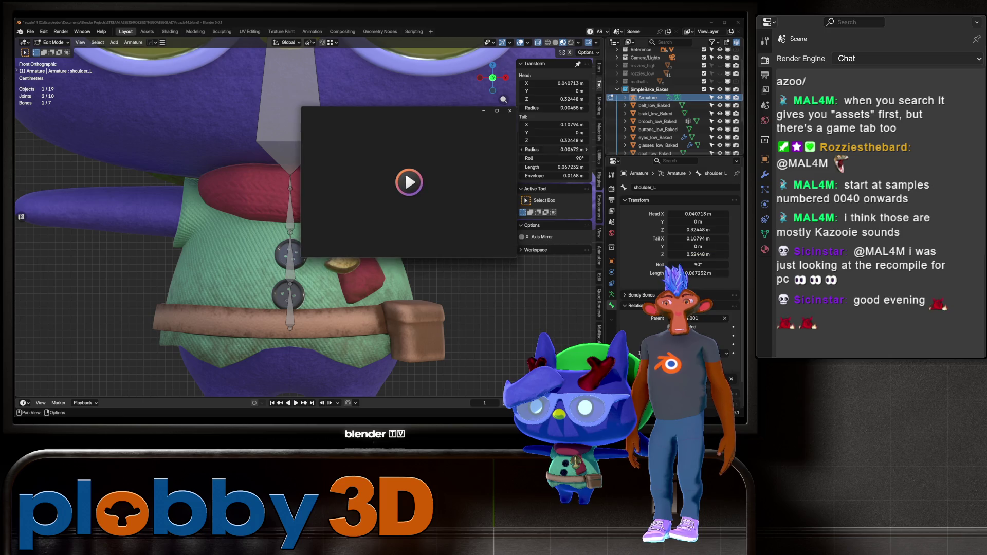
left_click(509, 111)
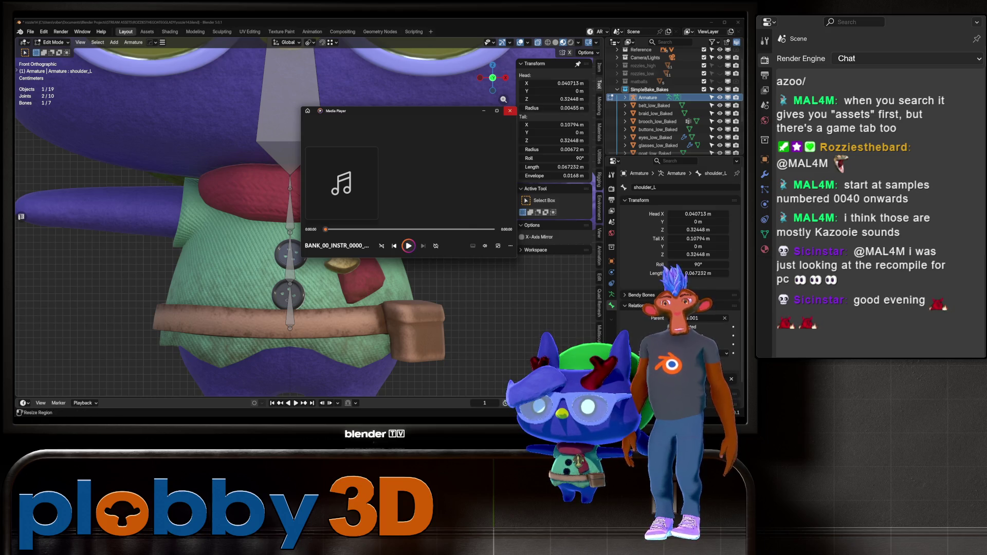
left_click(510, 110)
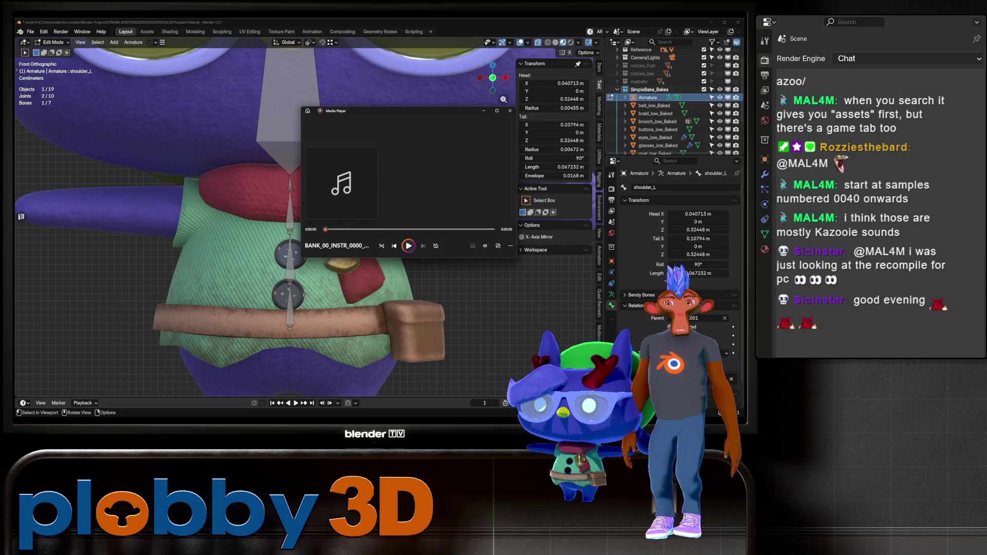
key("shift")
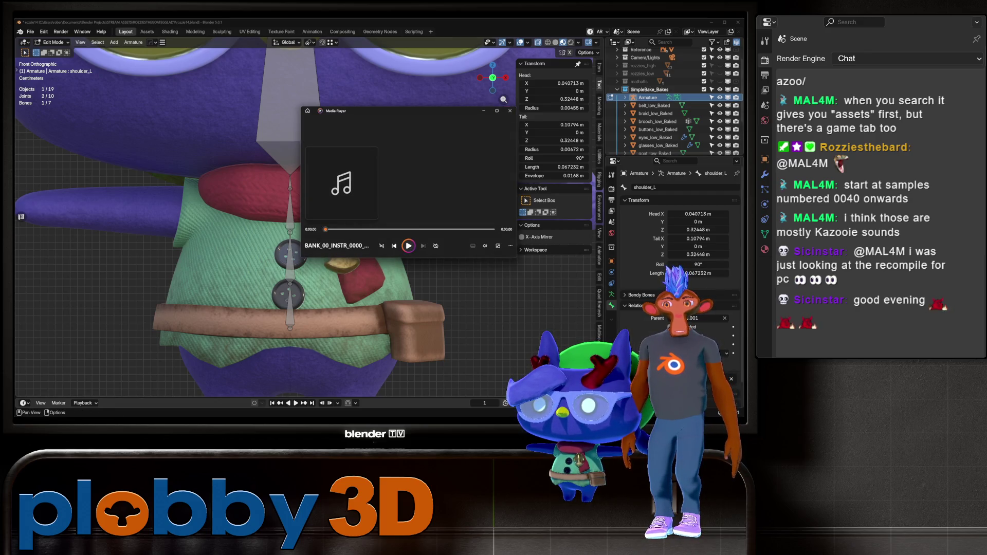
left_click(510, 110)
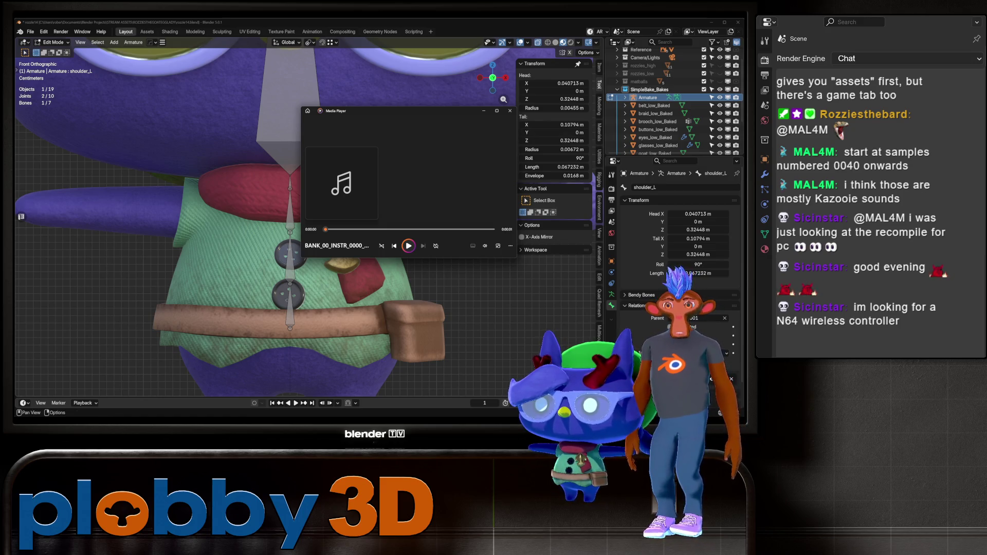
left_click(510, 110)
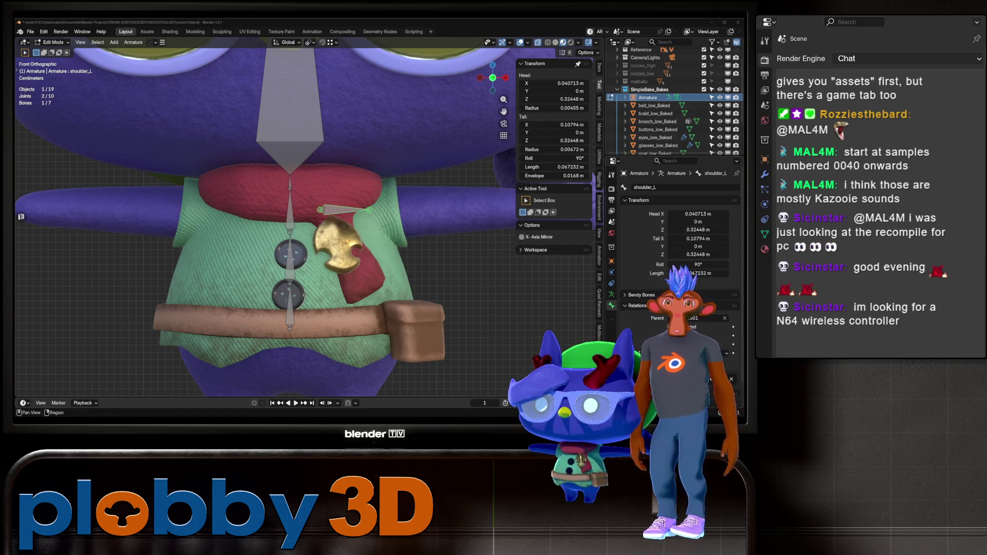
Extrude three new arm bones from the shoulder tip along the X axis
scroll(266, 215, "down", 2)
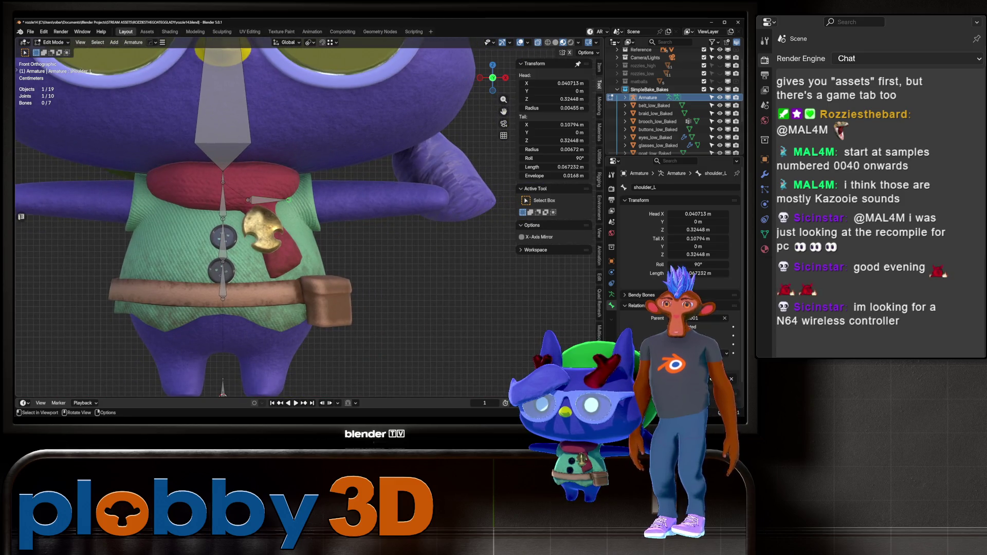
key("e")
key("x")
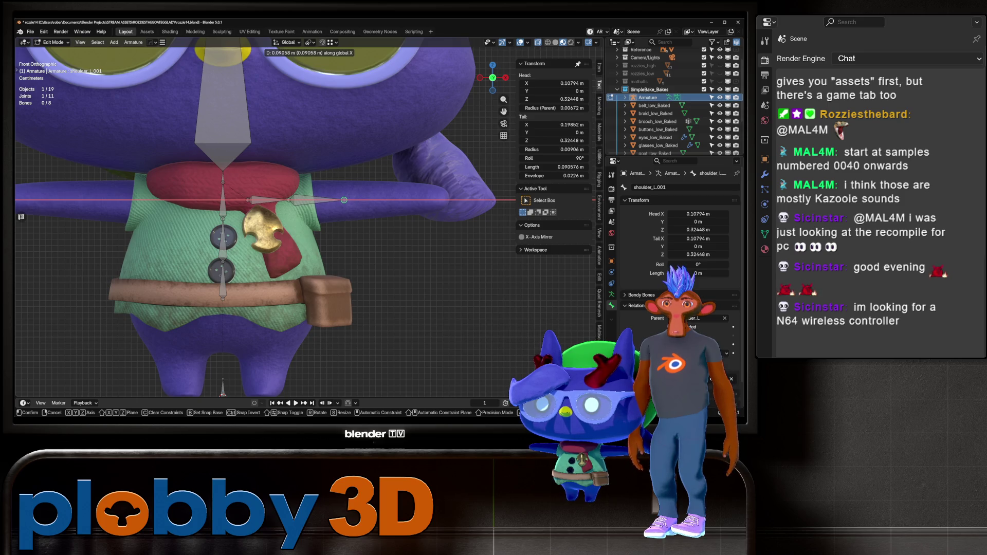
key("Return")
key("e")
key("x")
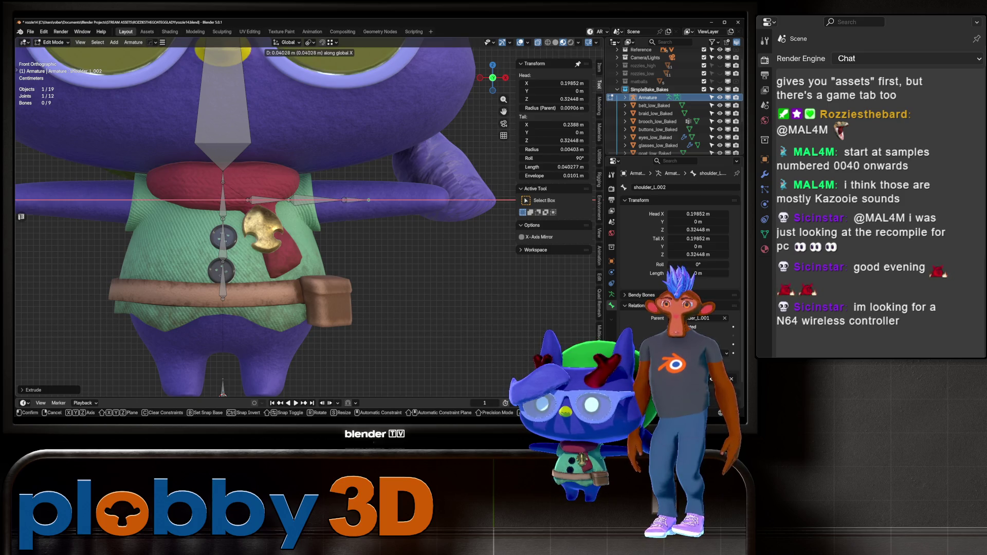
key("Return")
key("e")
key("x")
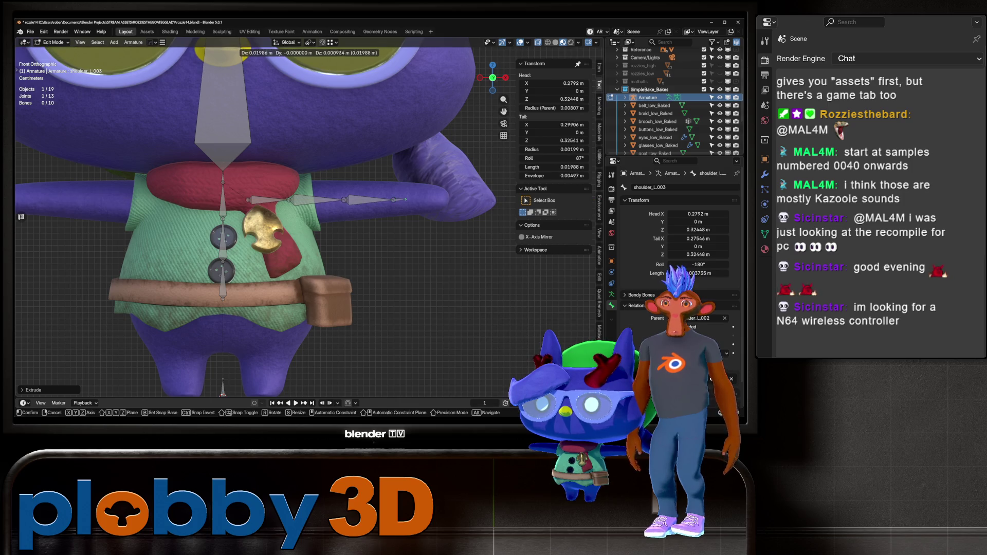
key("Return")
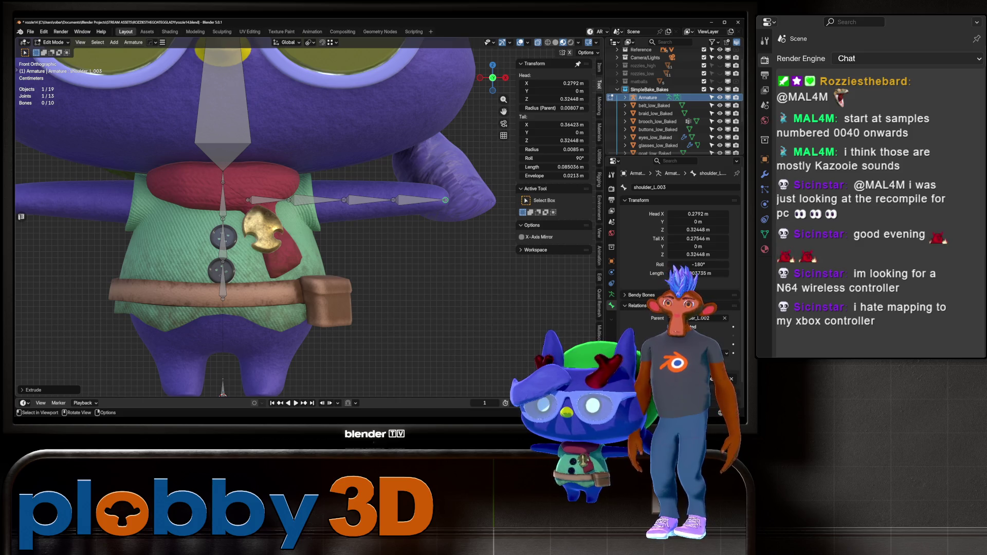
Slide the arm chain joints and the shoulder_L tail joint along X to fit the arm
left_click(419, 200)
left_click(393, 200)
key("g")
key("x")
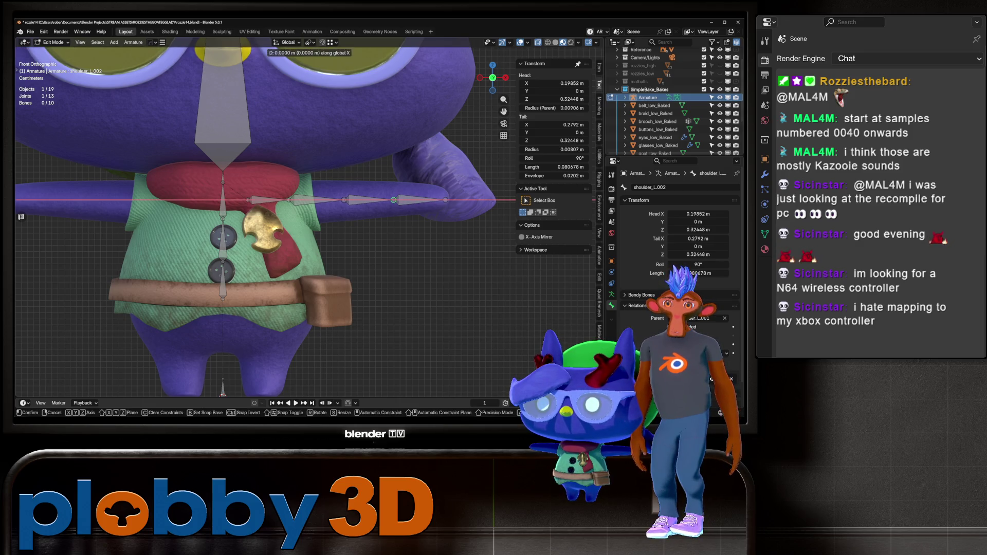
key("Return")
left_click(343, 200)
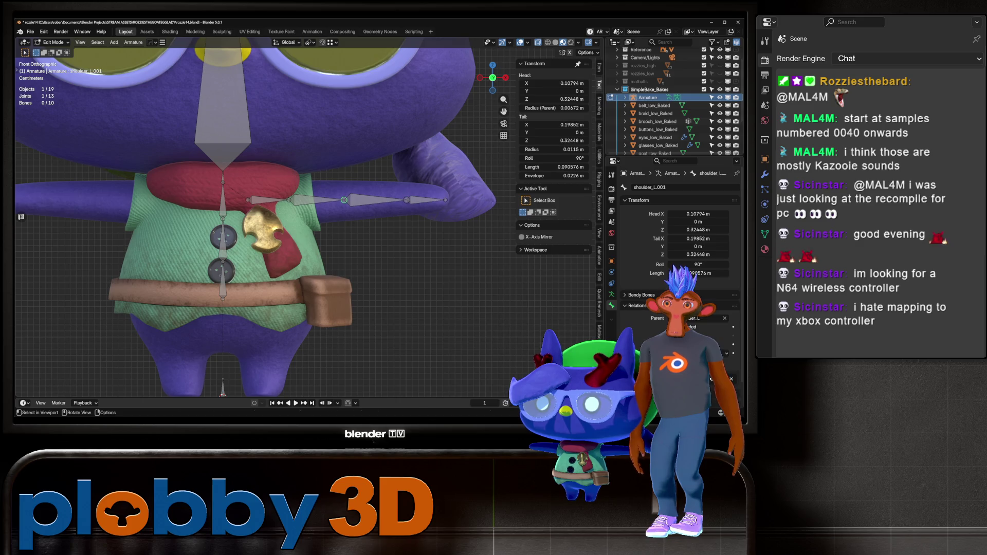
key("g")
key("x")
key("Return")
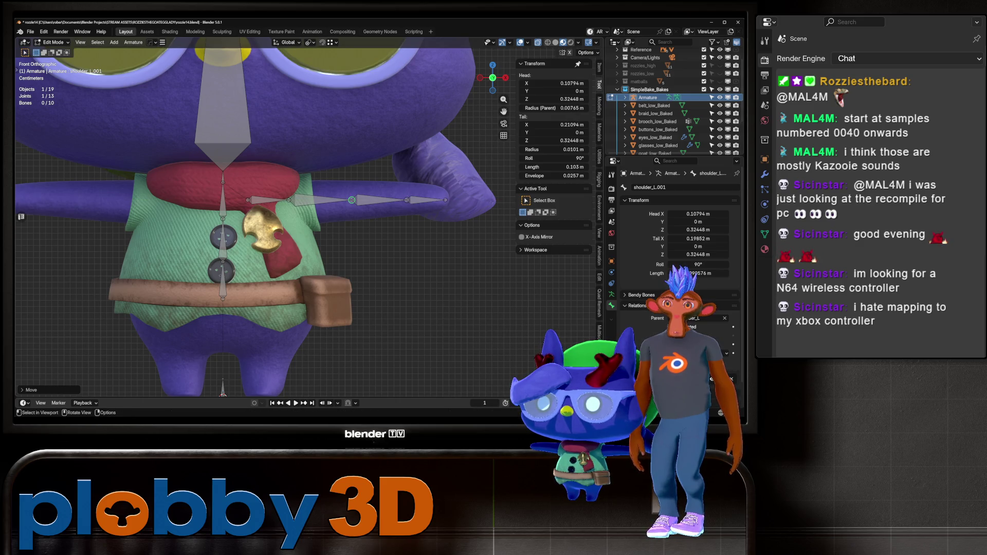
left_click(351, 200)
key("g")
key("x")
key("Return")
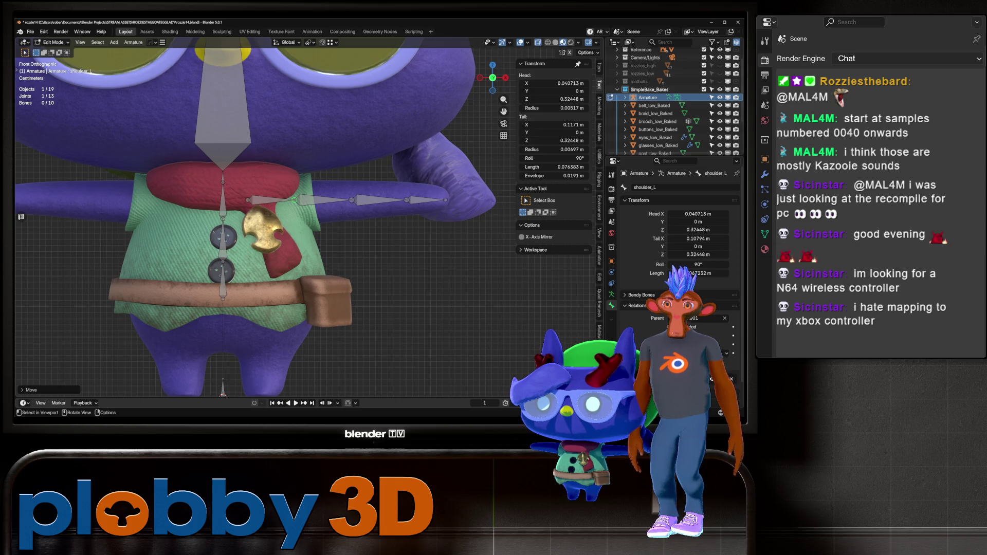
Rename the first two arm bones arm_L and arm_L.001
left_click(323, 200)
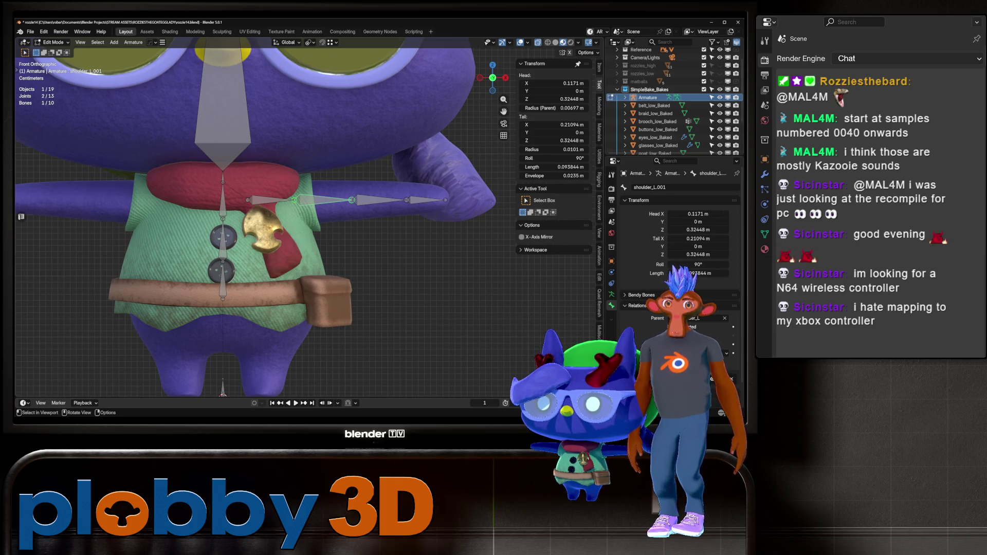
left_click(649, 187)
type("arm_L")
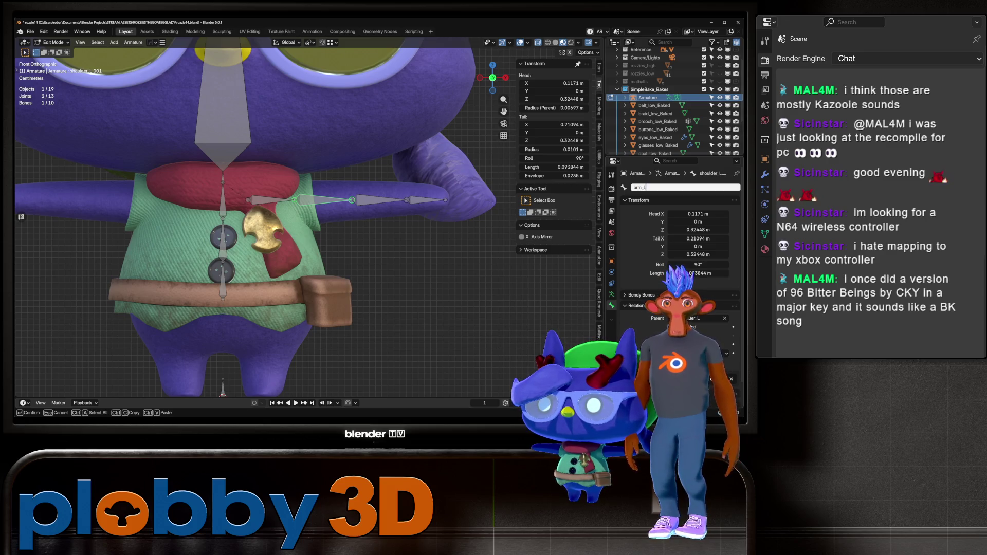
key("ctrl+a")
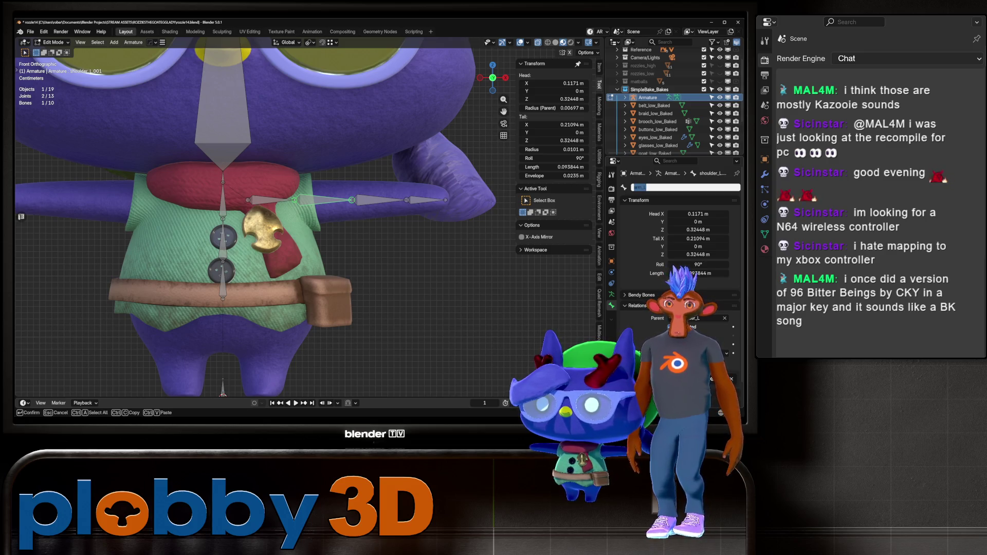
key("ctrl+c")
key("Return")
left_click(379, 199)
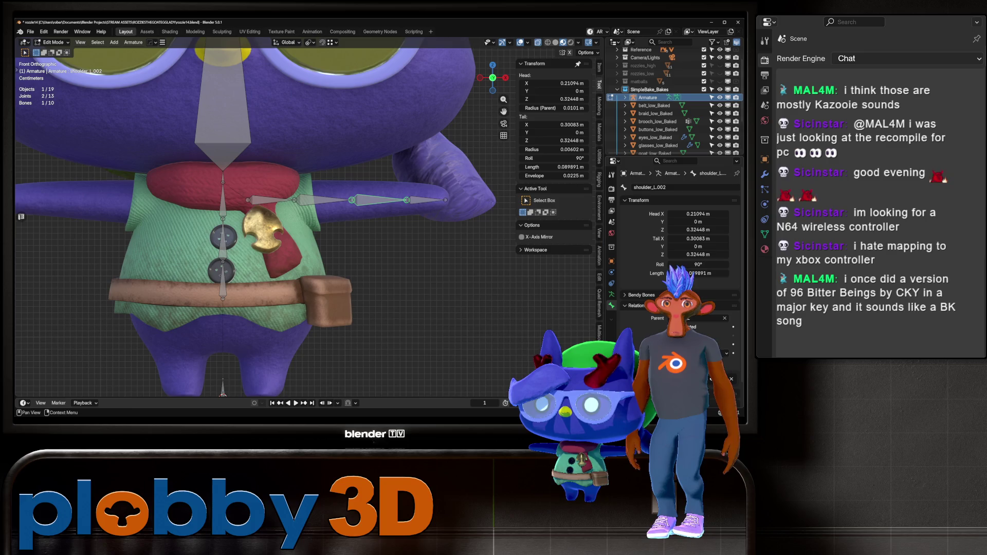
double_click(648, 187)
key("ctrl+v")
key("Return")
Rename the last arm bone hand_L, then reframe the body and select the hipe bone
left_click(425, 200)
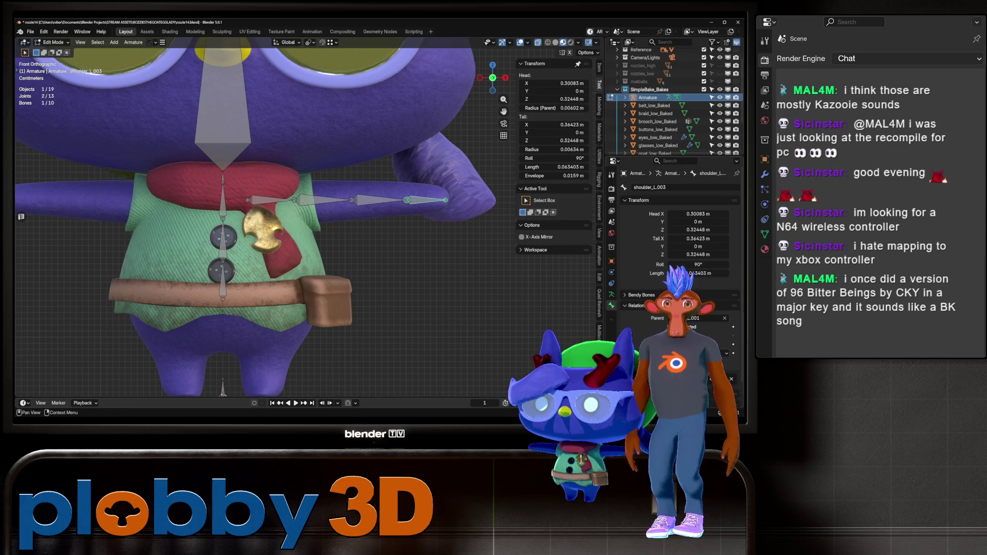
double_click(648, 187)
type("hand")
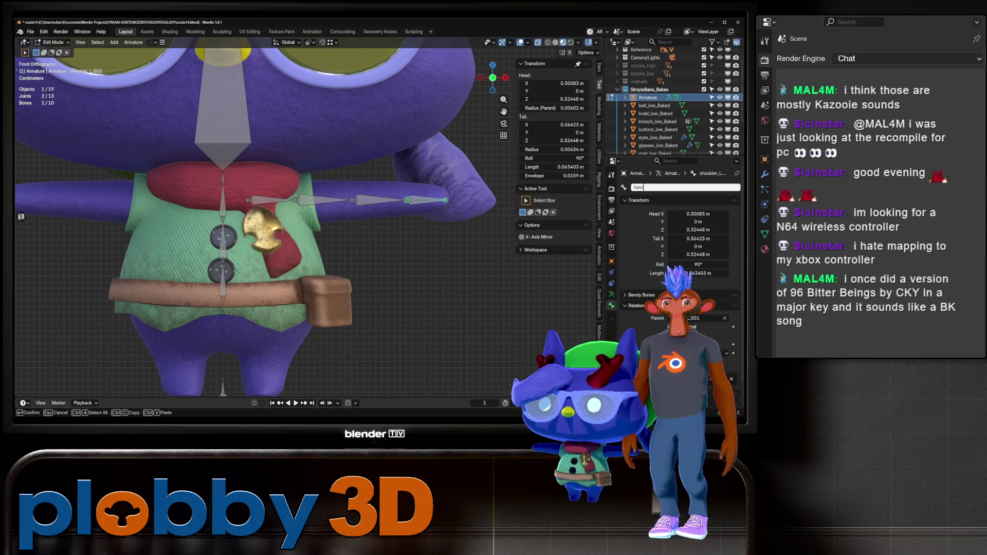
type("_L")
key("Return")
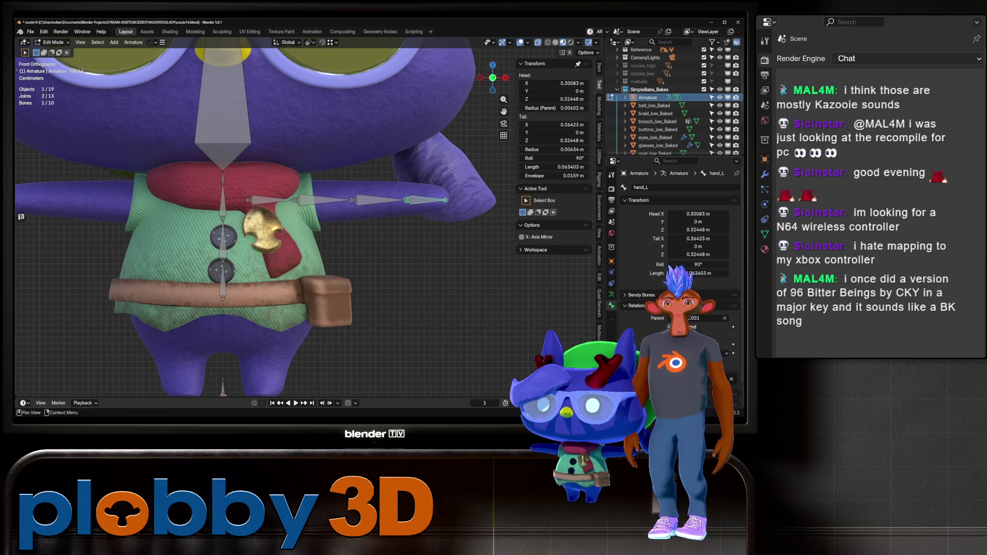
scroll(257, 216, "down", 3)
middle_click_drag(257, 216, 266, 215, "shift")
scroll(268, 221, "up", 2)
left_click(289, 256)
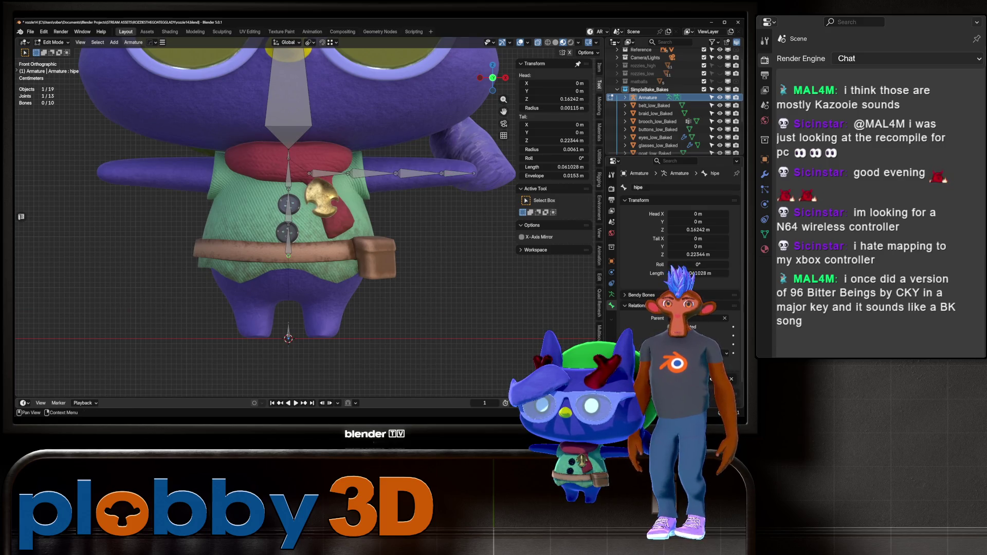
Rename the hipe bone to hip and extrude a new hip.001 bone along X
left_click(668, 187)
type("hip")
key("Return")
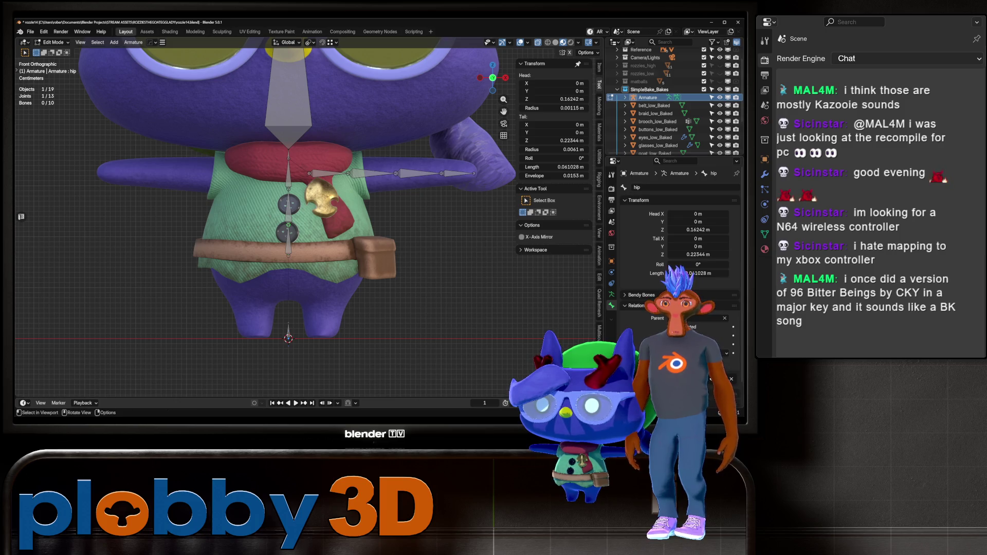
key("e")
key("x")
key("Return")
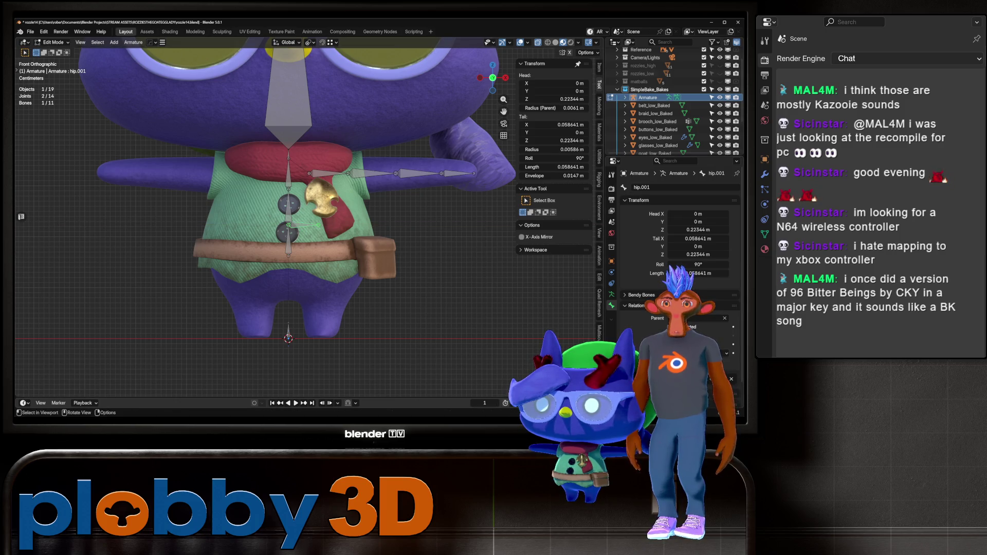
Disconnect hip.001, then rotate, shorten and move it down into the left leg
left_click(663, 327)
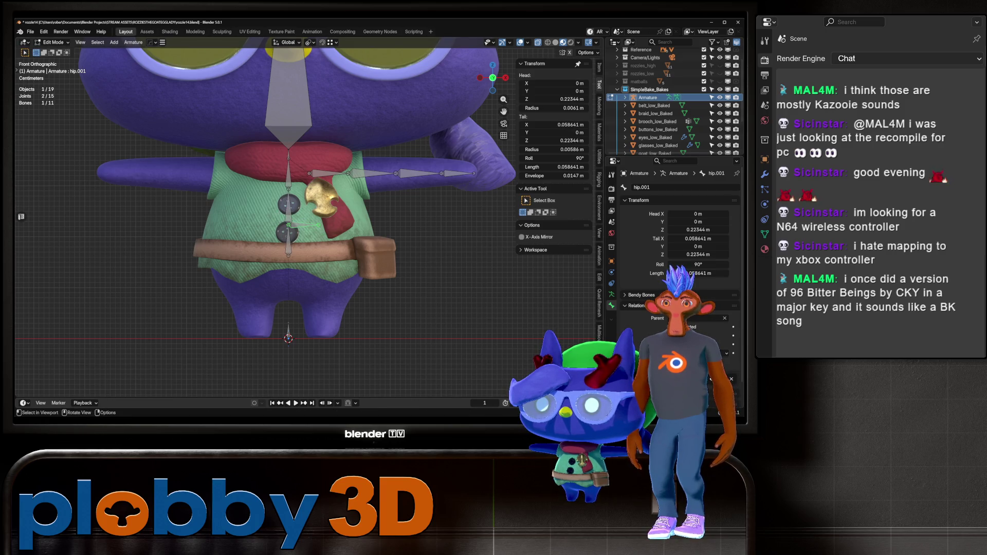
key("g")
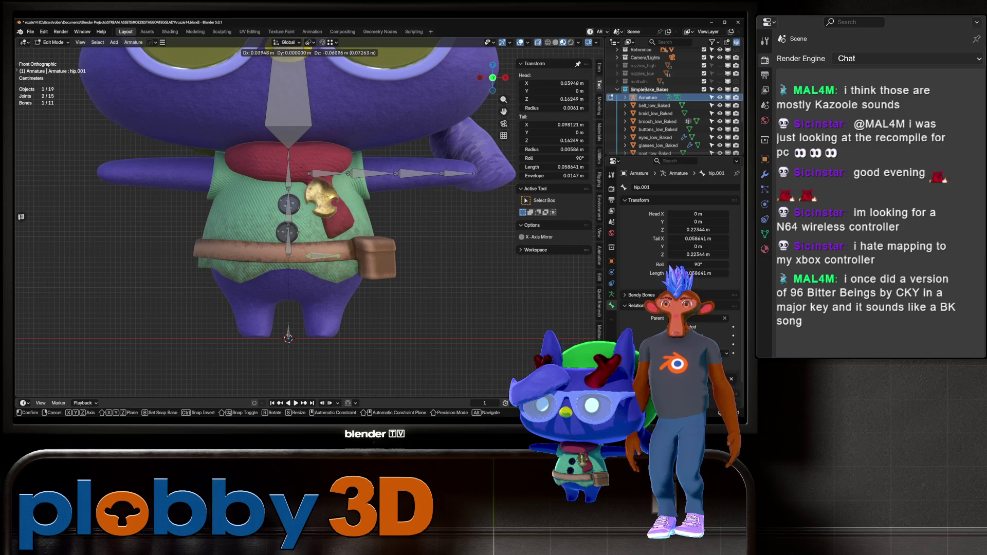
key("r")
key("Return")
key("s")
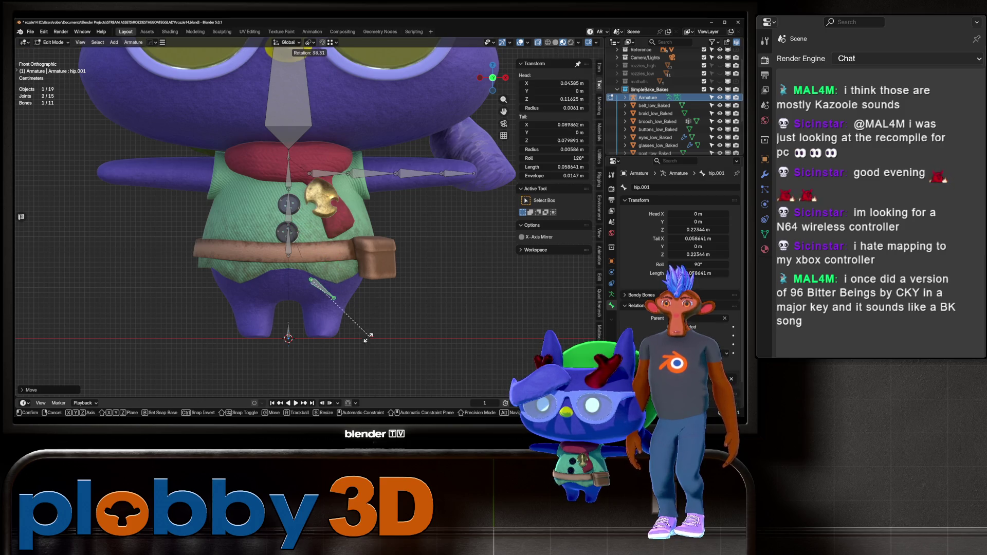
key("Return")
key("g")
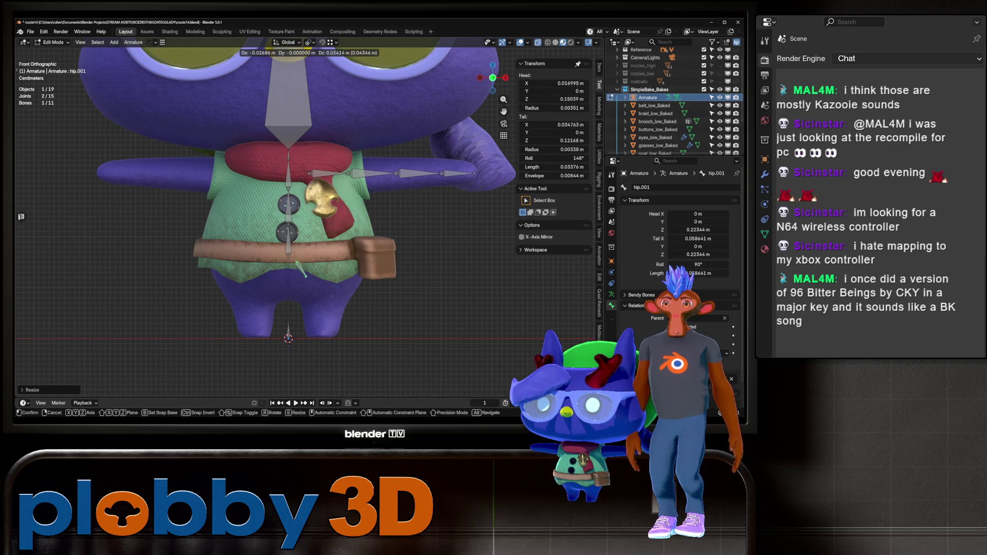
key("Return")
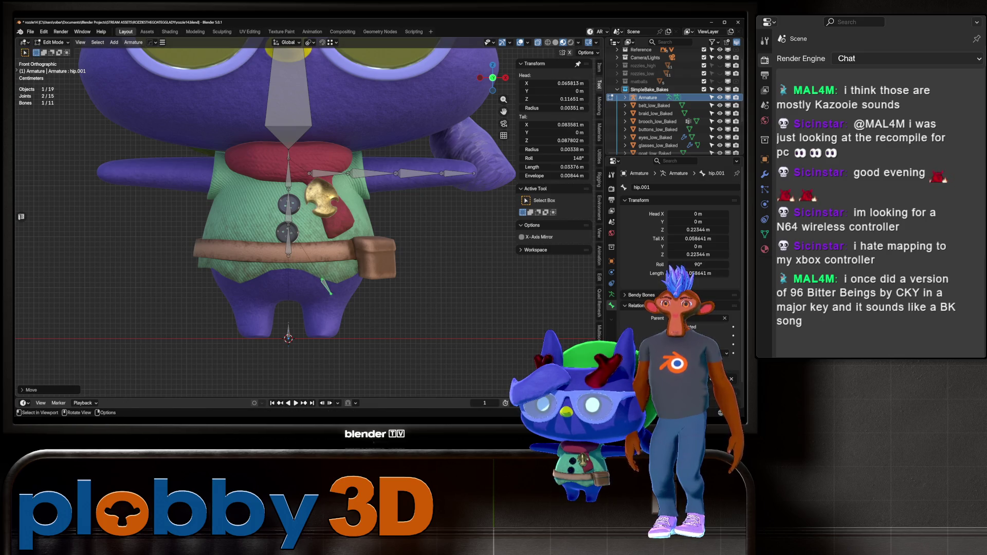
left_click(668, 187)
type("leg.L")
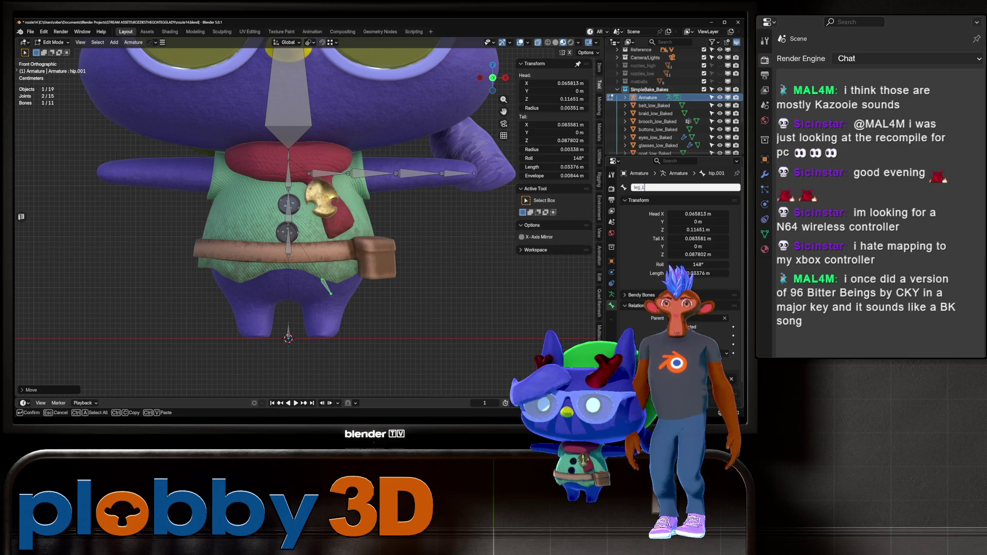
Name the bone leg_L and reposition its head and tail inside the left leg
key("Return")
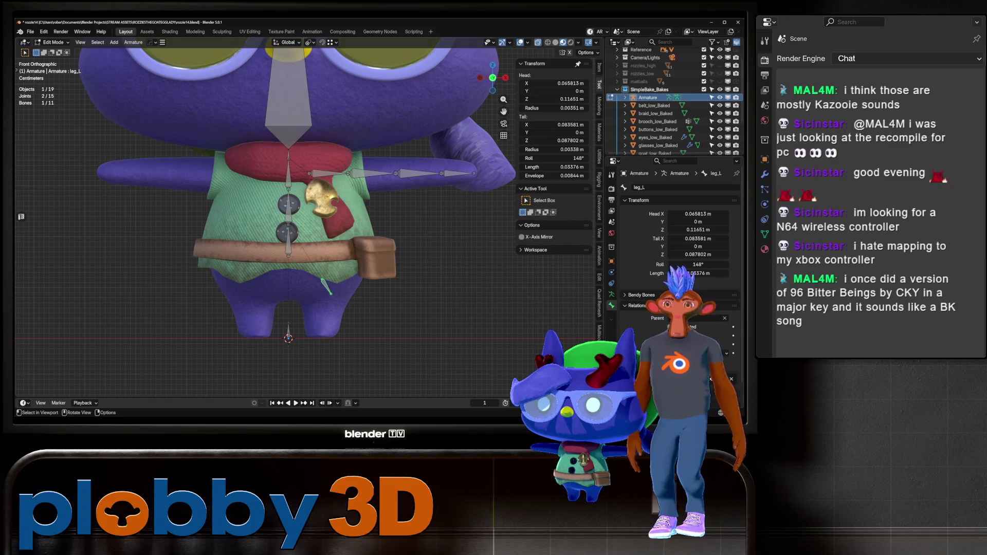
key("alt+a")
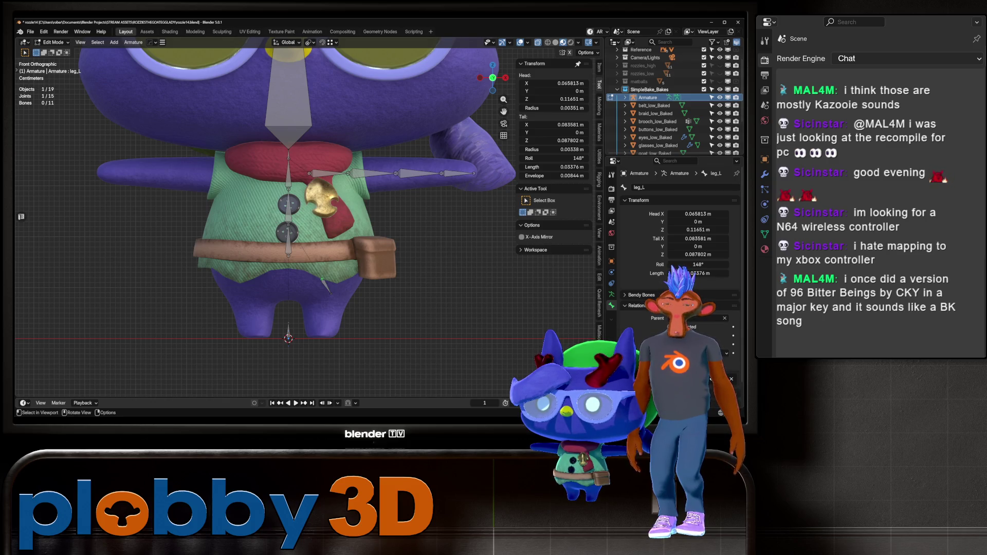
key("g")
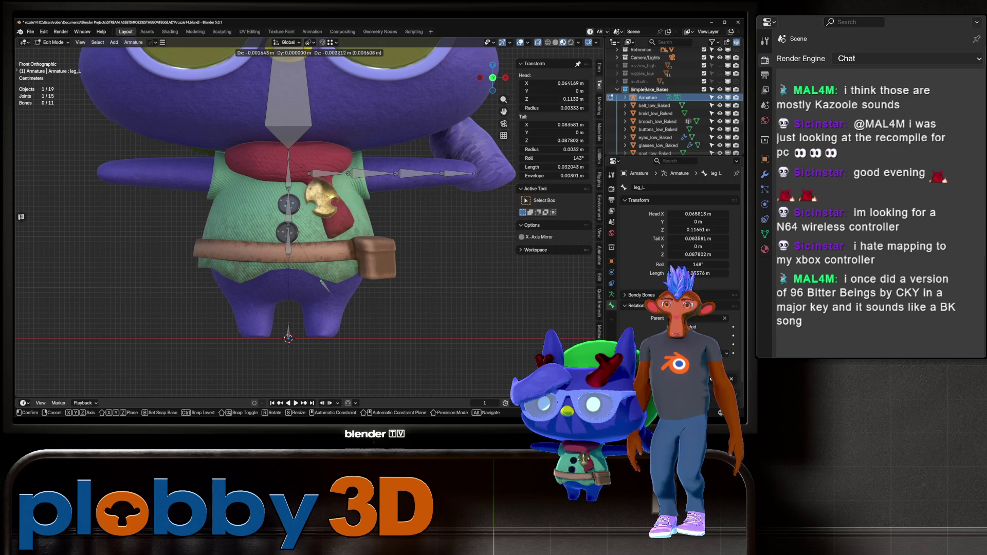
key("Return")
left_click(329, 293)
key("g")
key("Return")
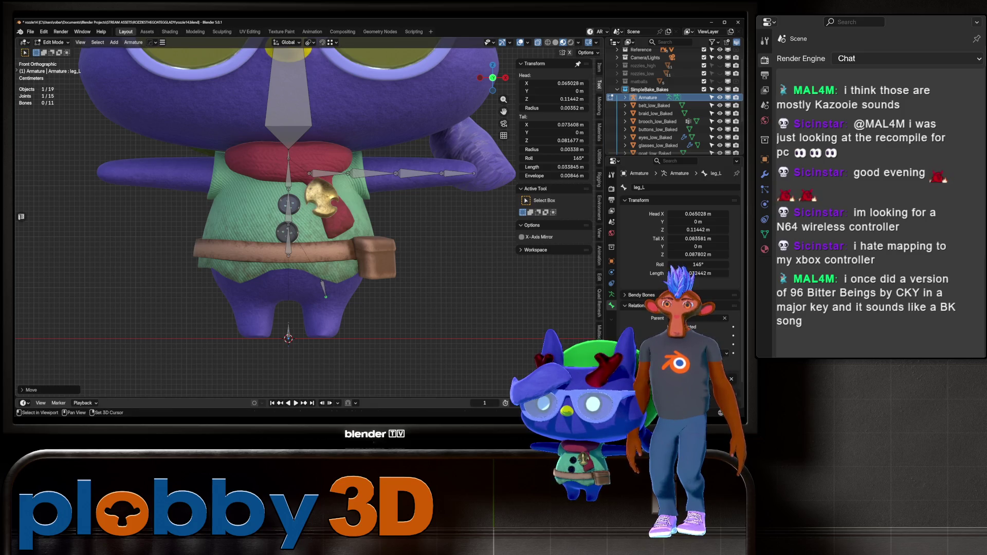
Extrude lower leg bones leg_L.001 and leg_L.002 downward, then undo the last two changes
key("e")
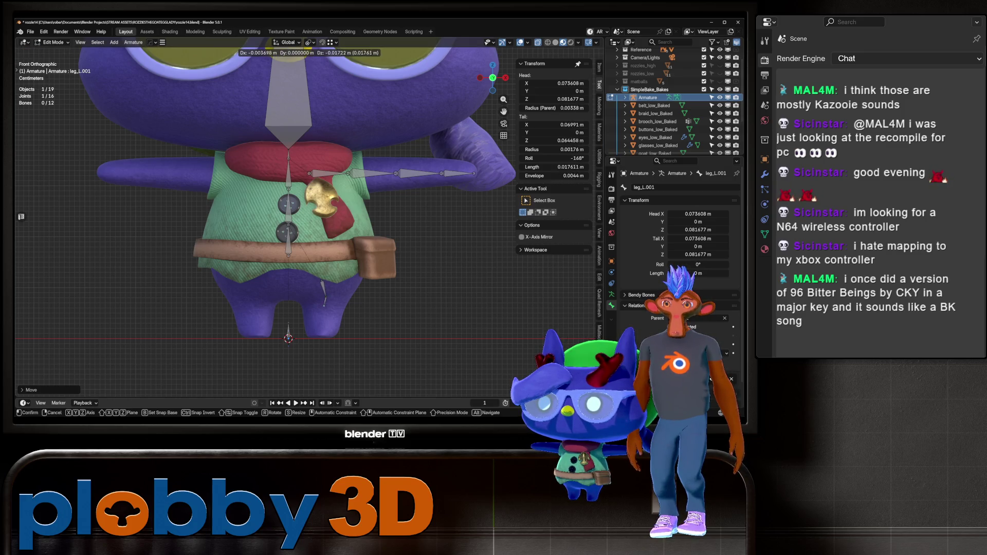
key("Return")
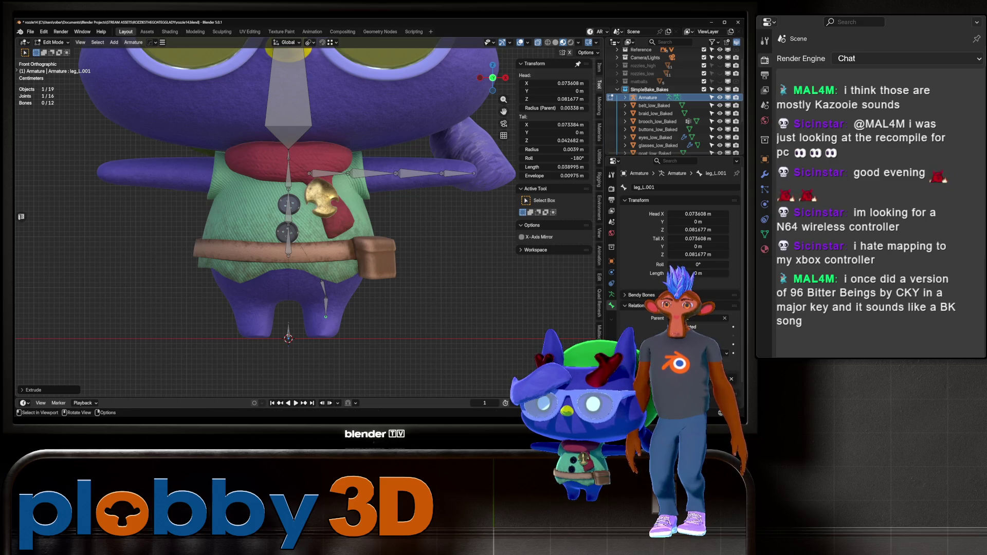
left_click(325, 306)
key("g")
key("Return")
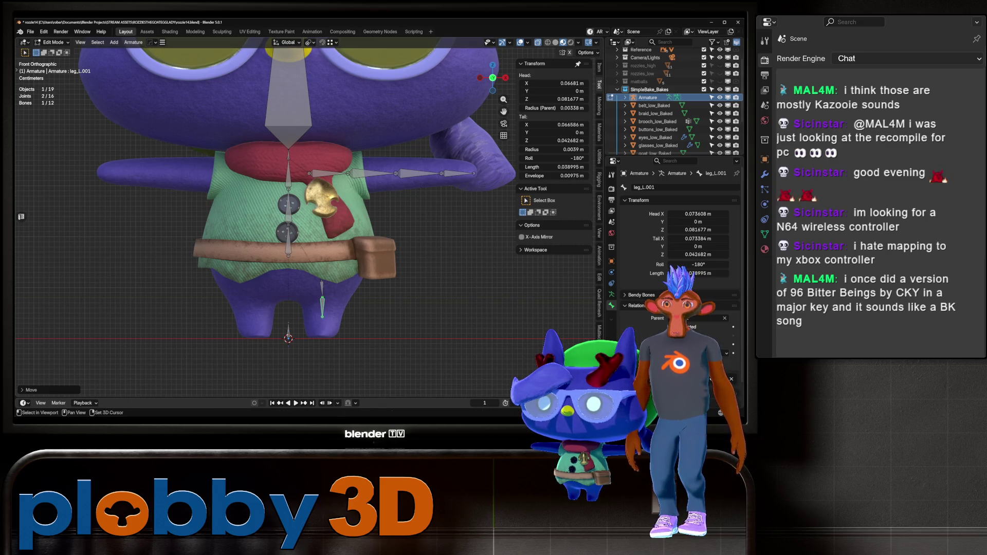
key("e")
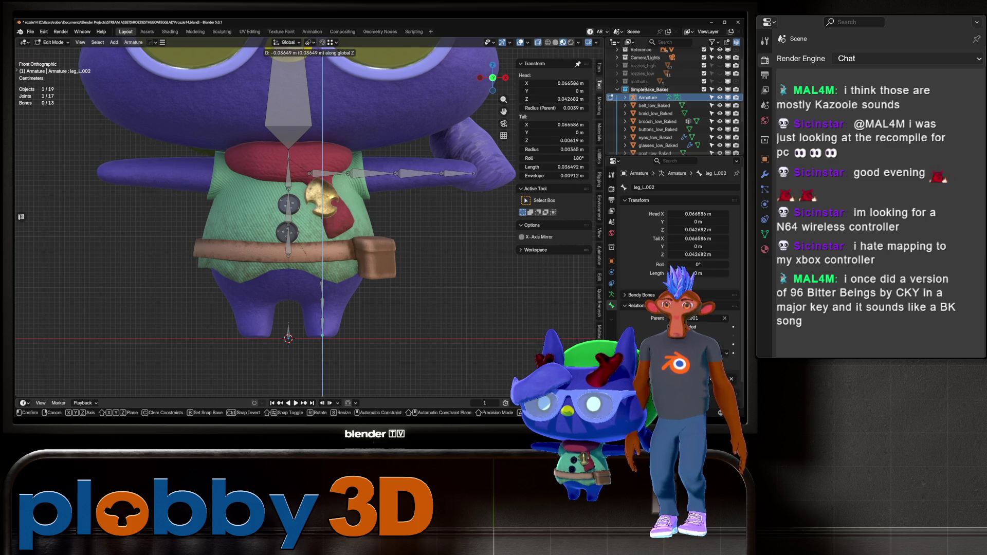
key("Return")
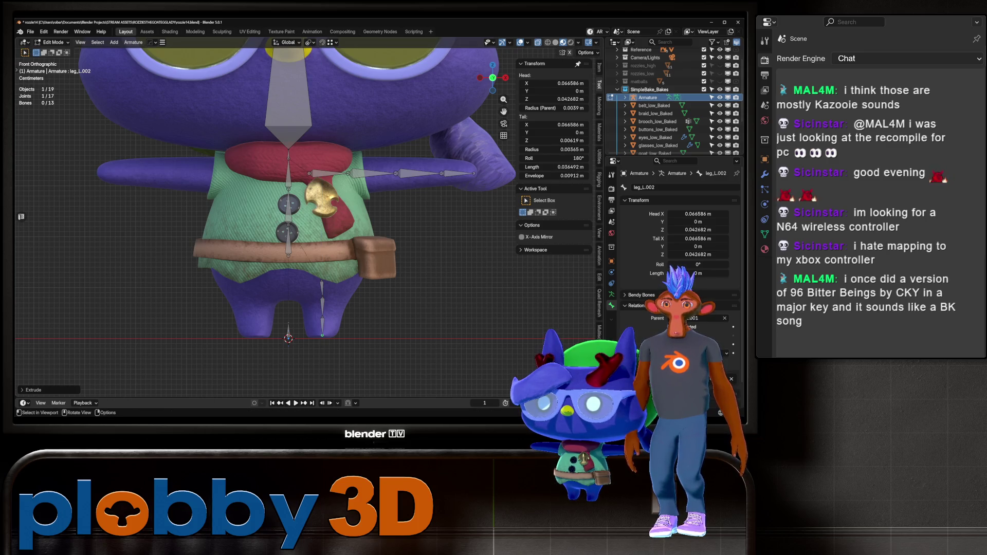
left_click(322, 324)
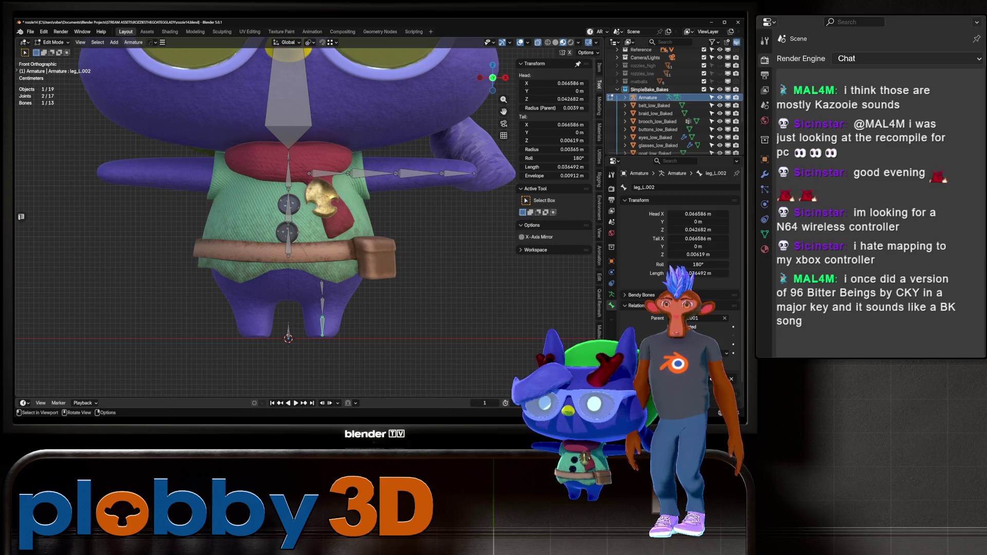
key("ctrl+z")
key("ctrl+z")
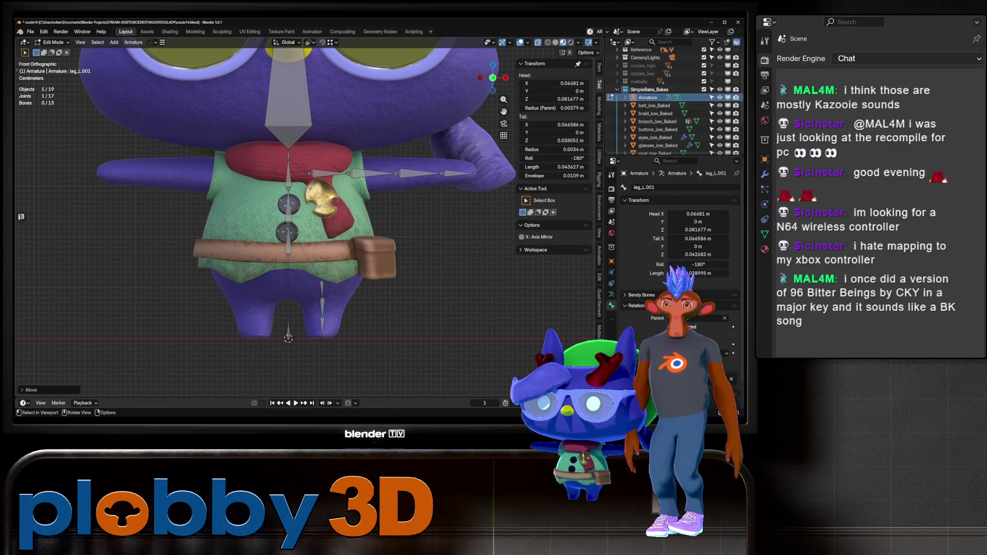
key("ctrl+z")
key("ctrl+z")
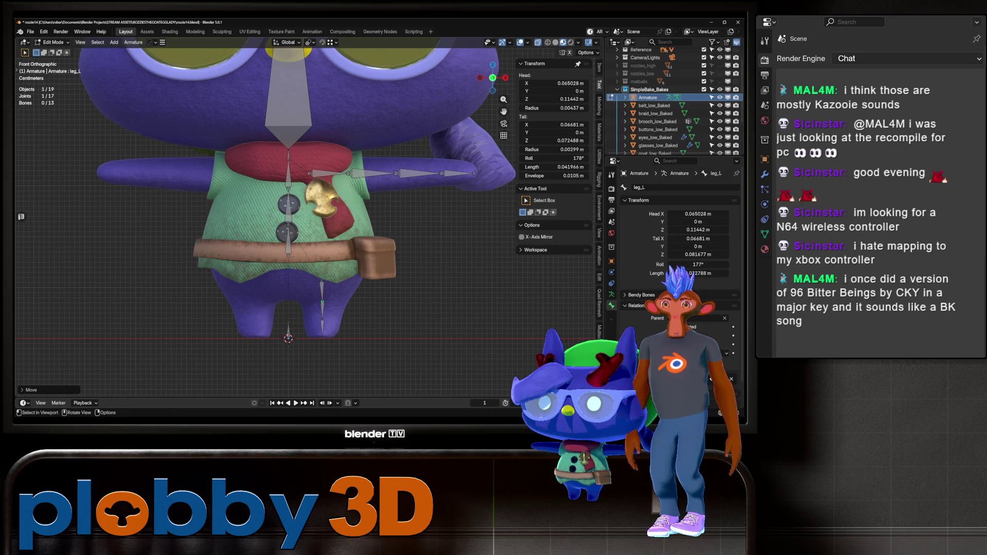
Shift the leg_L head left and reposition the leg_L.001 and lower leg joints
key("g")
key("Return")
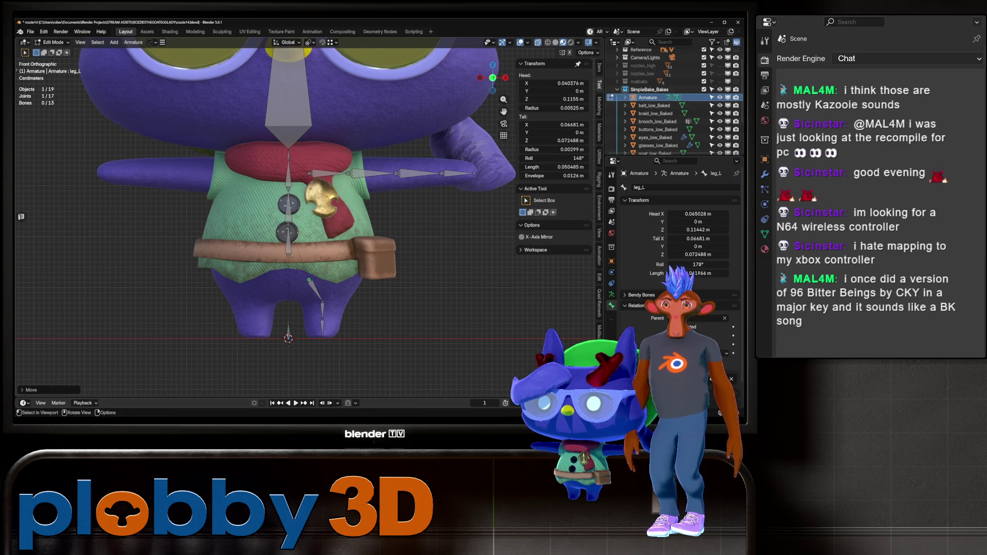
key("g")
key("Return")
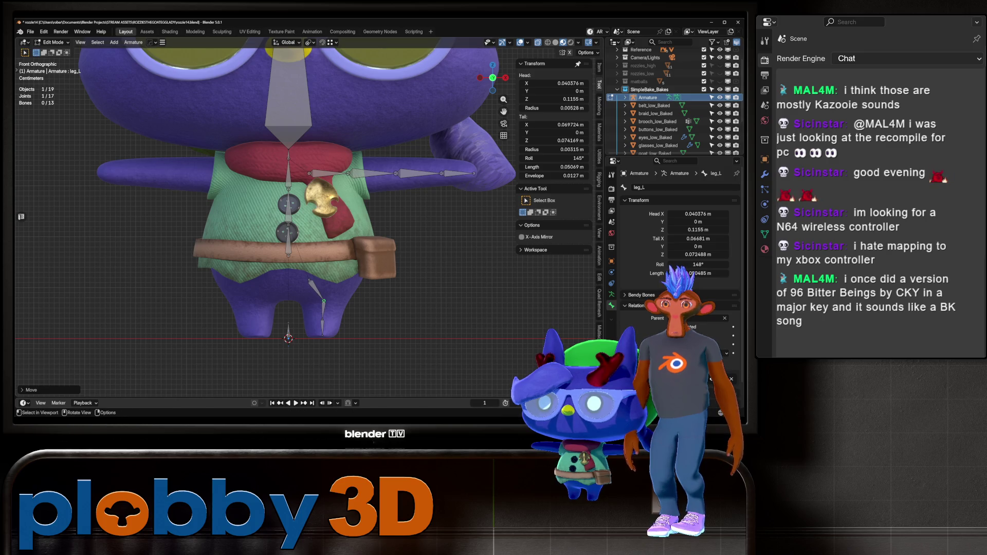
left_click(322, 315)
key("g")
key("Return")
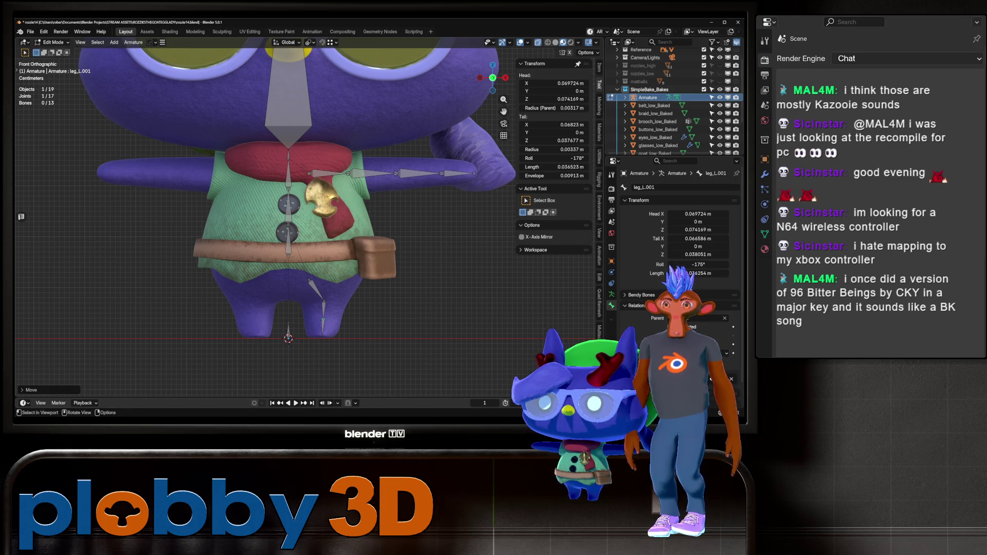
left_click(322, 328)
key("g")
key("Return")
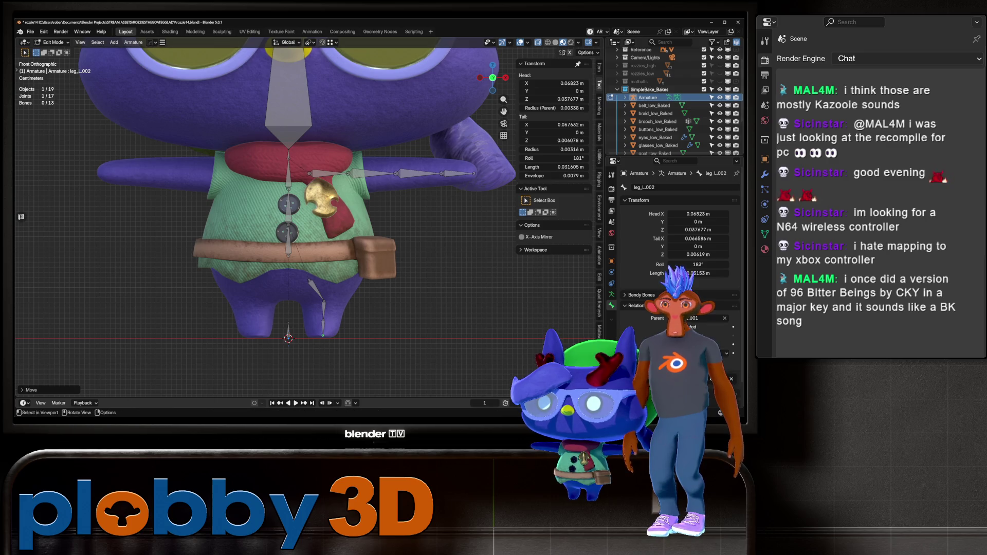
scroll(288, 221, "down", 3)
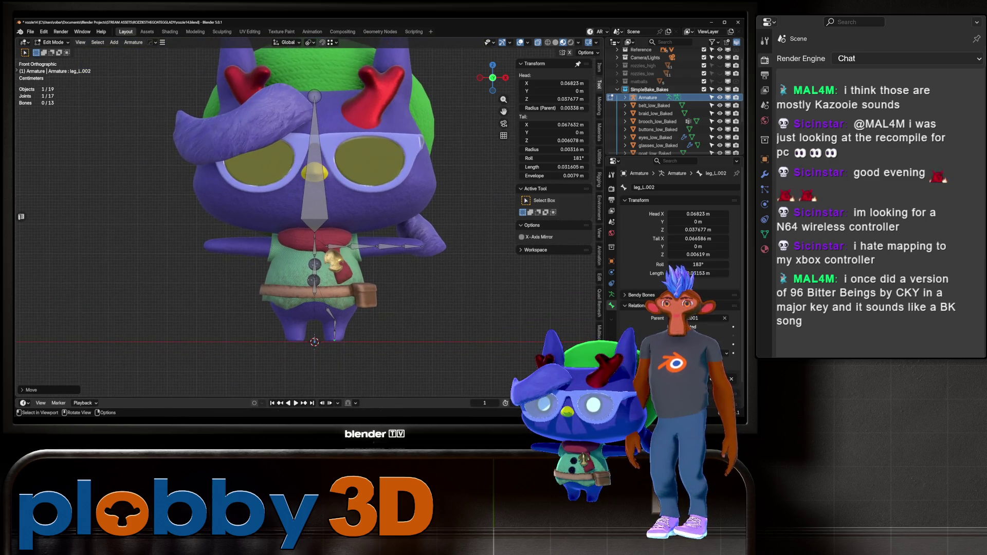
Select the left leg chain, shoulder and arm bones and Symmetrize them onto the right side
scroll(309, 206, "down", 2)
left_click(331, 155)
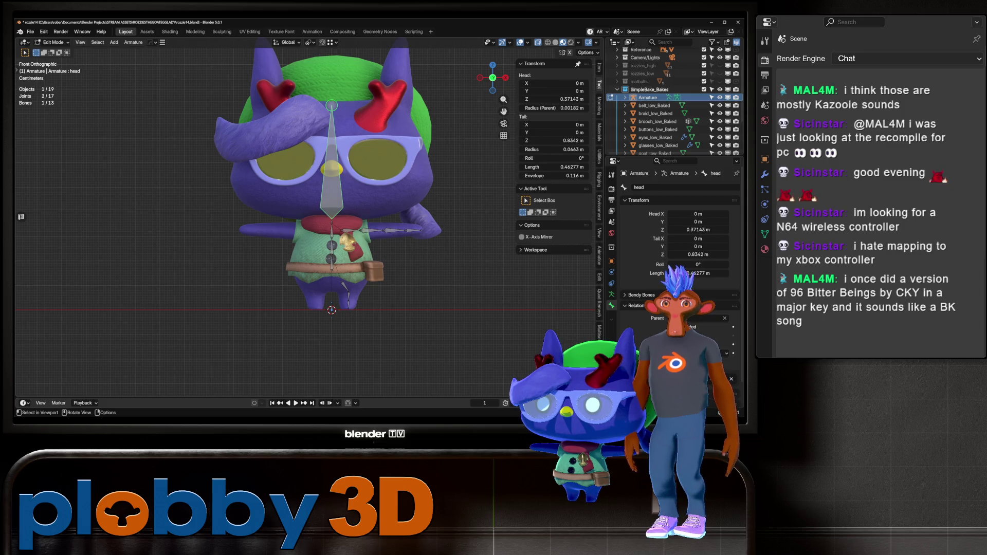
scroll(309, 221, "up", 4)
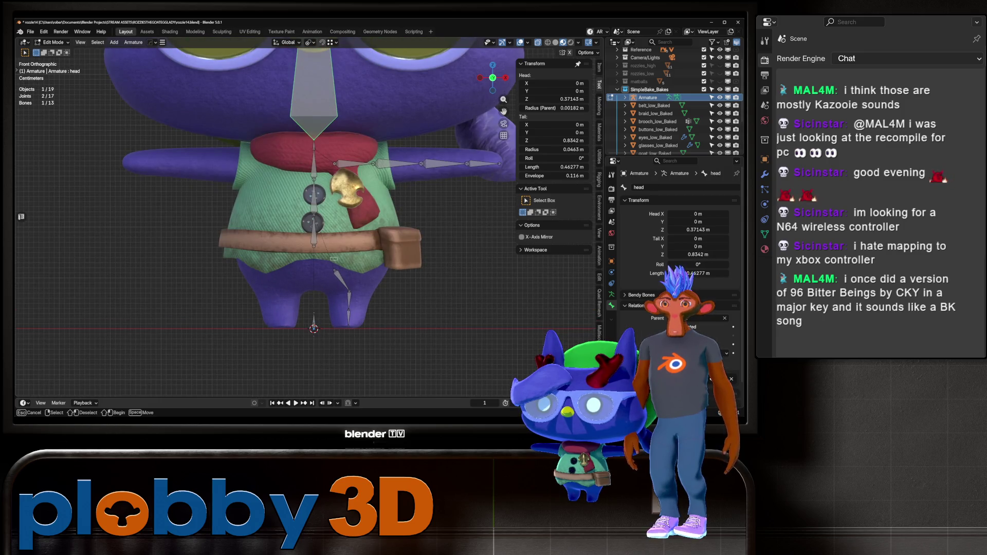
key("l")
left_click_drag(344, 142, 501, 210, "shift")
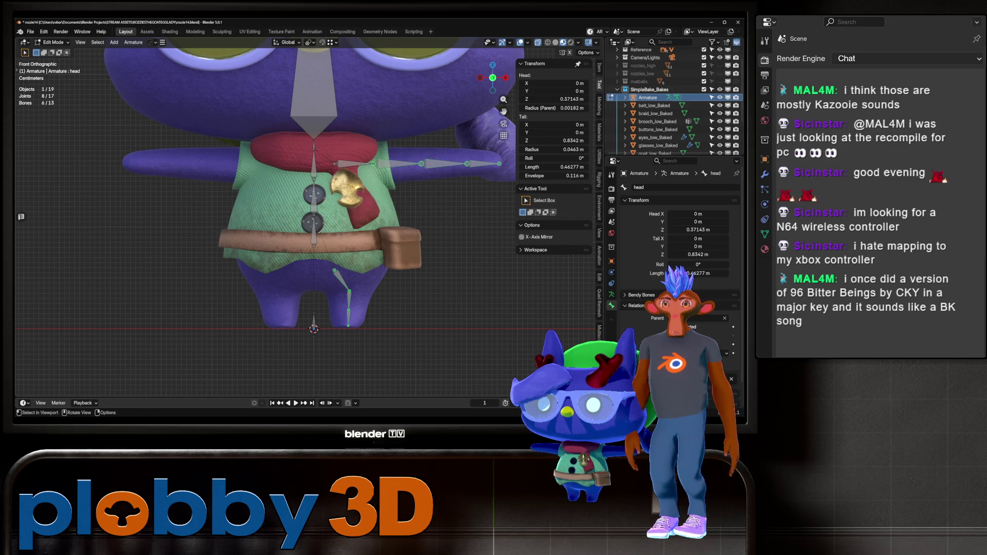
left_click(335, 164, "shift")
right_click(334, 250)
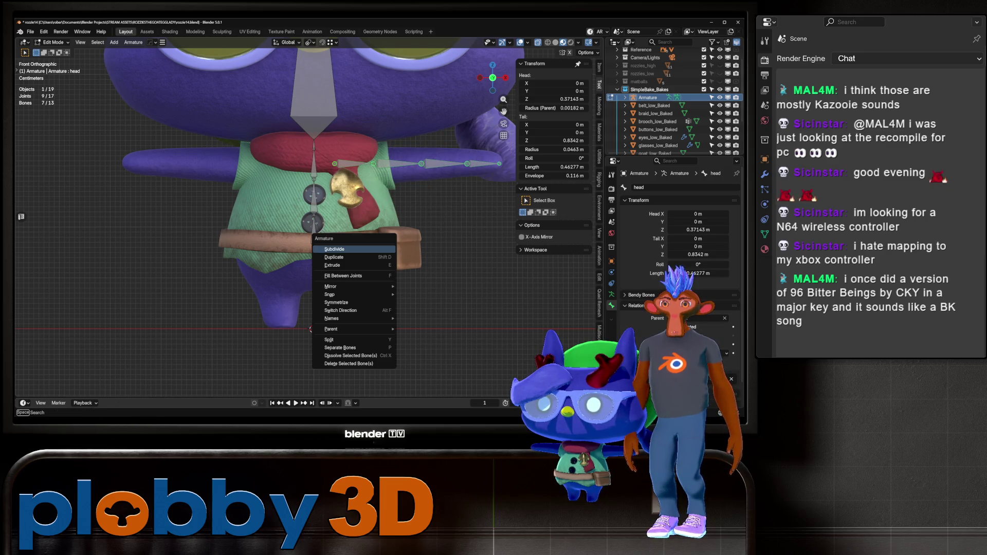
left_click(355, 303)
key("alt+a")
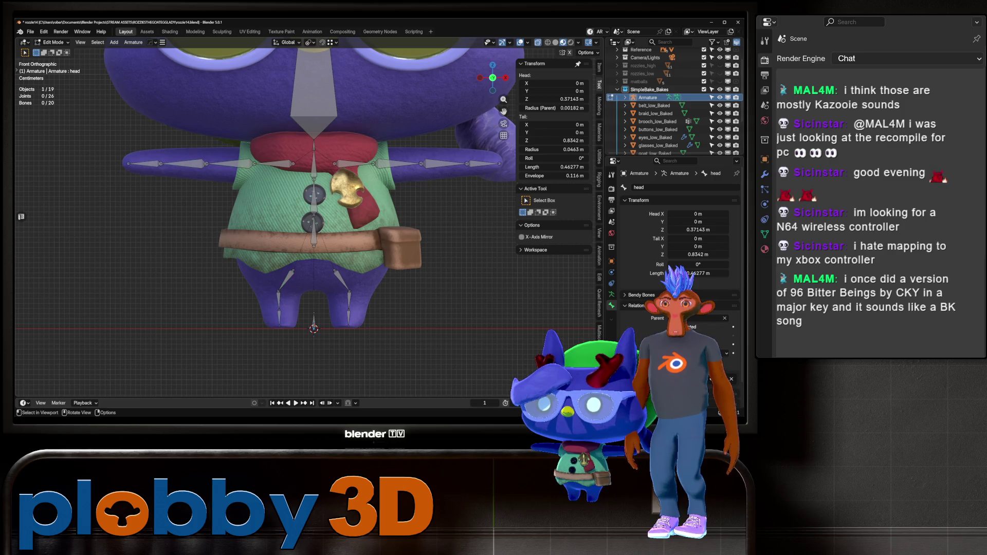
mouse_move(308, 231)
middle_mouse_down()
mouse_move(386, 216)
mouse_move(329, 226)
middle_mouse_up()
key("ctrl+z")
key("ctrl+z")
Extrude a new bone from leg_L down to the foot and shift the leg joint
scroll(438, 325, "up", 8)
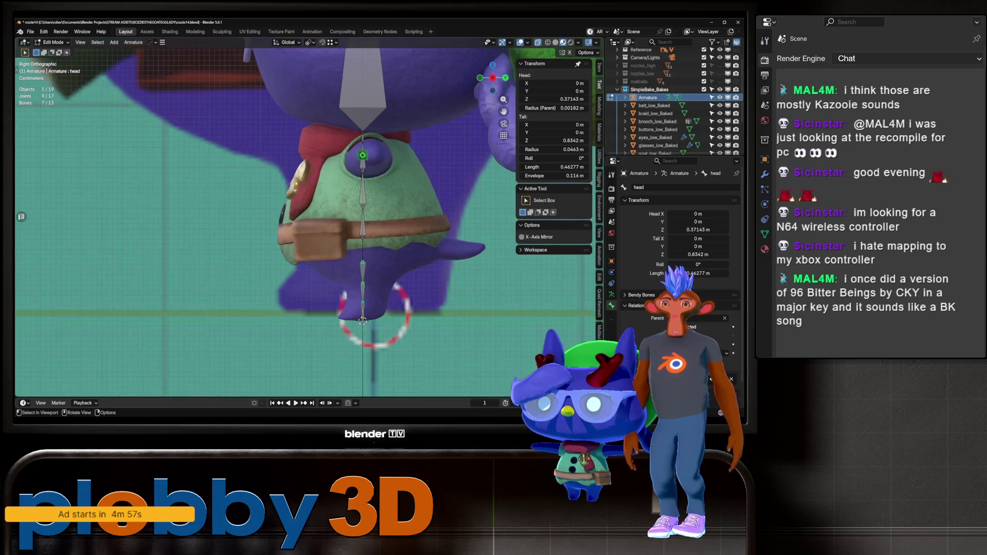
middle_click_drag(327, 231, 369, 231, "shift")
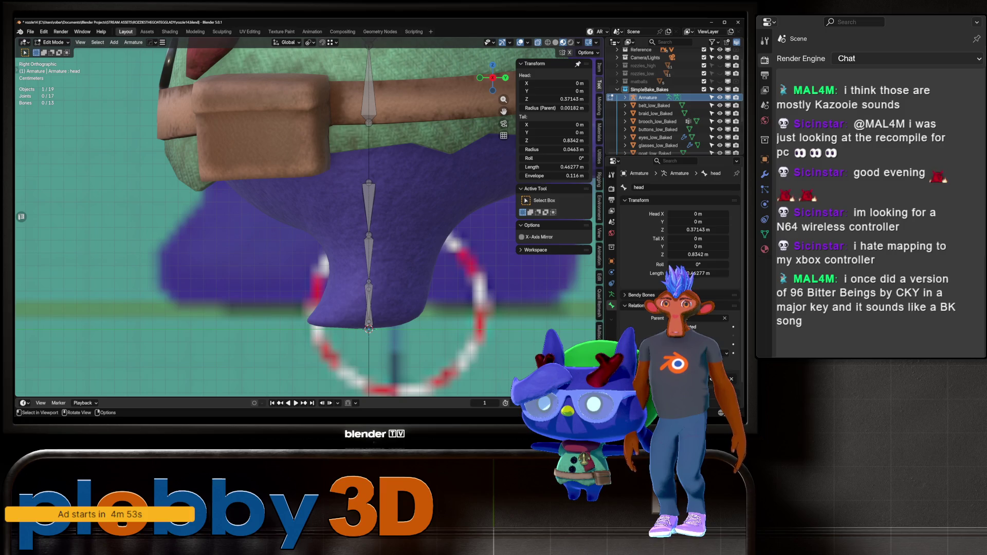
left_click(368, 235)
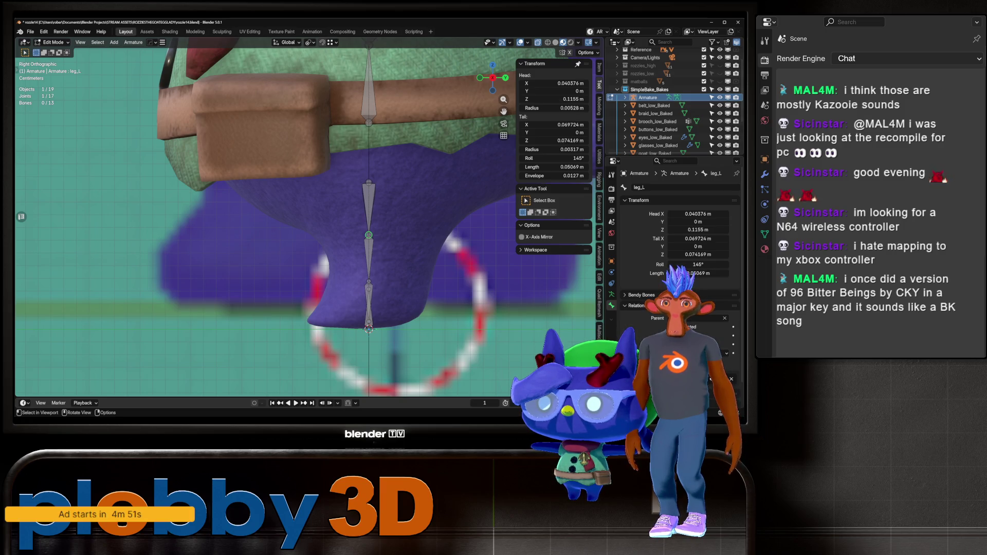
key("e")
left_click(364, 282)
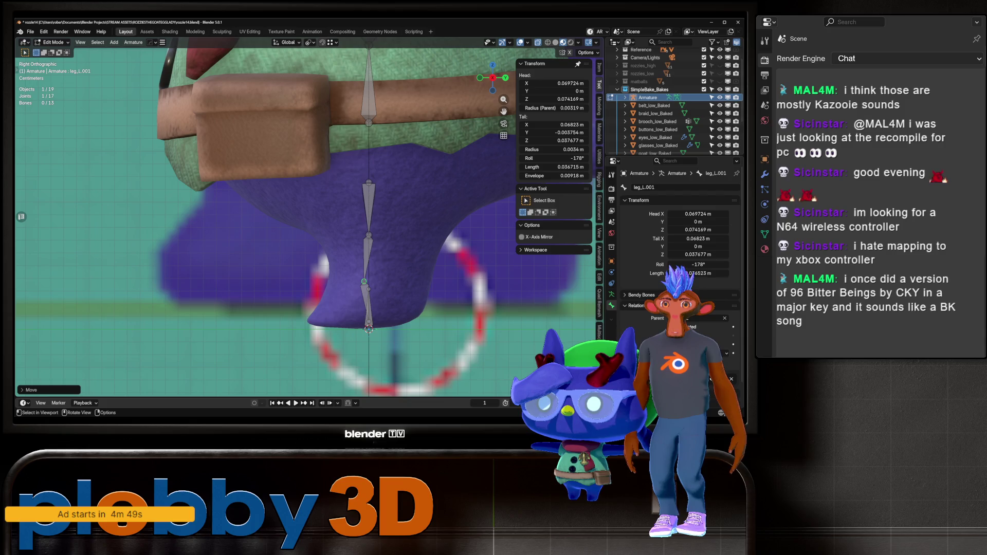
left_click(368, 235)
key("g")
left_click(385, 234)
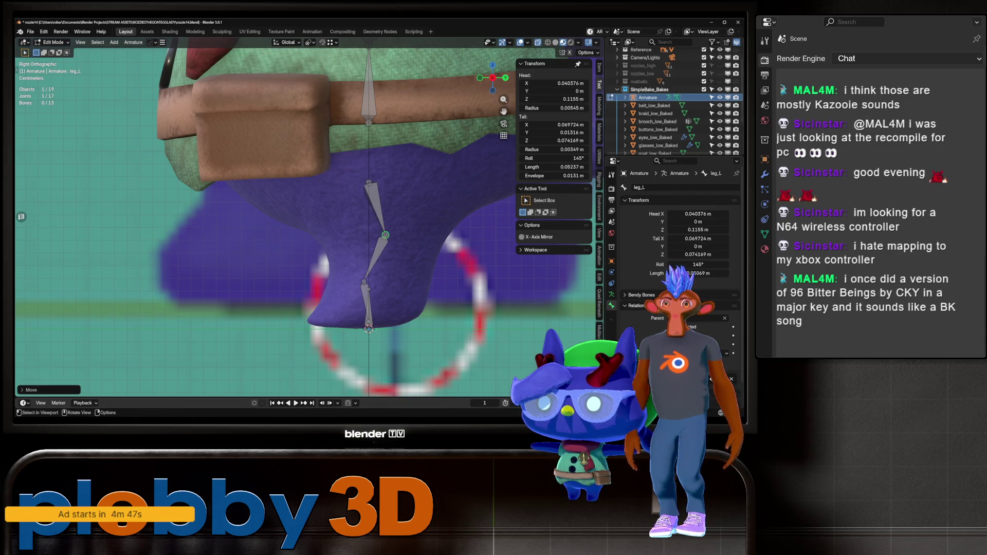
left_click(369, 281)
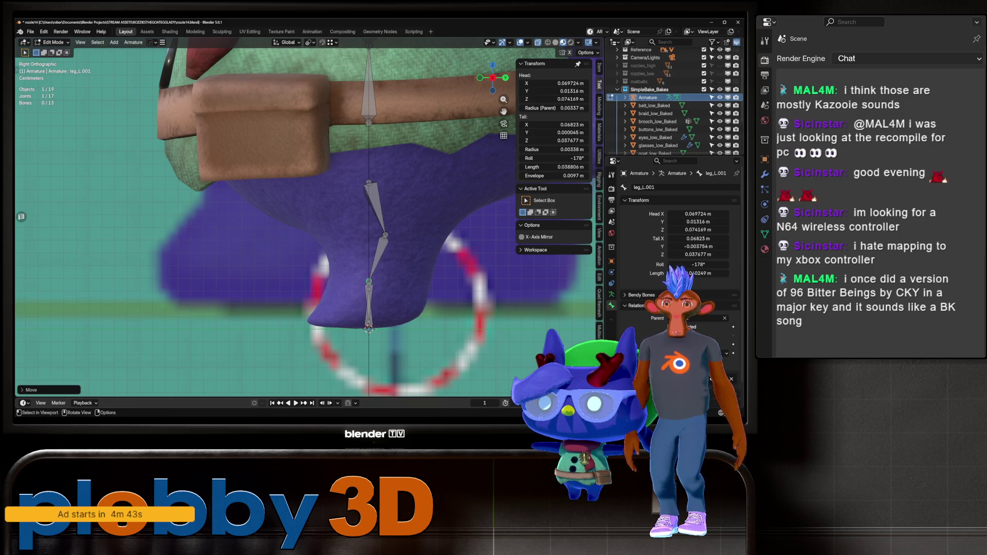
Try moving the hip bone's end joint along Y, then undo it
scroll(346, 380, "down", 3)
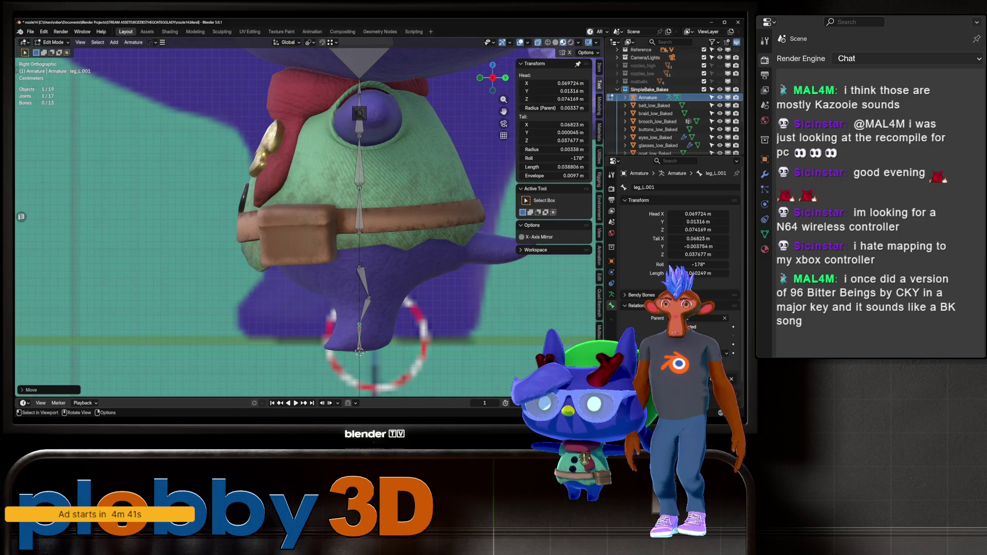
left_click(359, 187)
key("g")
key("y")
left_click(349, 187)
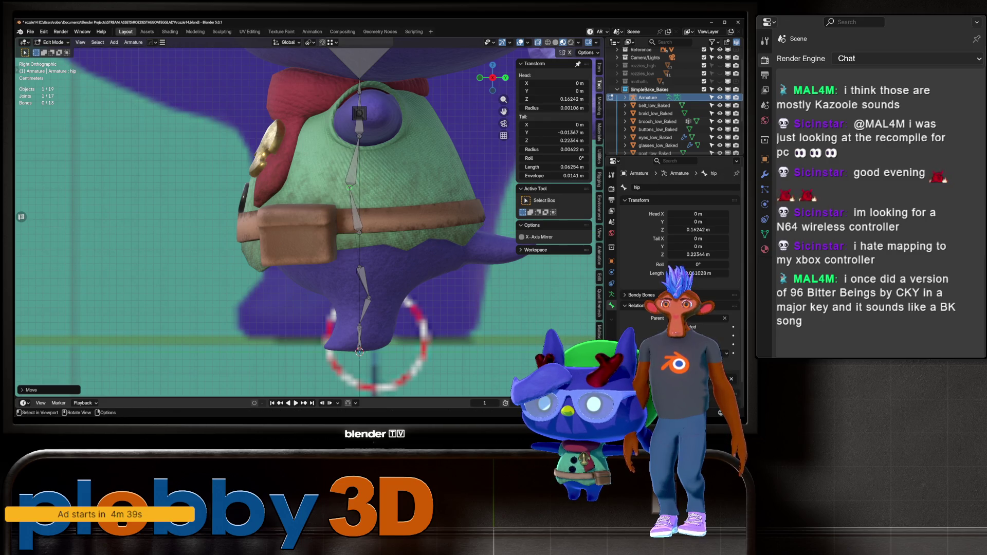
key("ctrl+z")
right_click(308, 82)
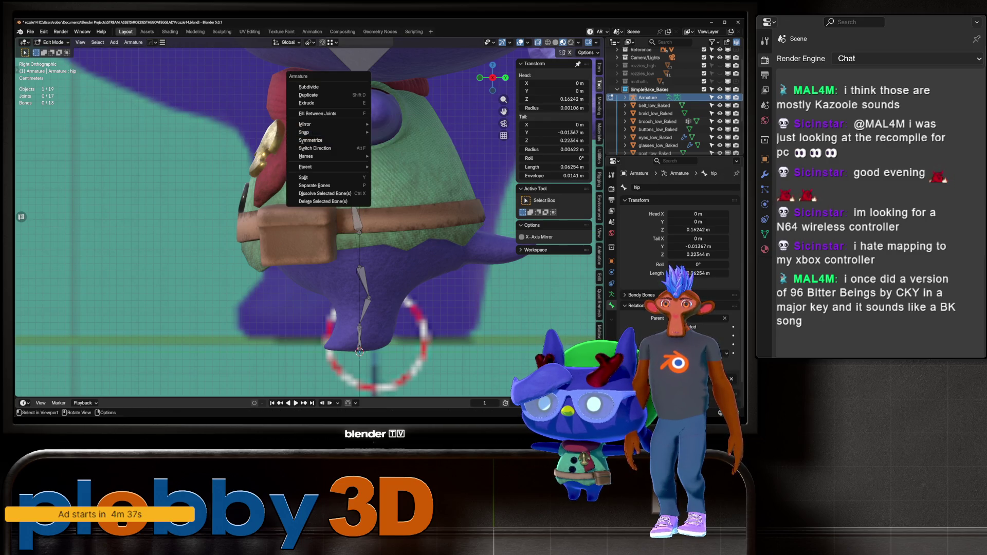
key("Escape")
Slide the spine end joint and hip joint along Y to follow the cat's side profile
left_click(359, 135)
key("g")
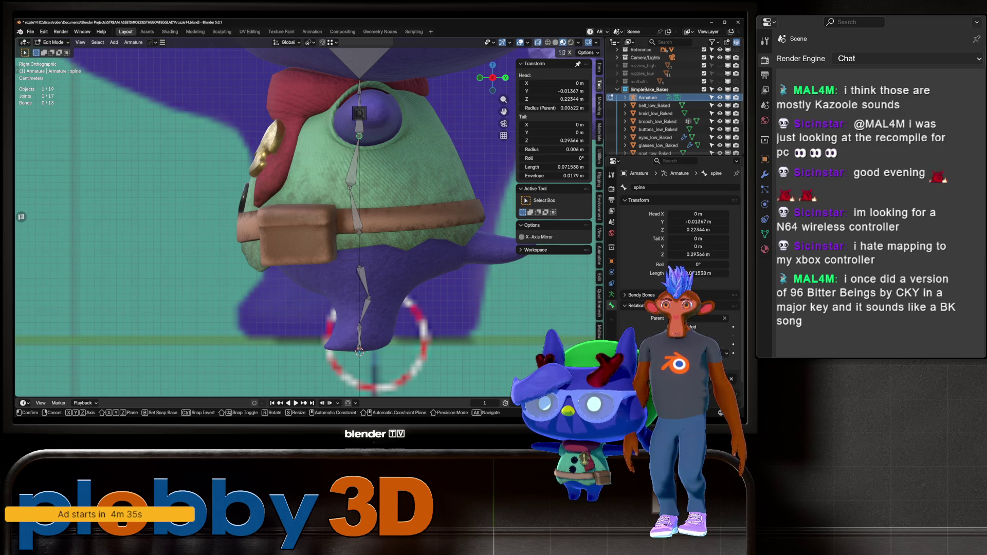
key("y")
key("Return")
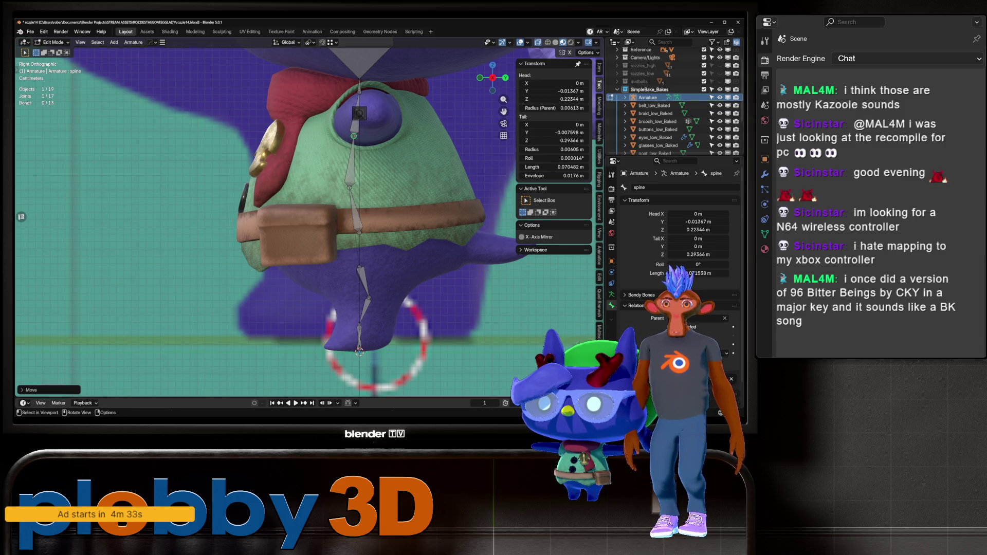
left_click(350, 187)
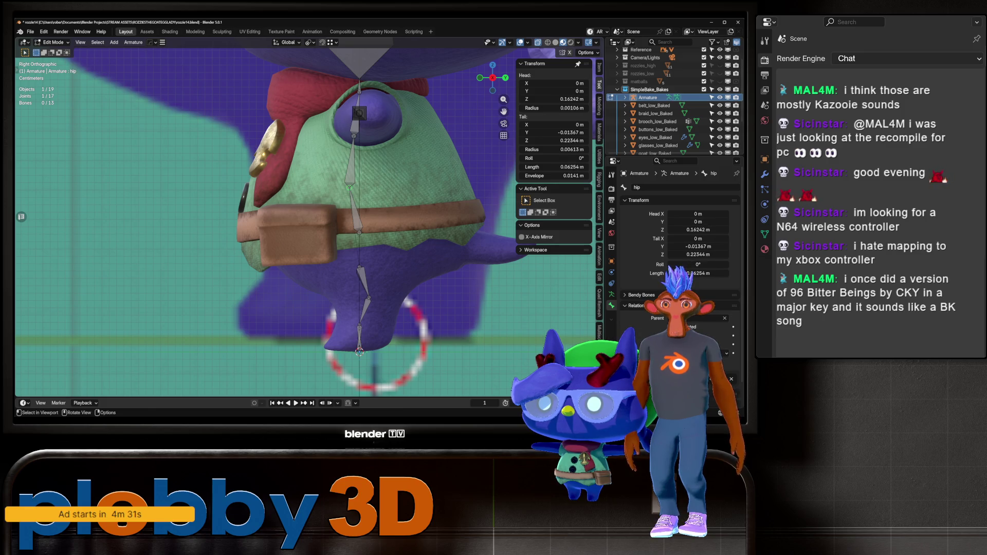
key("g")
key("y")
key("Return")
middle_click_drag(329, 221, 297, 255, "shift")
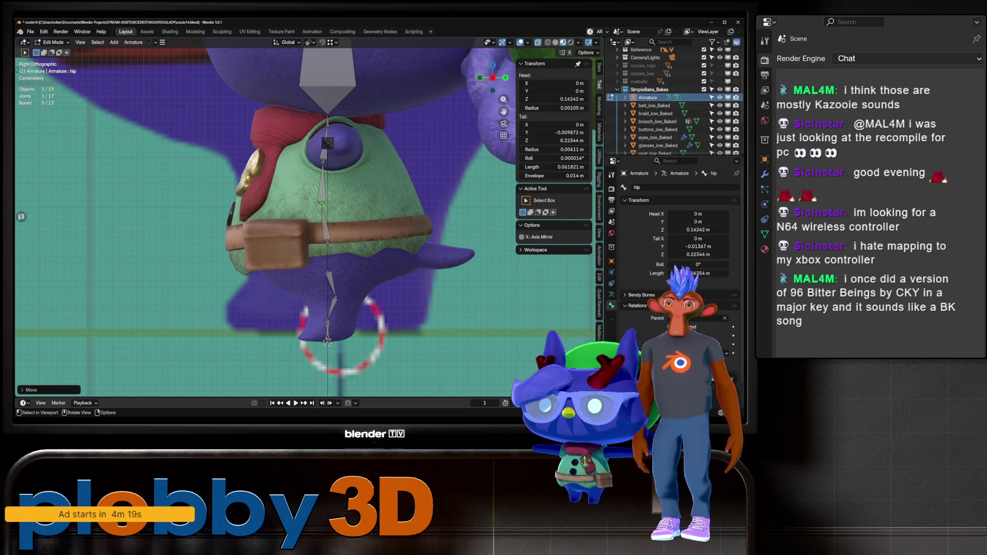
scroll(317, 279, "down", 2)
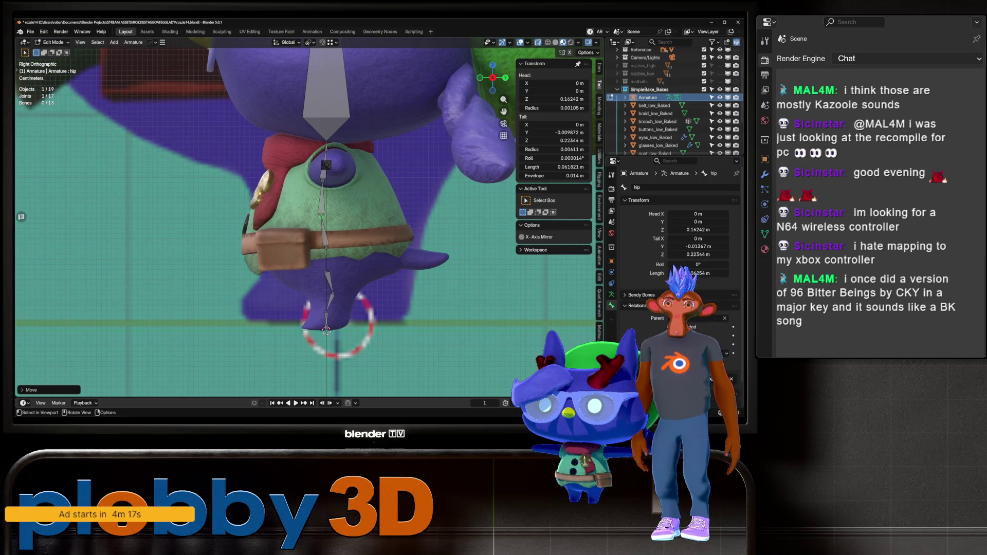
mouse_move(317, 279)
middle_mouse_down()
mouse_move(383, 257)
mouse_move(396, 239)
middle_mouse_up()
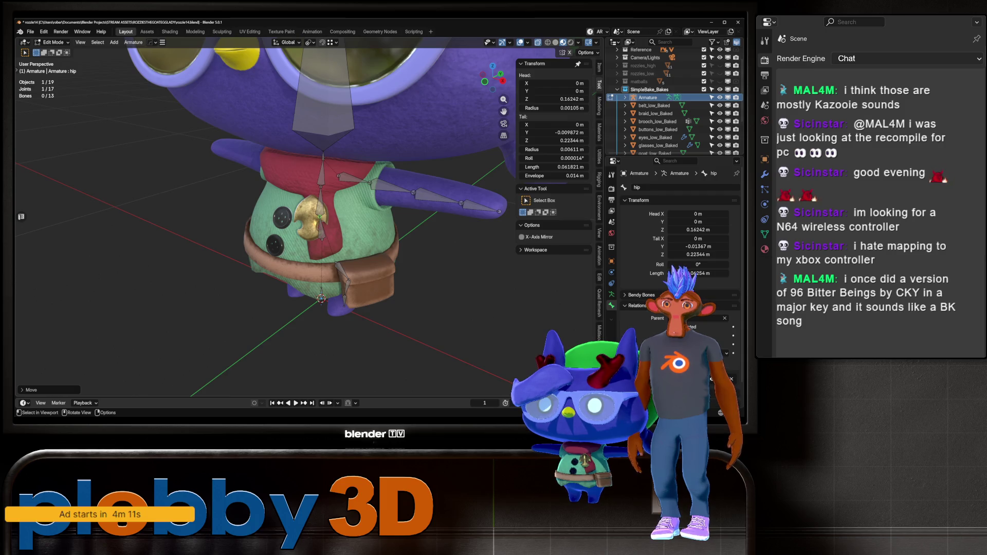
Slide the left shoulder bone along the Y axis
left_click(355, 180)
key("g")
key("y")
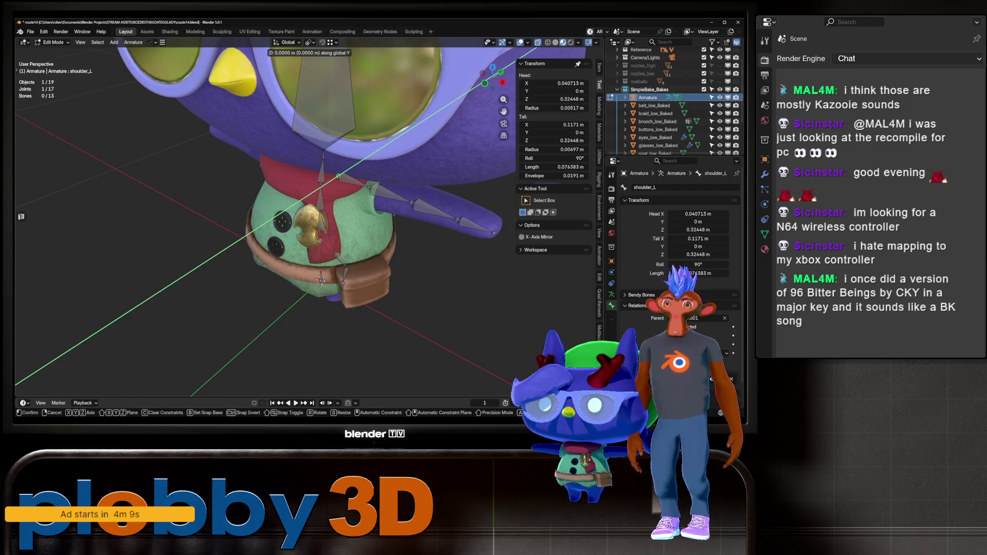
left_click(331, 181)
scroll(308, 174, "up", 4)
mouse_move(309, 174)
middle_mouse_down()
mouse_move(278, 161)
mouse_move(288, 198)
middle_mouse_up()
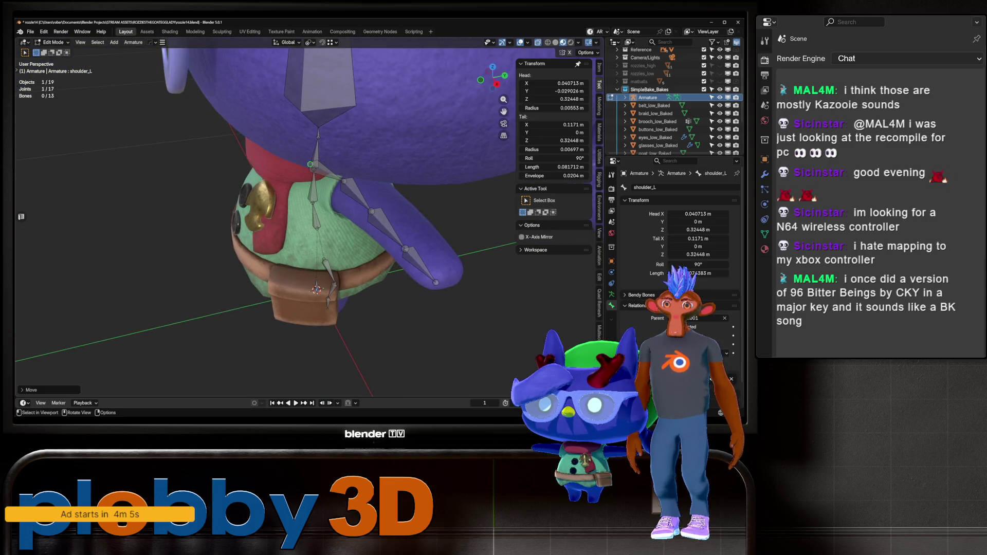
Move arm_L's elbow joint along Y and extrude a level forearm bone from it
left_click(359, 198)
left_click(371, 211)
key("g")
key("y")
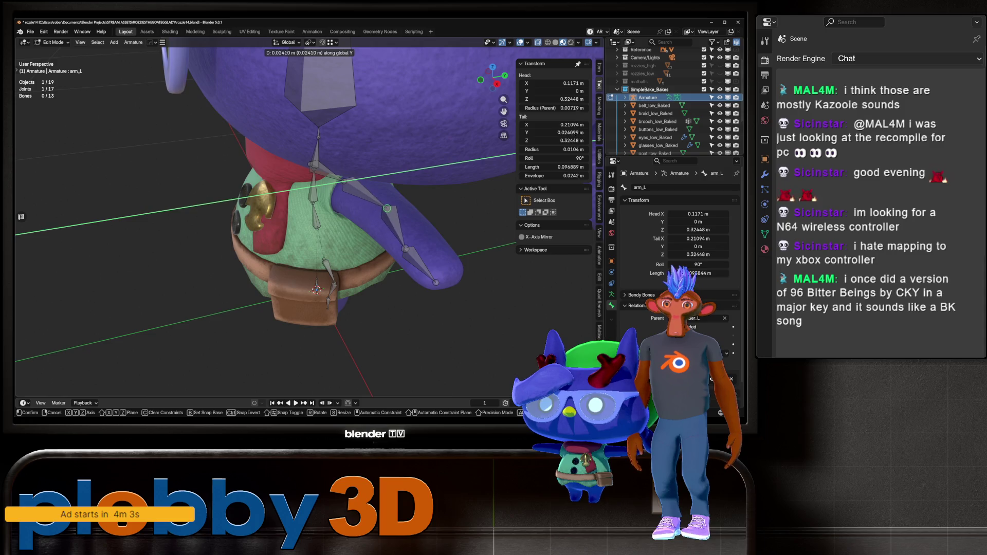
left_click(385, 209)
key("e")
key("shift+z")
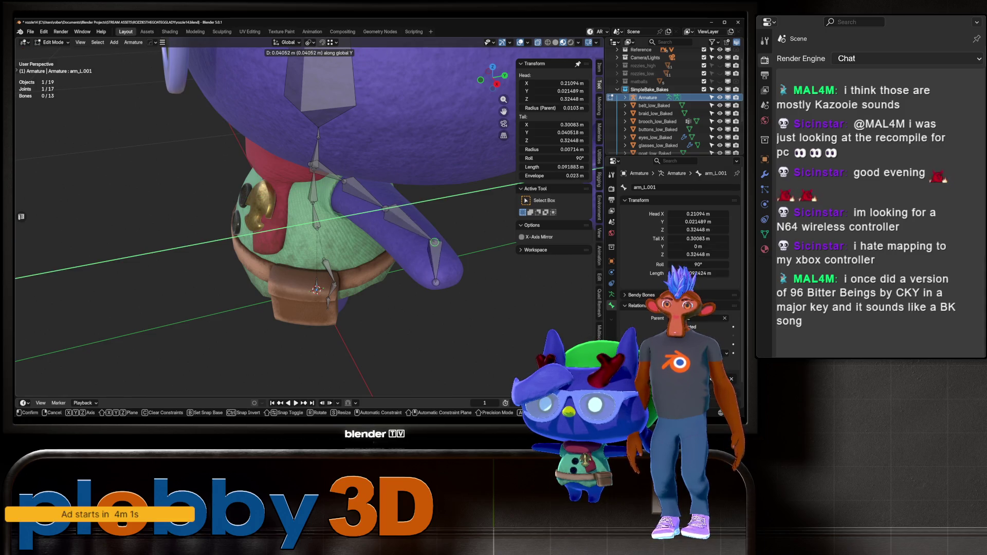
left_click(416, 246)
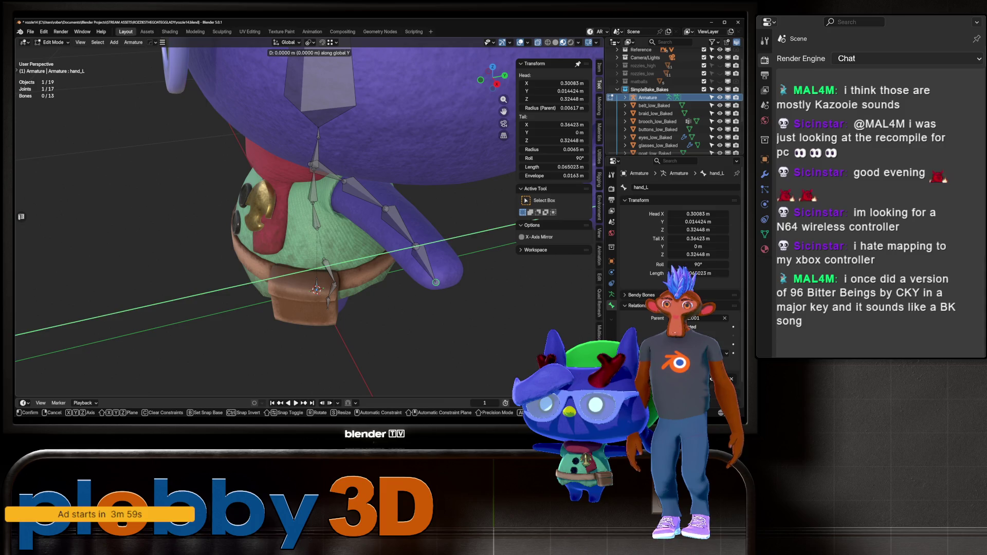
Select hand_L's end joint and inspect the arm from the front and side
left_click(435, 282)
scroll(435, 282, "up", 5)
mouse_move(436, 283)
middle_mouse_down()
mouse_move(444, 280)
mouse_move(421, 272)
middle_mouse_up()
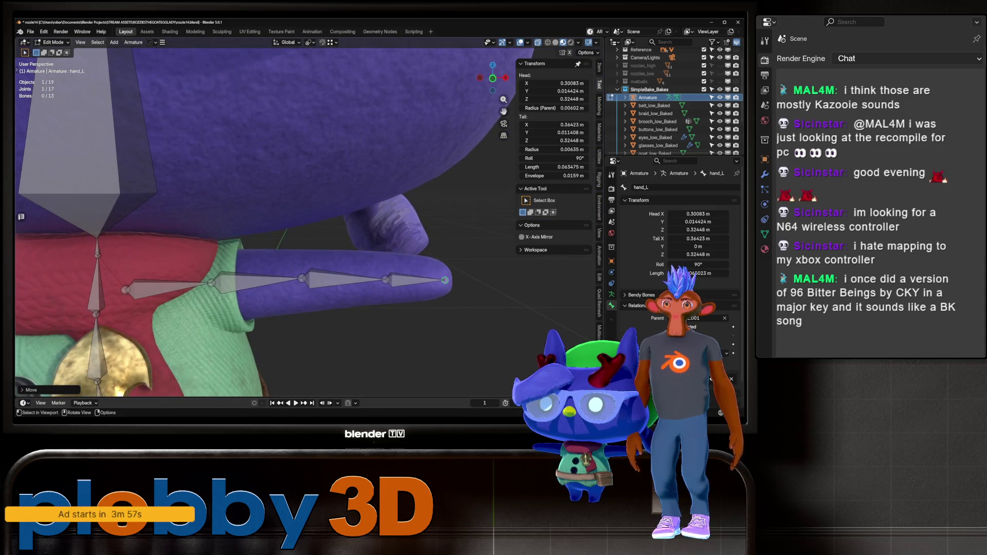
scroll(421, 273, "down", 6)
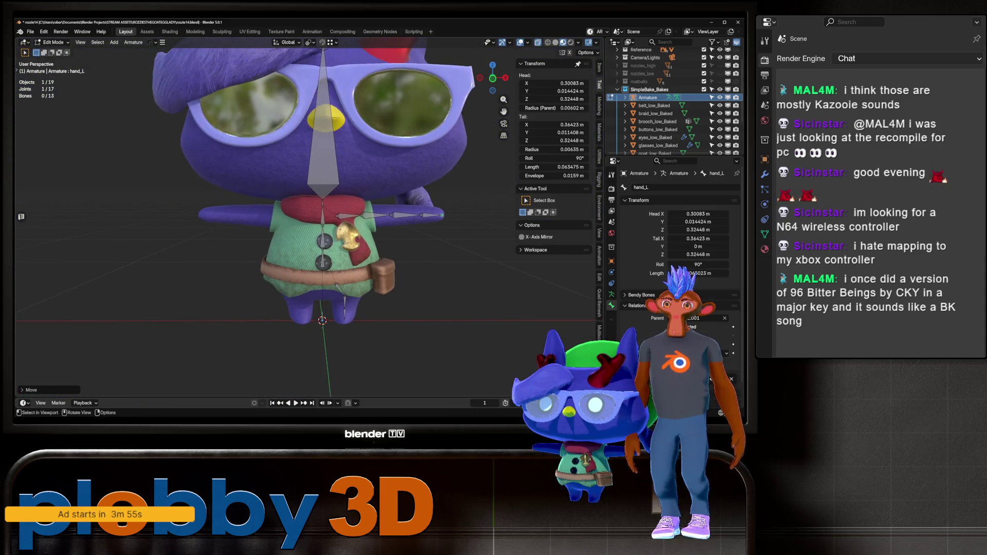
scroll(422, 272, "up", 3)
middle_click_drag(422, 272, 354, 268)
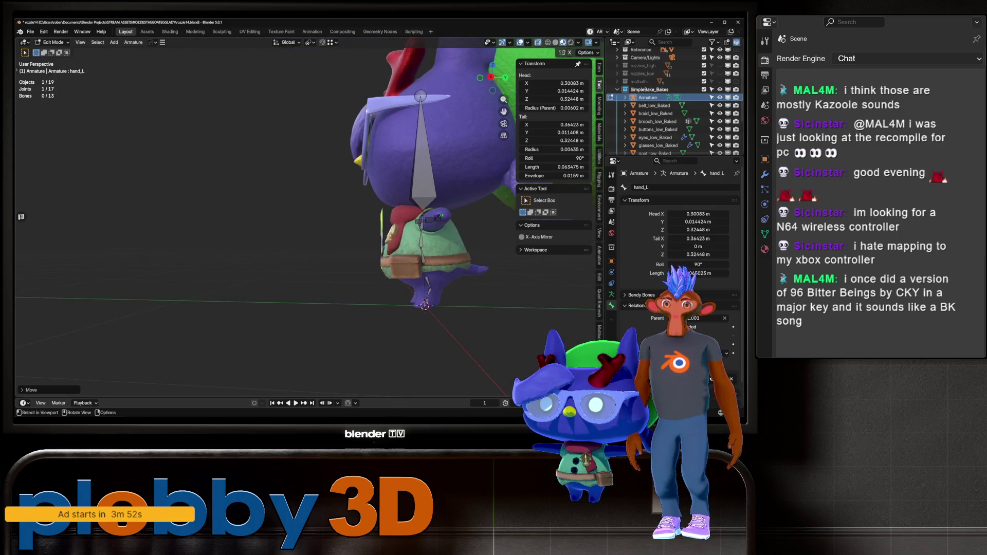
scroll(355, 268, "up", 5)
Move leg_L along Y into the left leg and check it from the front and below
left_click(422, 252)
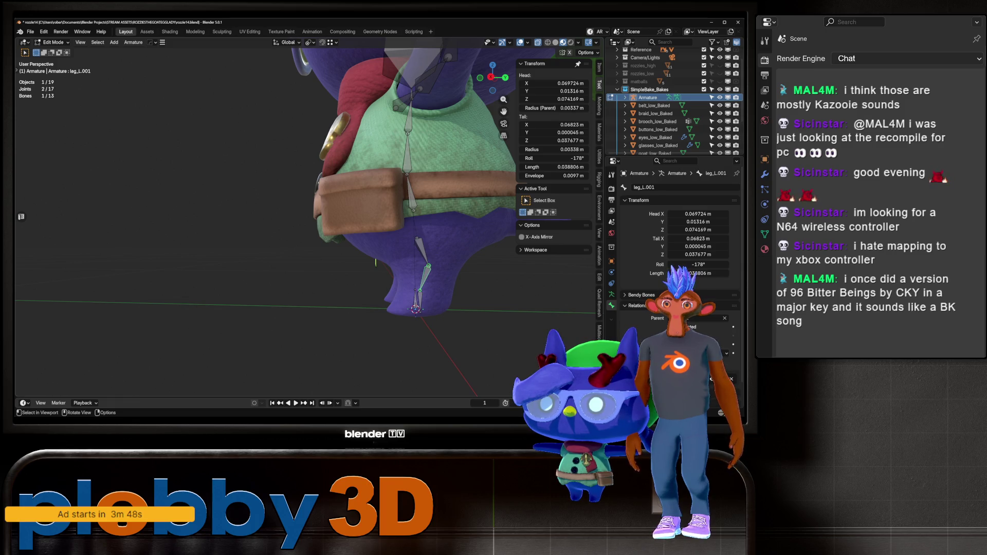
key("g")
key("y")
left_click(375, 262)
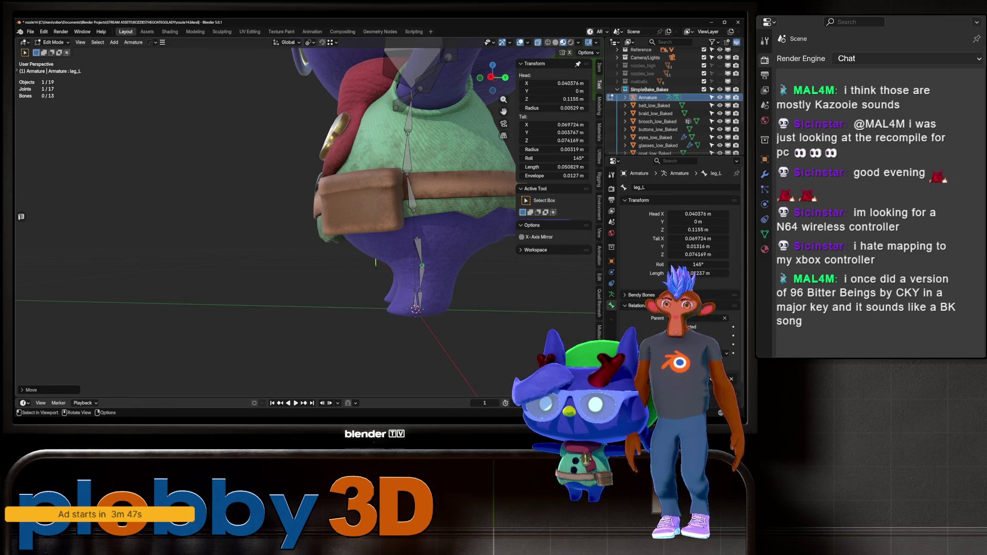
mouse_move(376, 262)
middle_mouse_down()
mouse_move(329, 257)
mouse_move(334, 264)
middle_mouse_up()
scroll(319, 216, "down", 2)
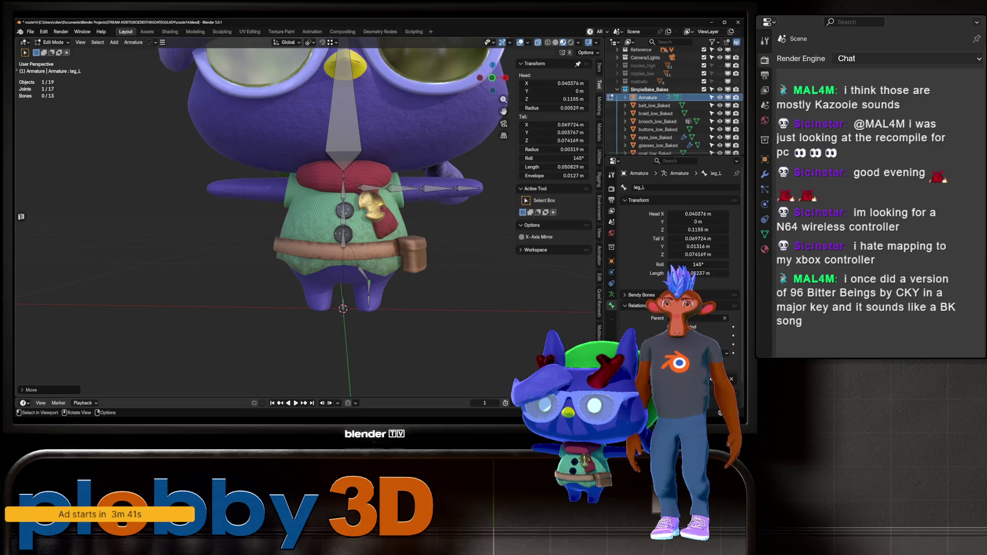
scroll(319, 216, "down", 2)
scroll(319, 216, "up", 2)
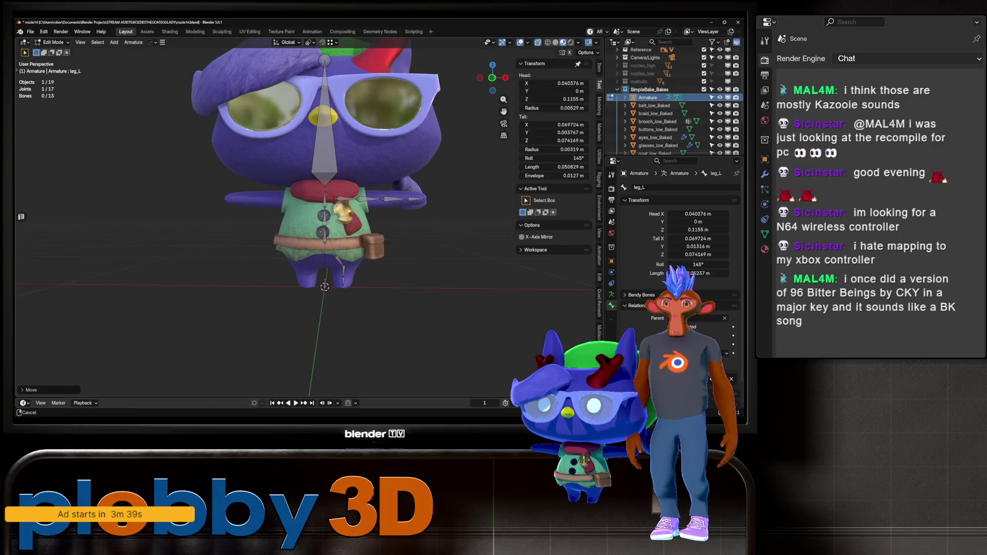
middle_click_drag(318, 216, 326, 164)
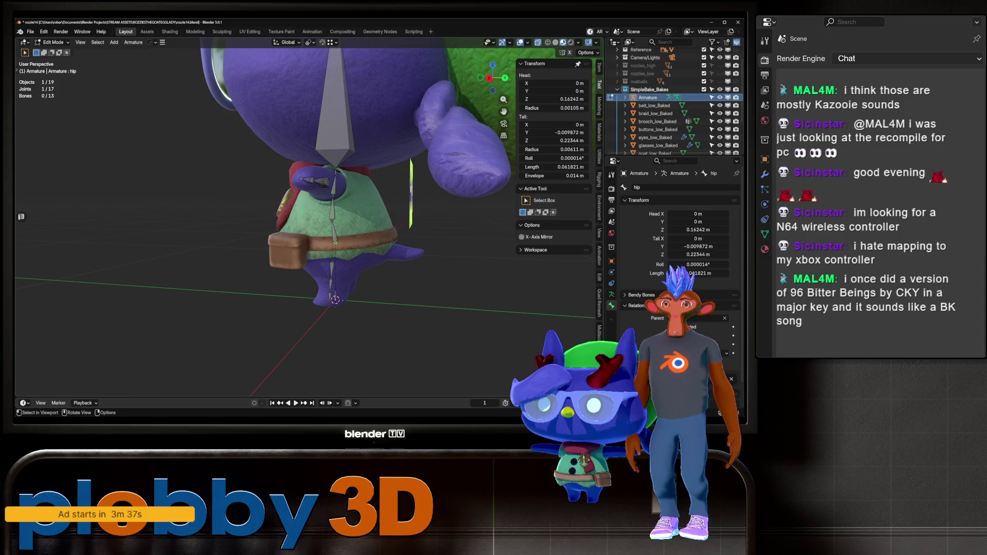
Extrude a trial hip.001 bone along Y, then delete it
middle_click_drag(334, 247, 329, 242)
key("e")
key("y")
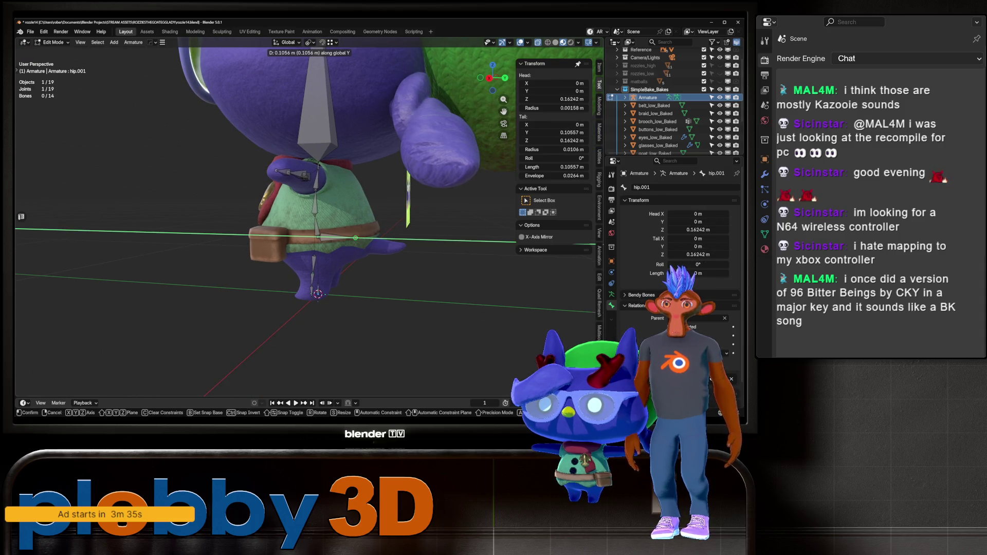
key("Return")
key("g")
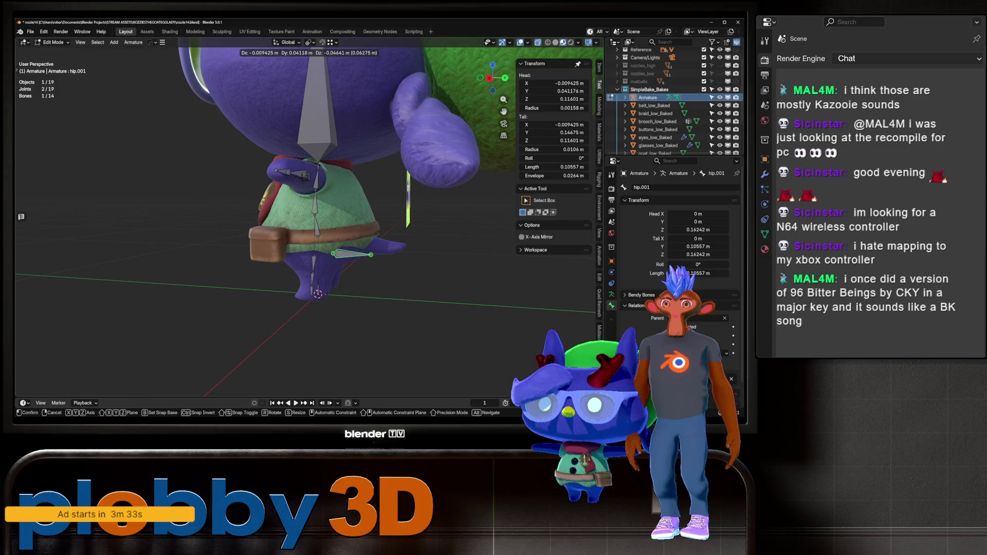
key("Escape")
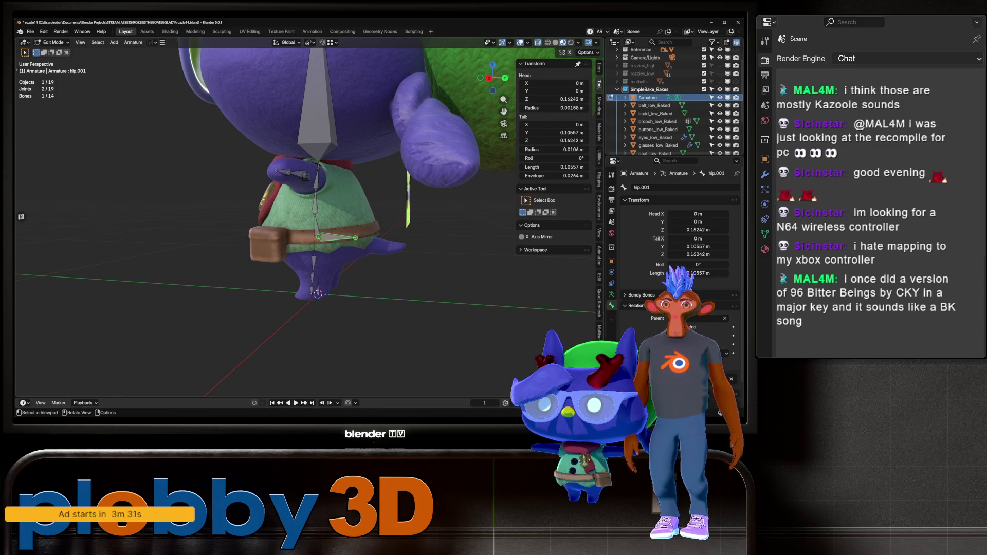
key("x")
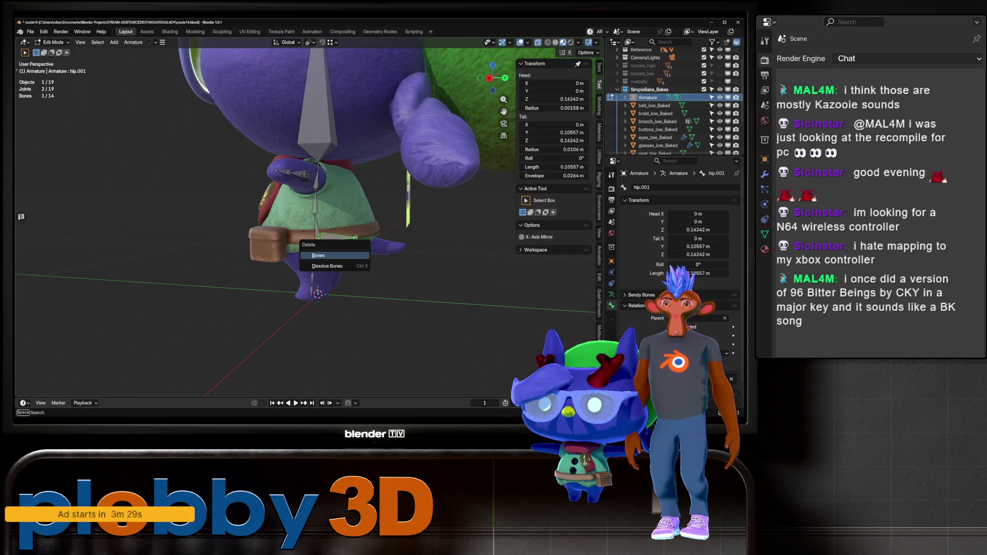
key("Return")
Extrude a new bone from the hip along Y and name it butt
left_click(316, 219)
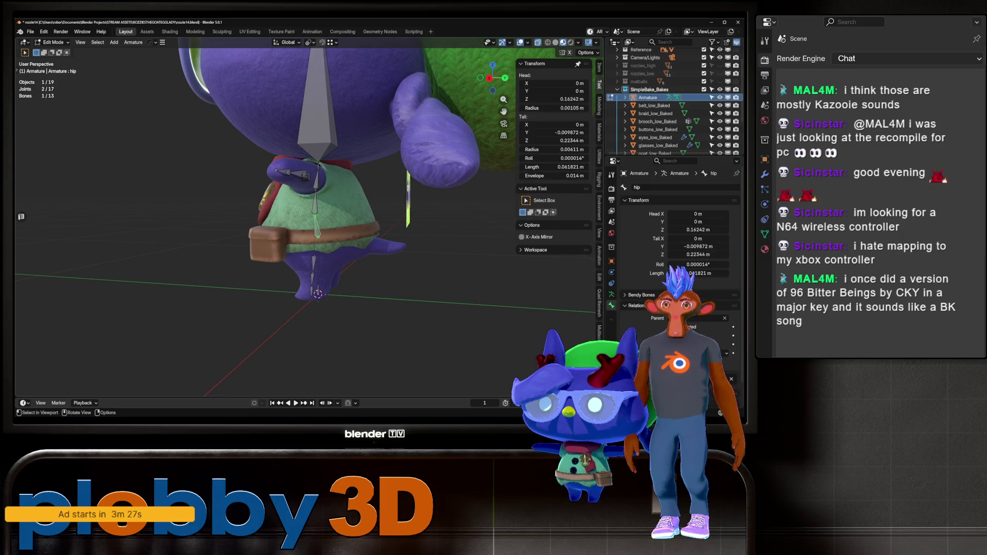
key("e")
key("y")
key("Return")
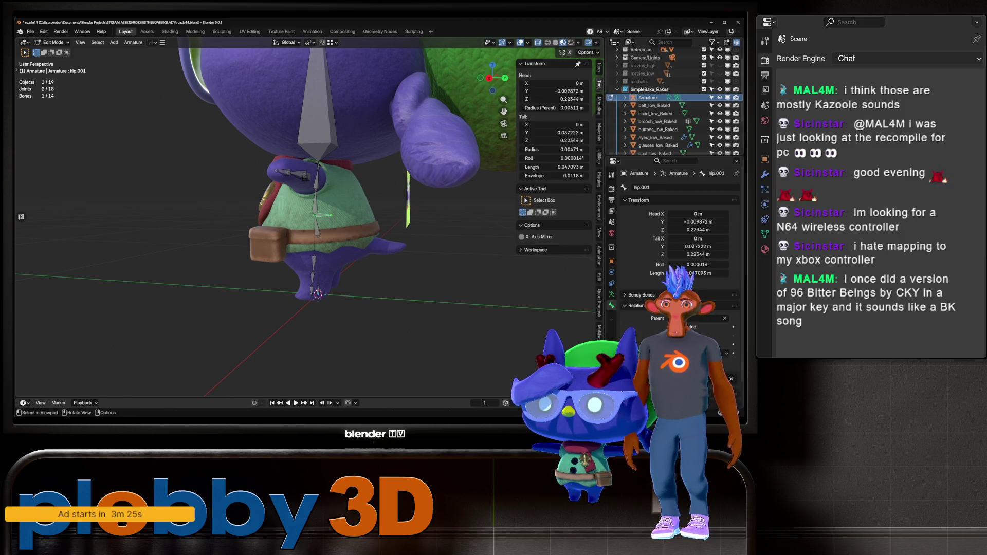
left_click(668, 187)
type("butt")
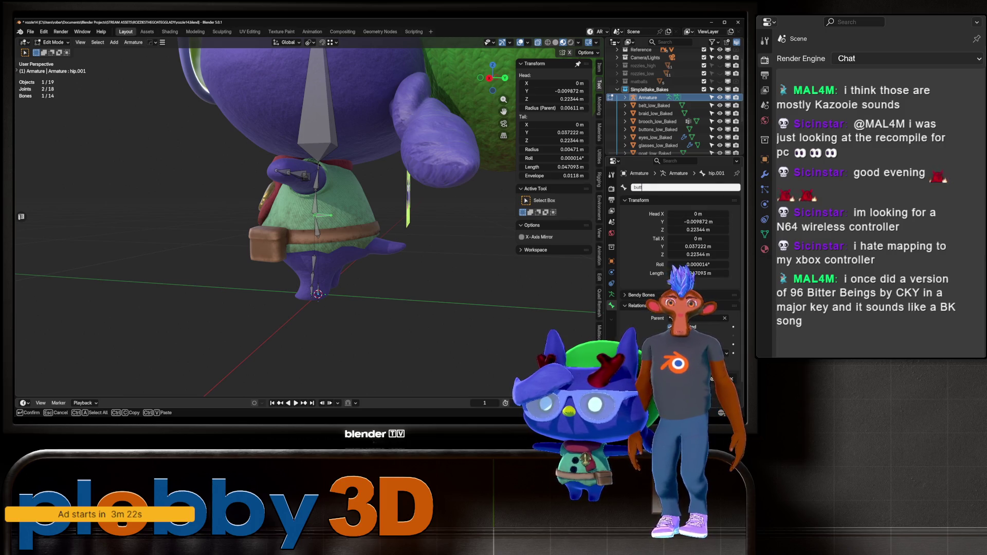
key("Return")
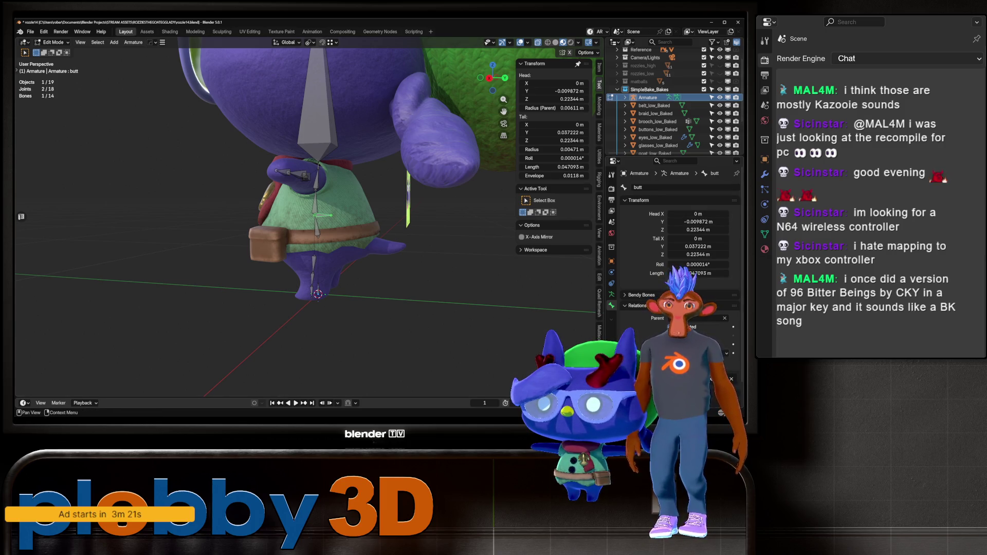
Disconnect the butt bone from the hip and move it back, seen from the right side
left_click(671, 327)
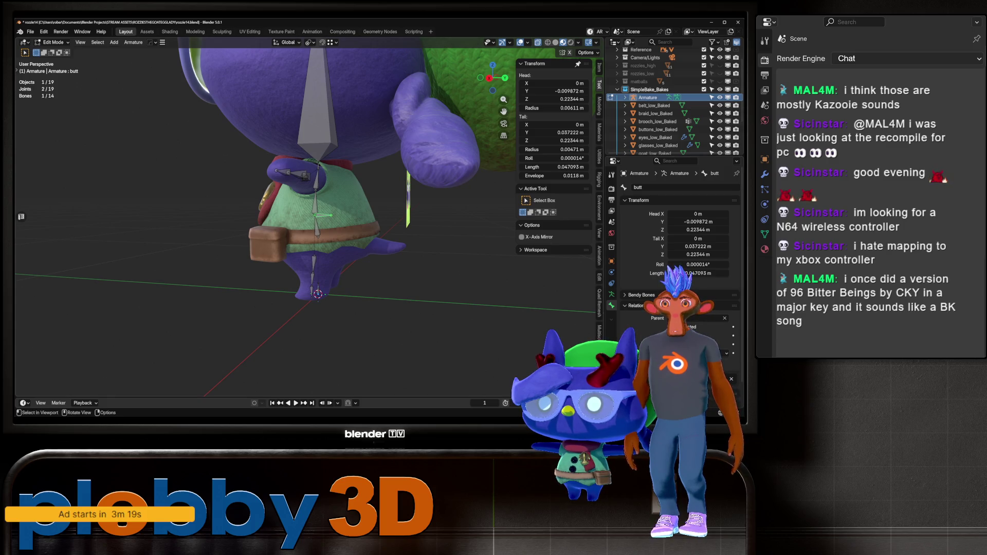
key("g")
key("KP_3")
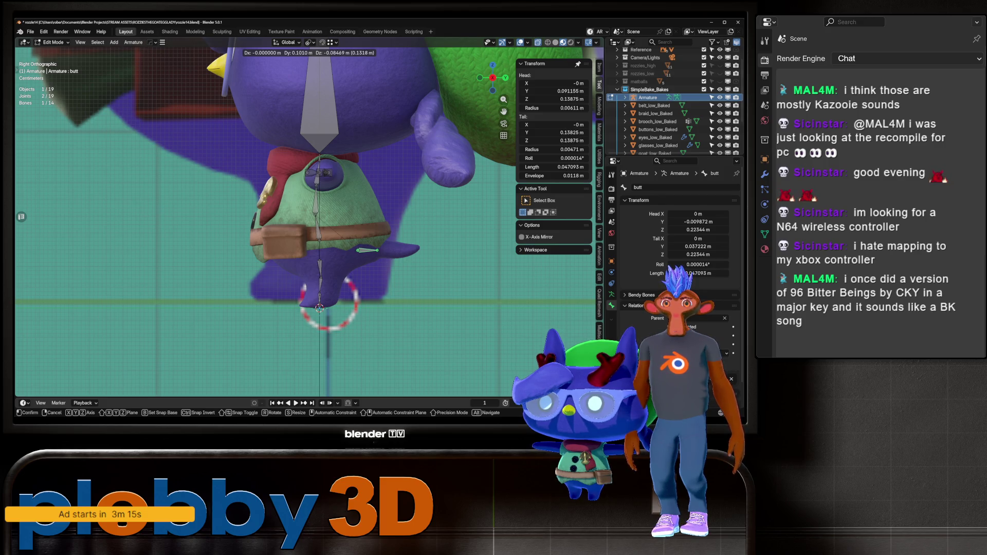
key("Return")
Extrude butt.001 and butt.002 from butt to extend the chain into the tail
key("e")
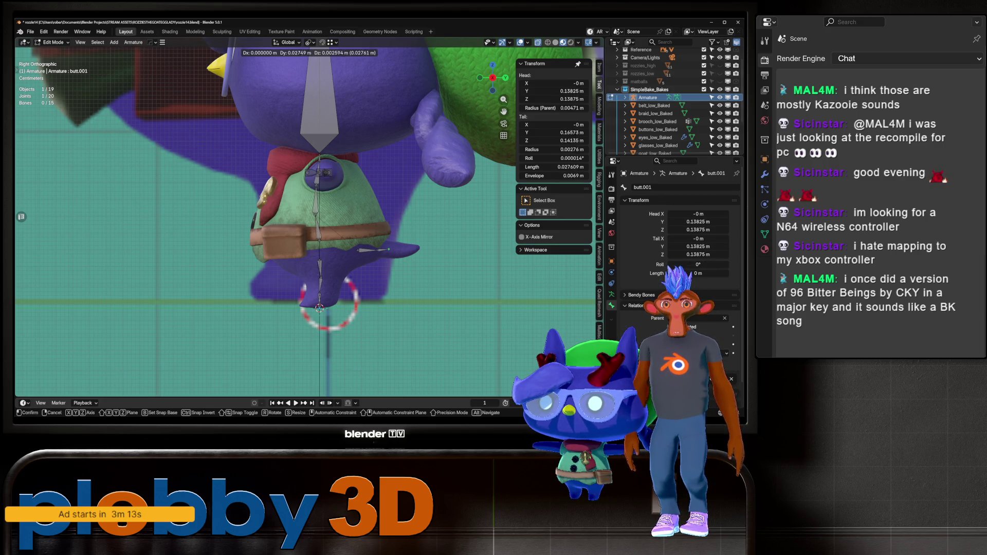
key("Return")
key("g")
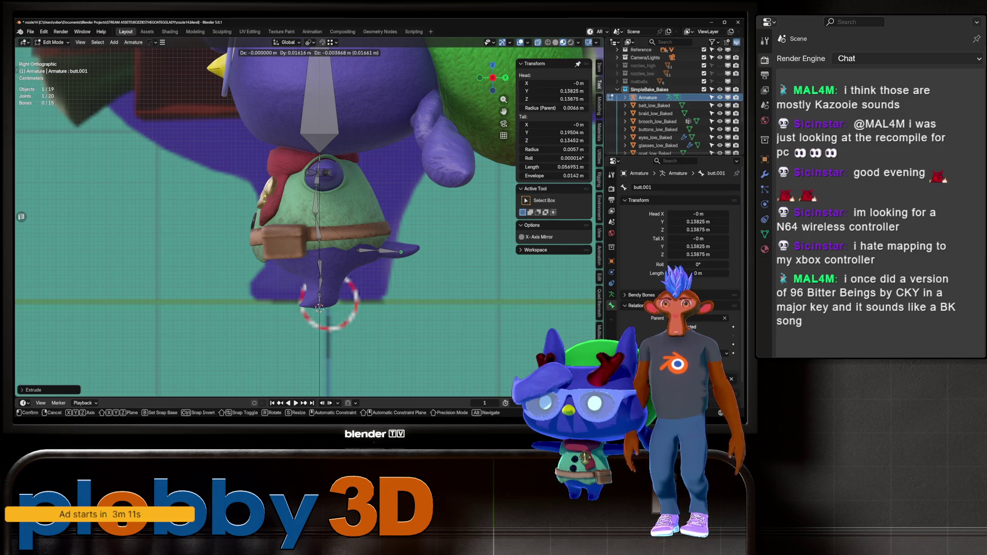
key("Return")
key("e")
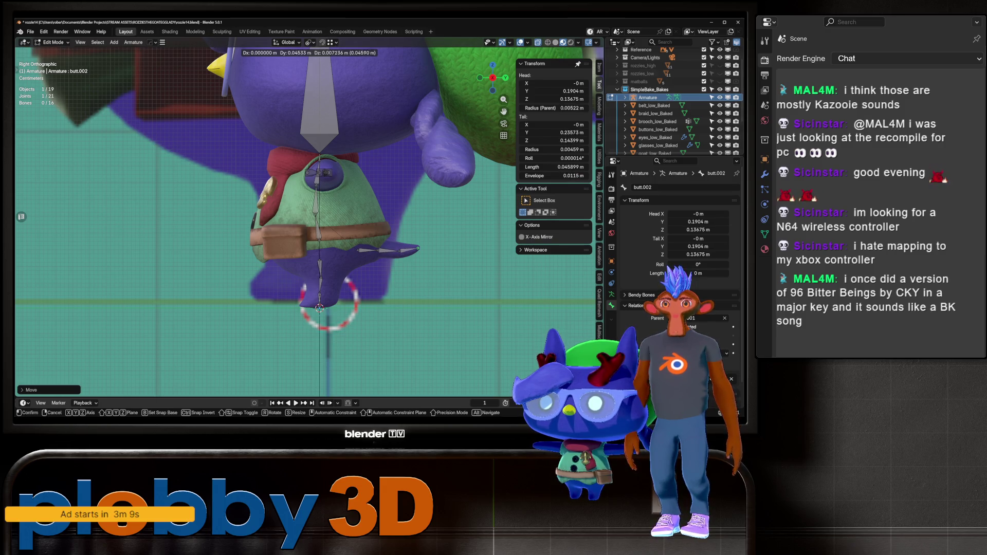
key("Return")
scroll(366, 300, "down", 3)
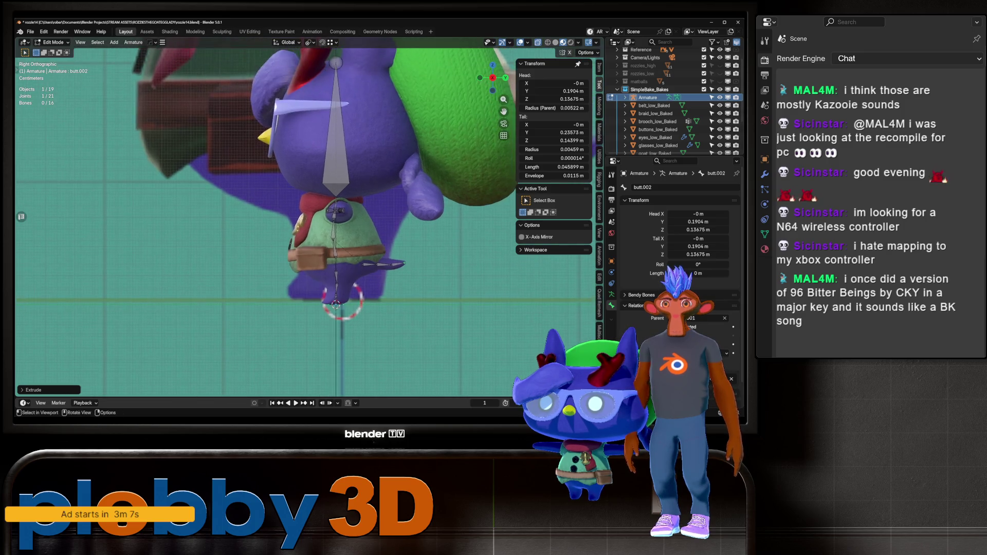
middle_click_drag(308, 231, 265, 215)
left_click(297, 154)
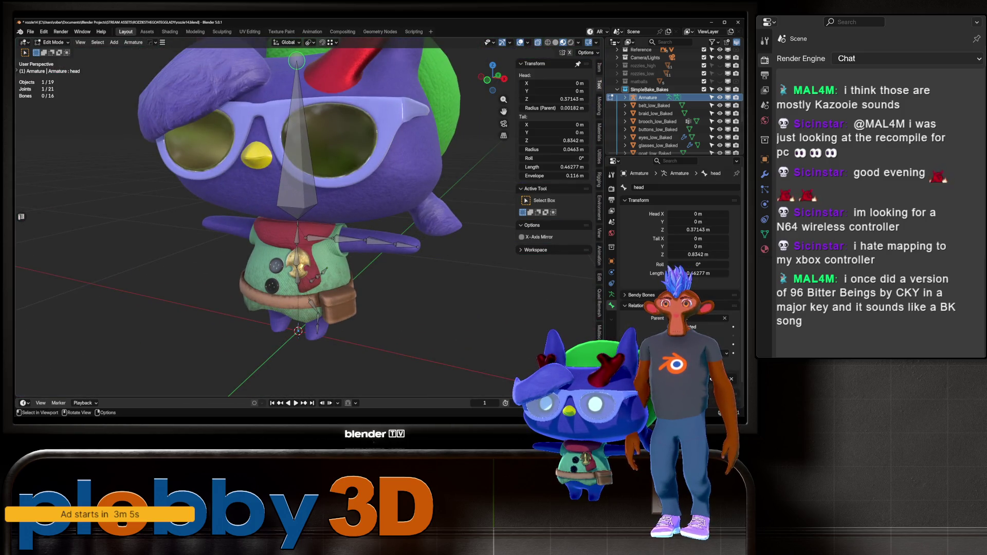
Extrude a vertical bone from the head in front view and name it bangs
key("KP_1")
scroll(346, 276, "down", 4)
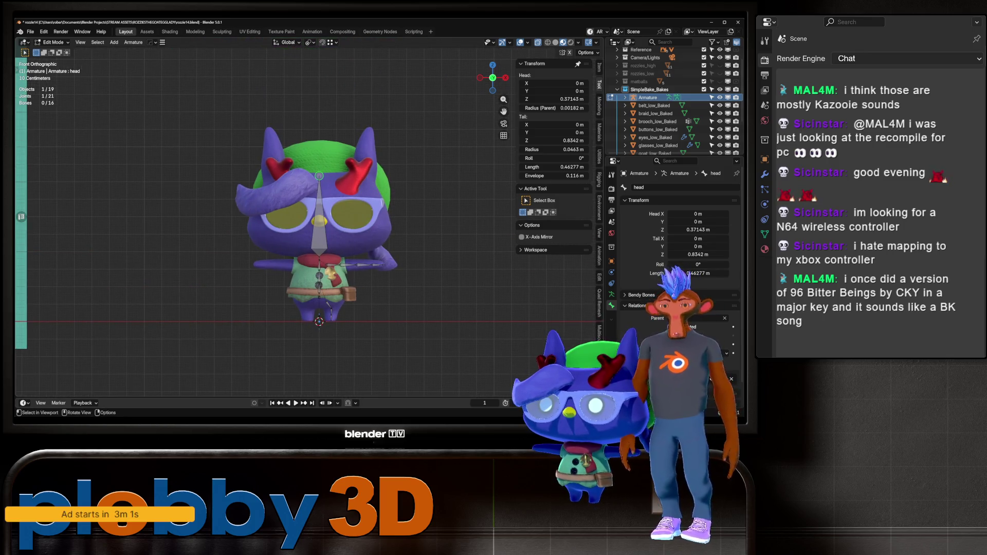
scroll(319, 257, "up", 2)
key("e")
key("z")
key("Return")
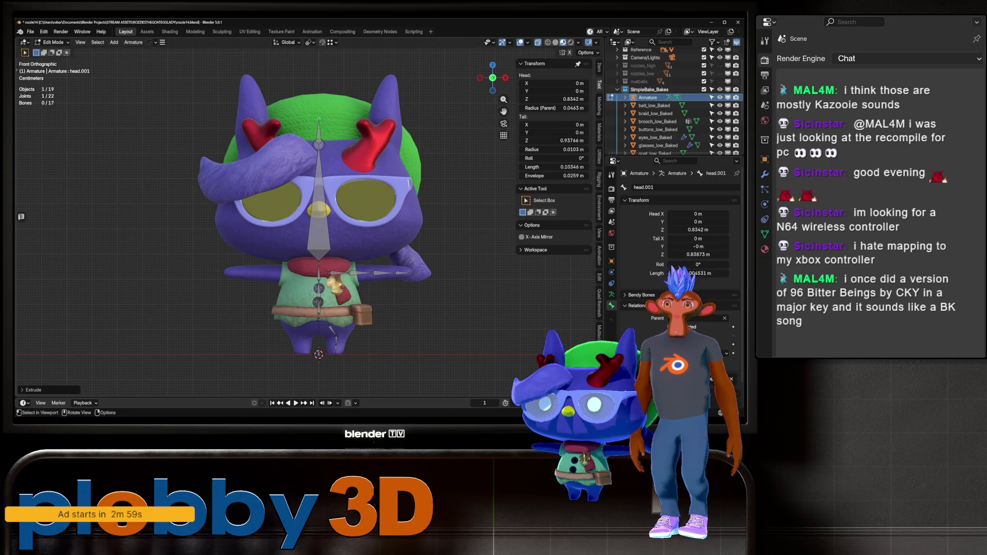
key("alt+a")
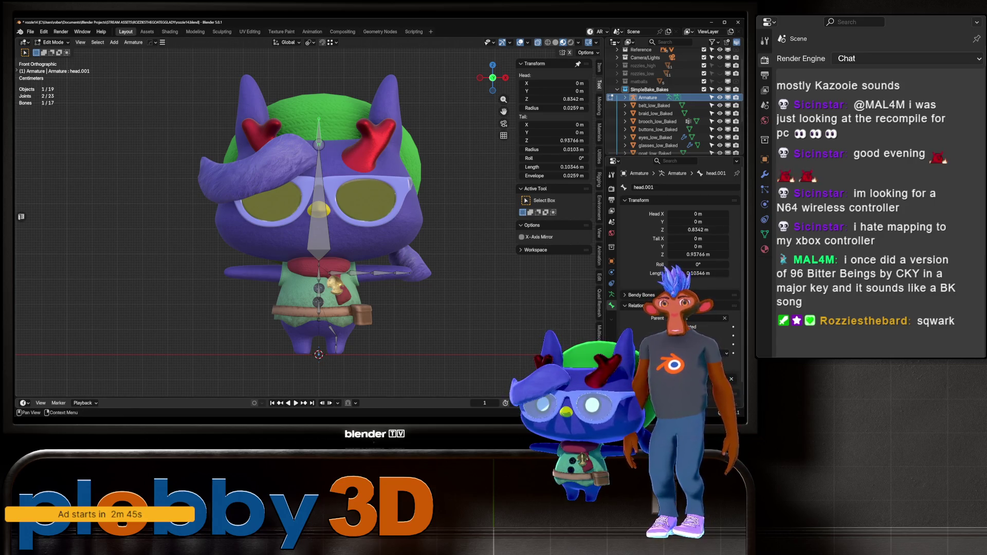
left_click(668, 187)
type("s")
key("Return")
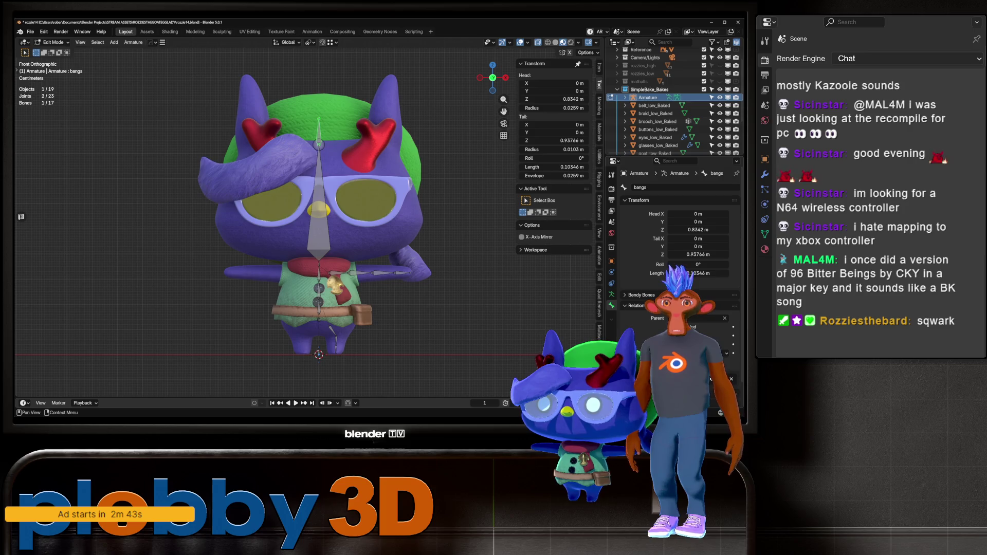
From the right side, move the bangs bone and its joint up and back
key("KP_3")
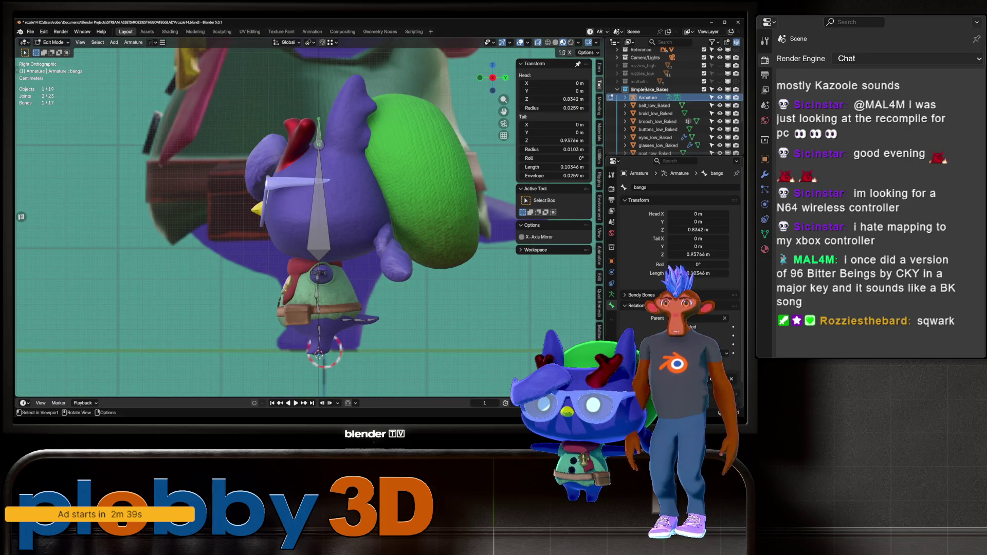
key("g")
key("Return")
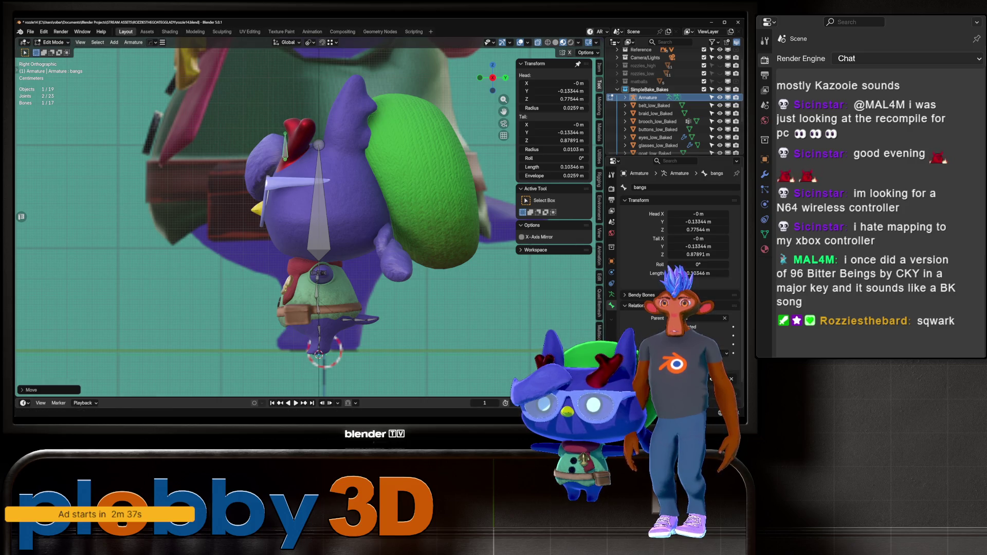
right_click(547, 271)
key("Escape")
left_click(266, 146)
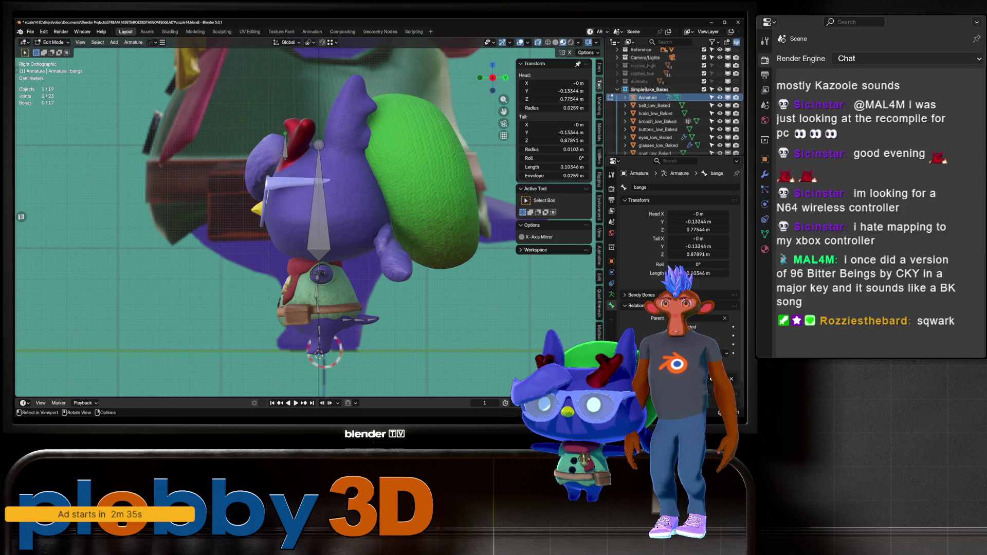
key("g")
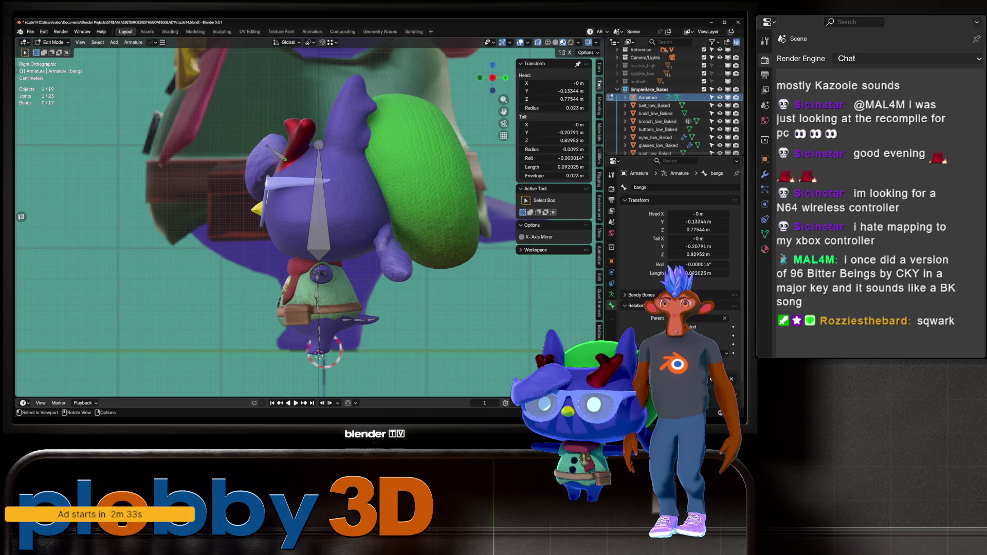
key("Return")
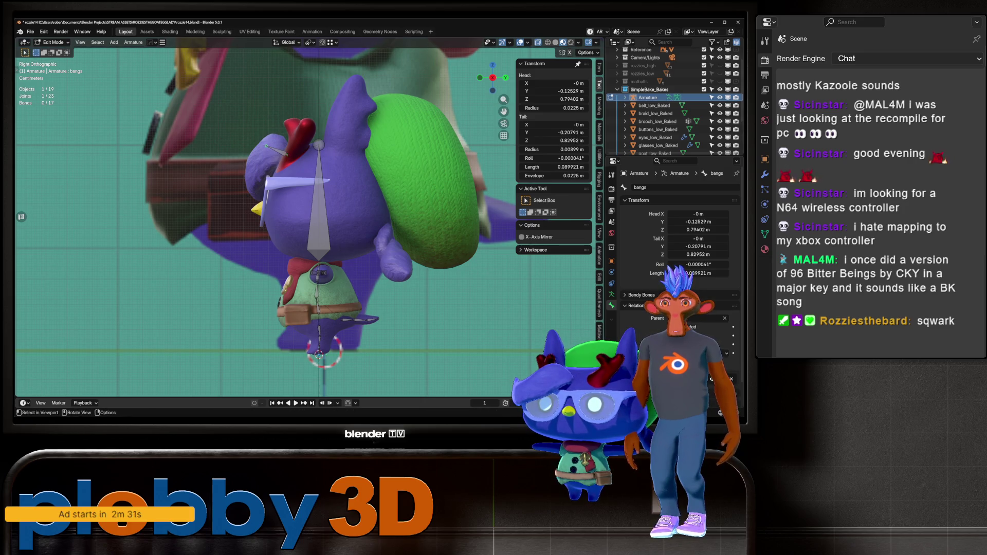
Extrude bangs.001 and shift it along X across the forehead
key("e")
left_click(254, 165)
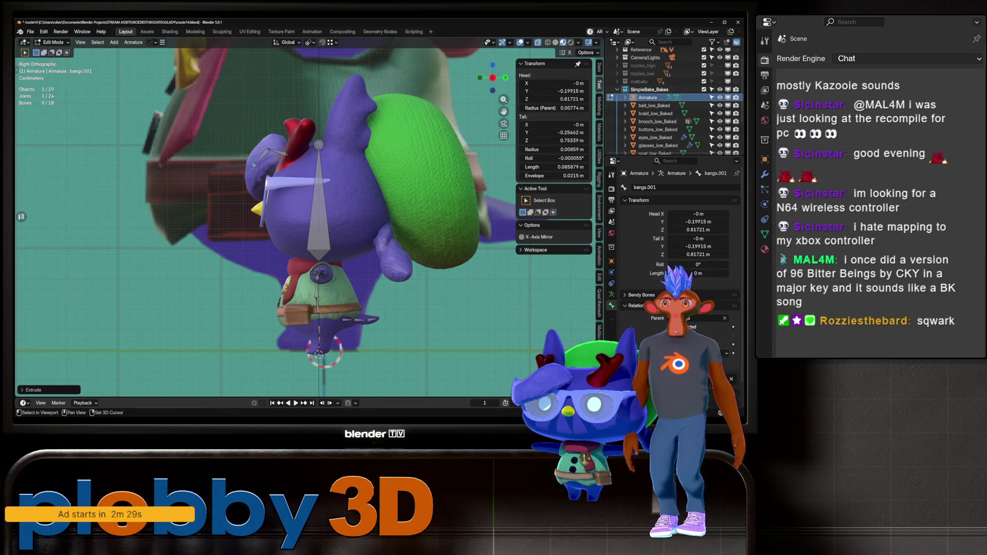
key("KP_1")
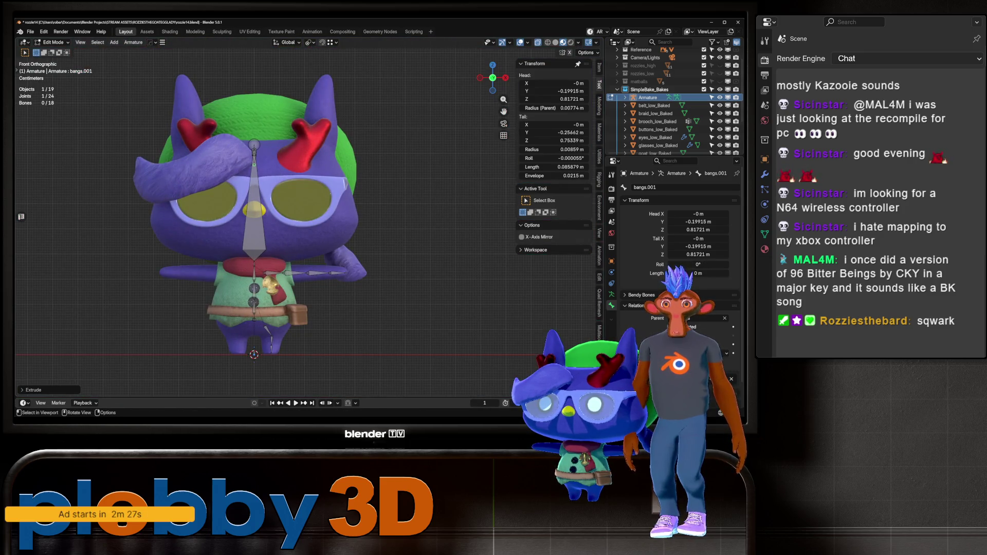
key("ctrl+l")
key("g")
key("x")
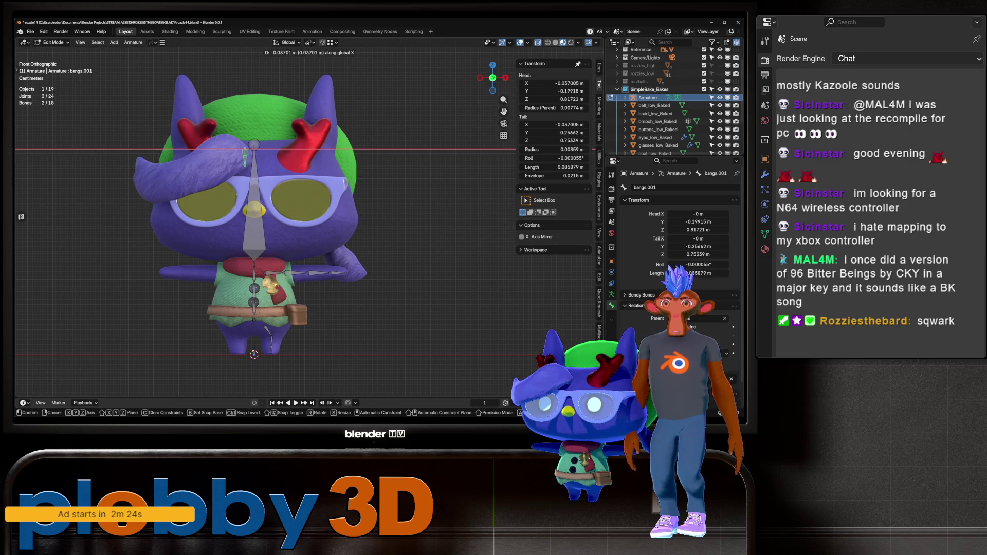
key("Return")
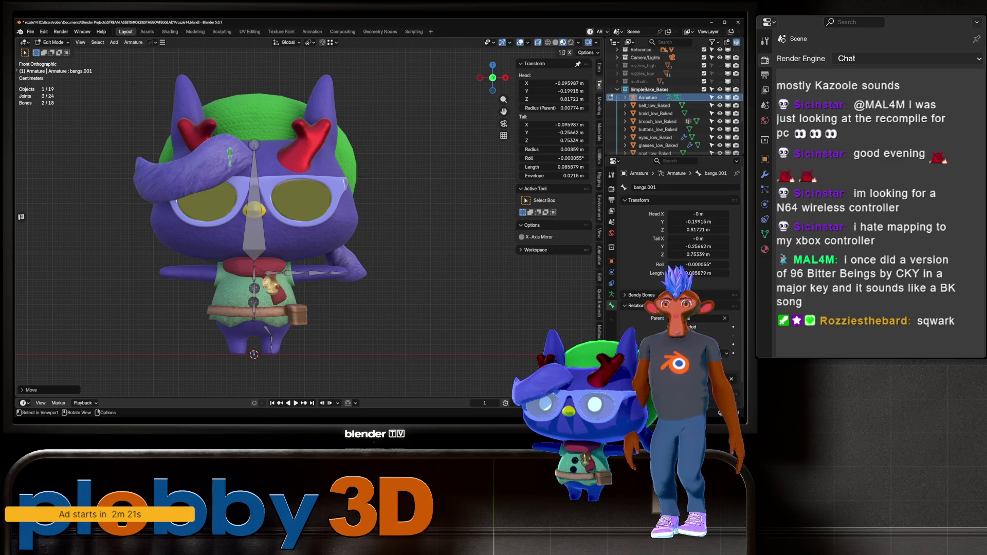
Move bangs.001's tail left and extrude bangs.002 along the fringe
left_click(230, 165)
key("g")
left_click(213, 164)
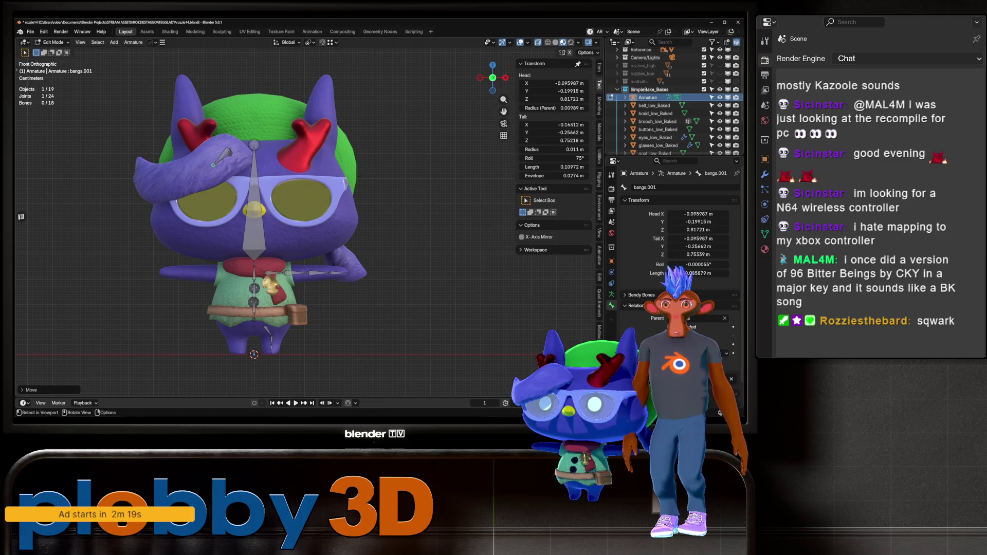
key("e")
mouse_move(213, 165)
middle_mouse_down("shift")
mouse_move(326, 184)
mouse_move(273, 178)
middle_mouse_up("shift")
key("e")
left_click(273, 178)
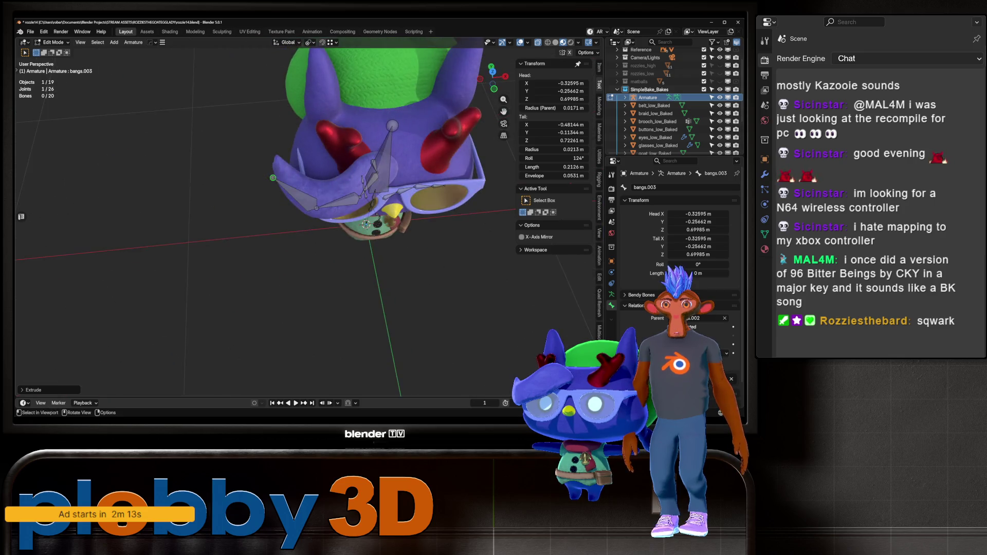
In top view, reposition the bangs.002 tip and the bangs joints onto the fringe
key("KP_7")
left_click(311, 214)
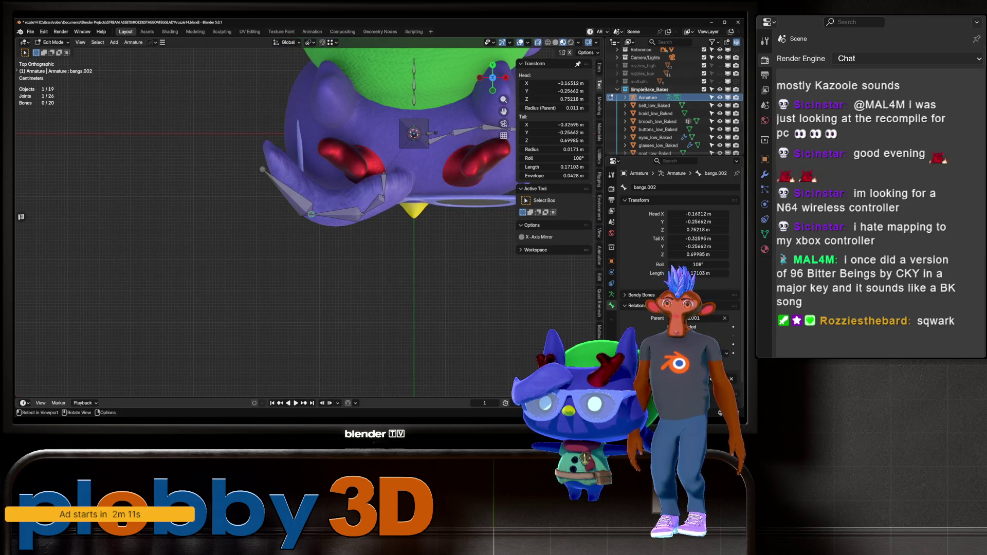
key("g")
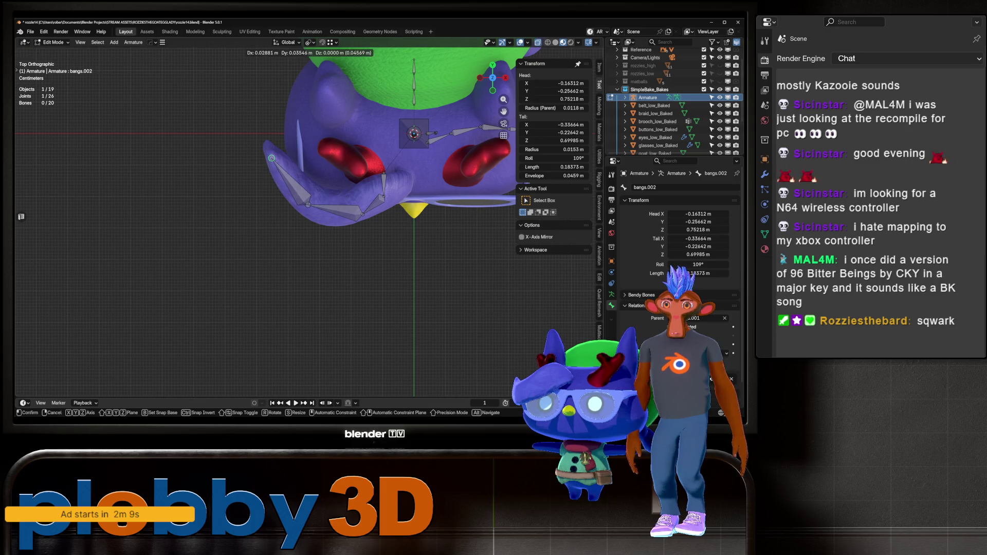
left_click(272, 158)
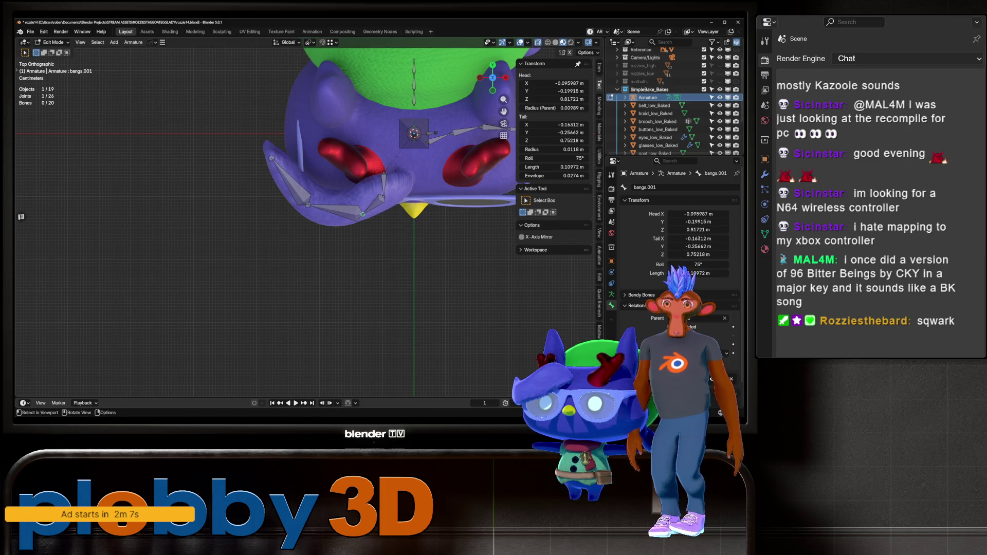
left_click(354, 211)
mouse_move(383, 175)
left_mouse_down()
mouse_move(405, 174)
mouse_move(390, 195)
left_mouse_up()
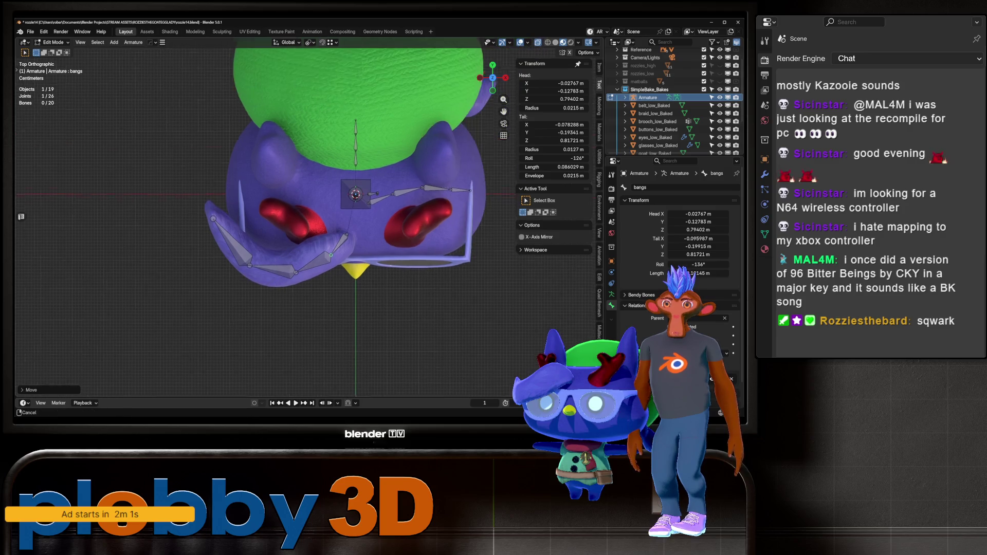
mouse_move(390, 195)
middle_mouse_down()
mouse_move(354, 241)
mouse_move(313, 267)
mouse_move(329, 247)
mouse_move(277, 232)
mouse_move(350, 216)
middle_mouse_up()
key("g")
key("z")
key("Escape")
key("Return")
Adjust the bangs.002 joint vertically, then view the head-facing chain from the front
scroll(360, 232, "down", 2)
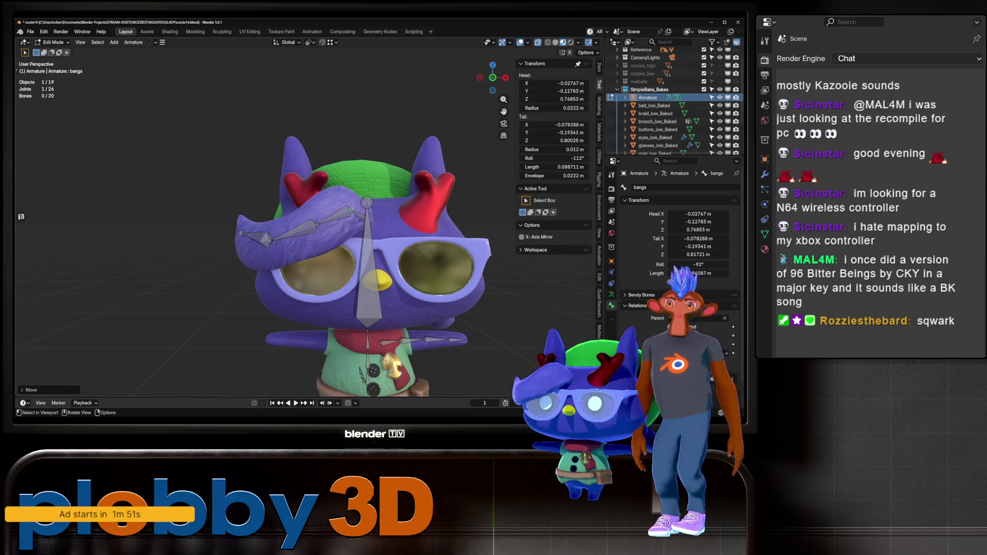
left_click(270, 250)
key("g")
key("z")
key("Return")
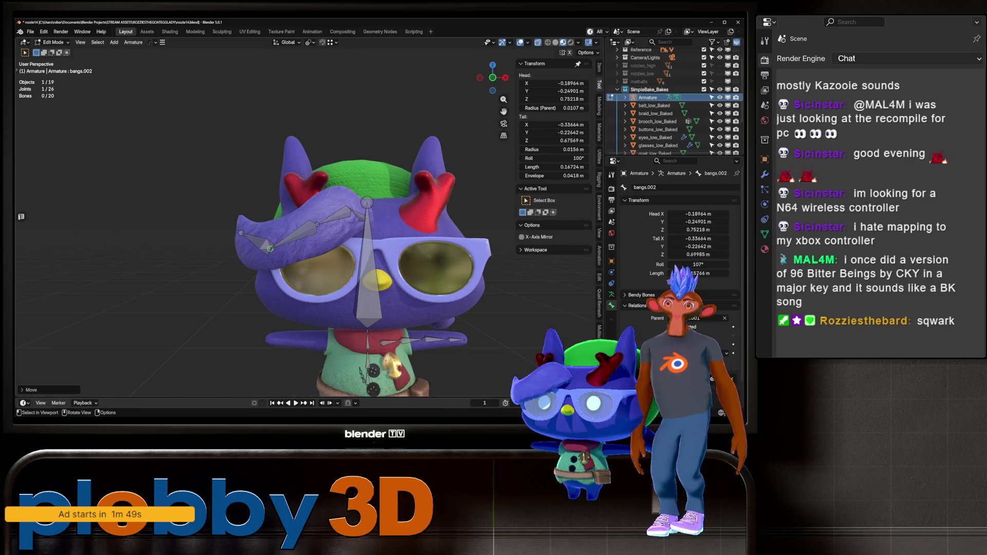
left_click(318, 230)
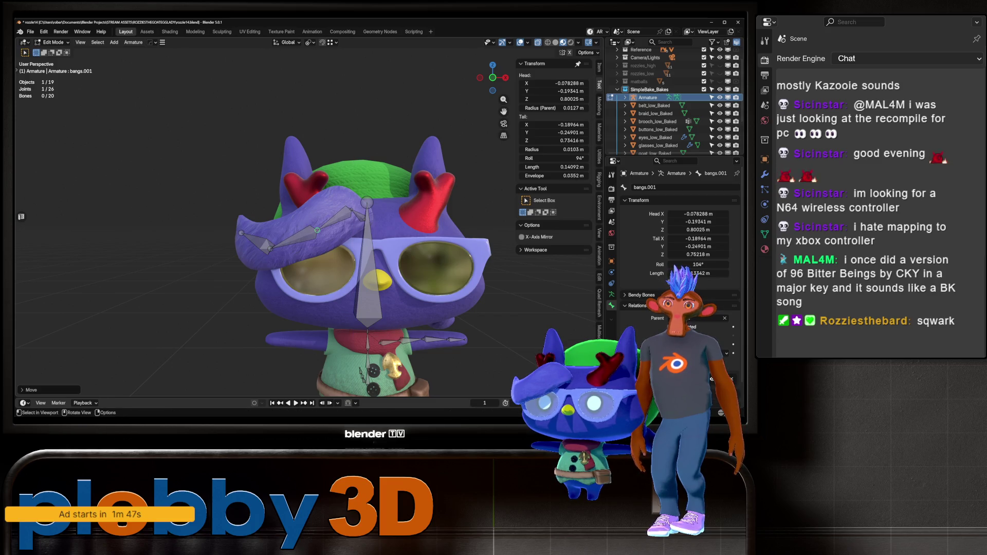
left_click(317, 230)
mouse_move(360, 231)
middle_mouse_down()
mouse_move(287, 231)
mouse_move(370, 231)
middle_mouse_up()
mouse_move(308, 231)
middle_mouse_down()
mouse_move(288, 232)
mouse_move(329, 232)
middle_mouse_up()
left_click(268, 201)
scroll(268, 200, "up", 3)
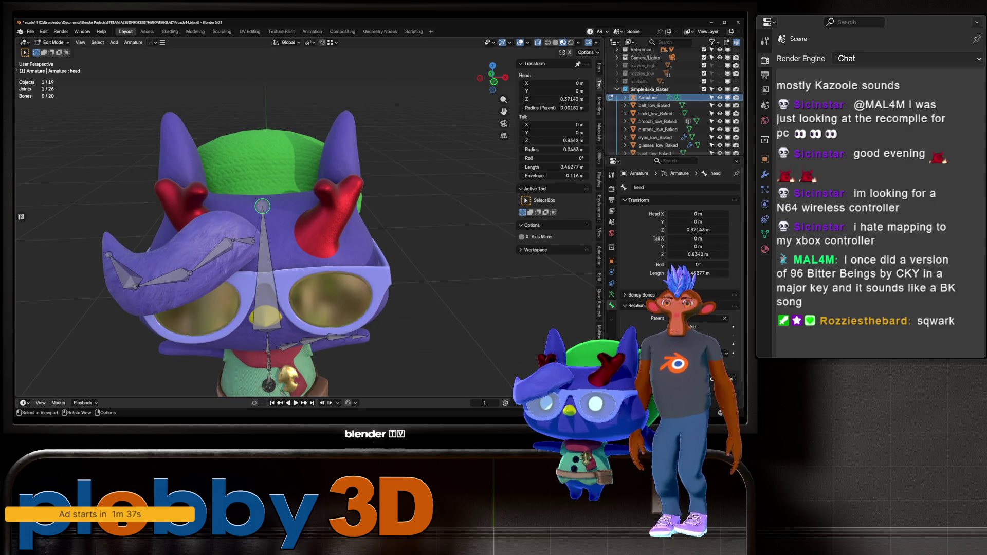
Extrude a new bone straight up from the head and name it ear_L
key("e")
key("z")
left_click(261, 156)
middle_click_drag(309, 231, 278, 231)
key("ctrl+z")
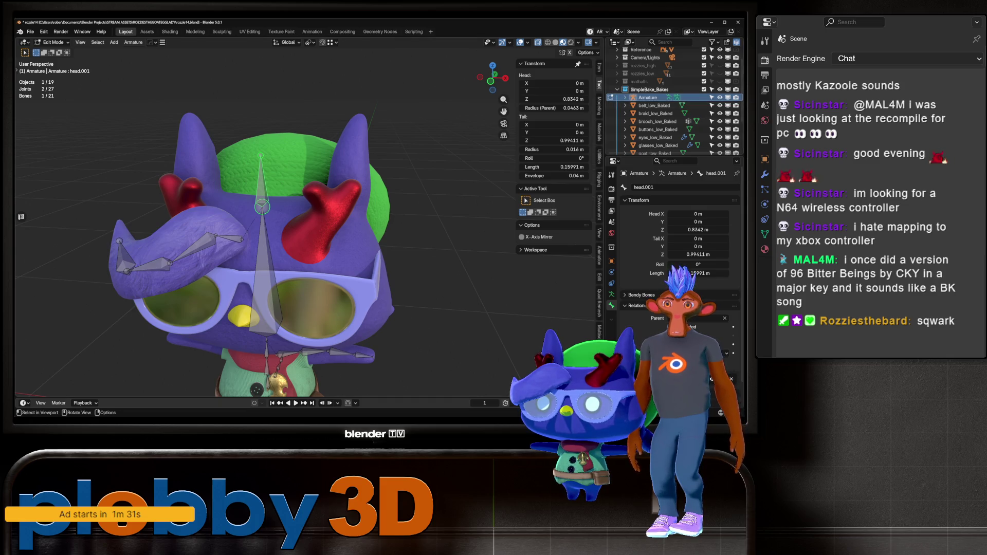
left_click(643, 187)
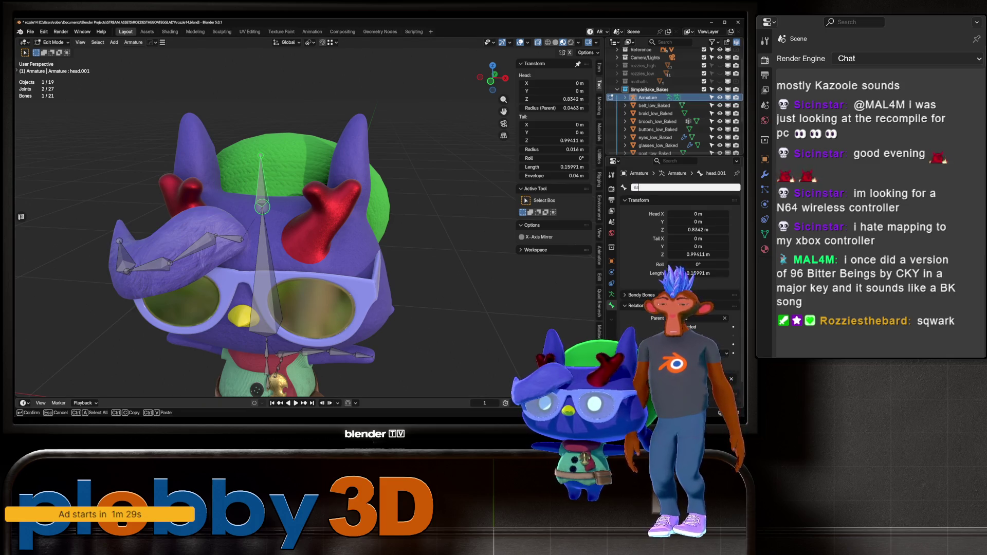
key("Return")
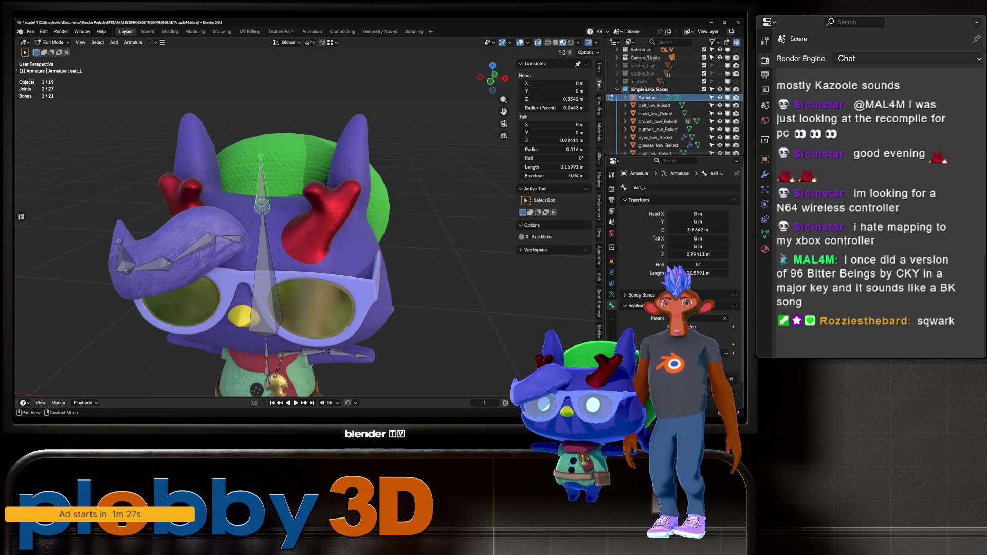
left_click(642, 187)
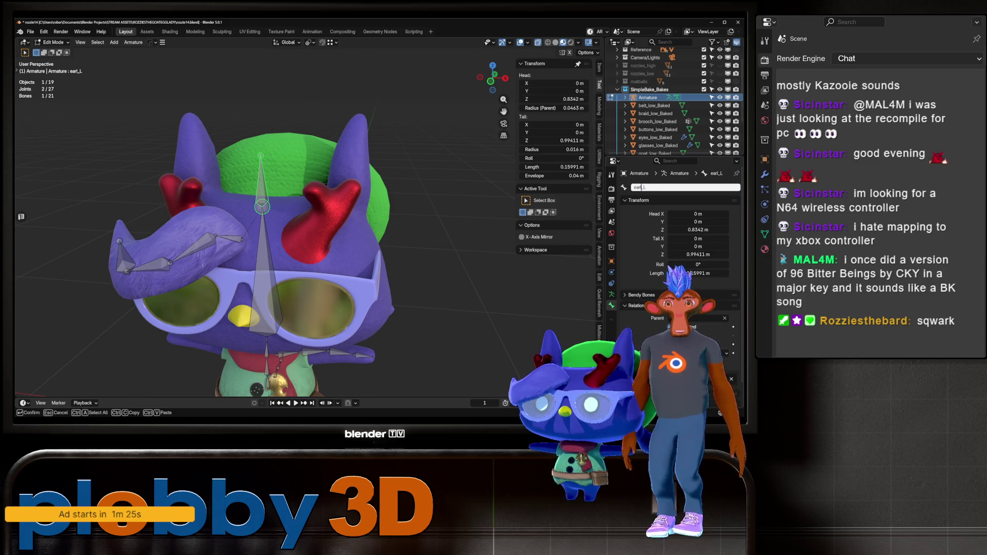
key("Return")
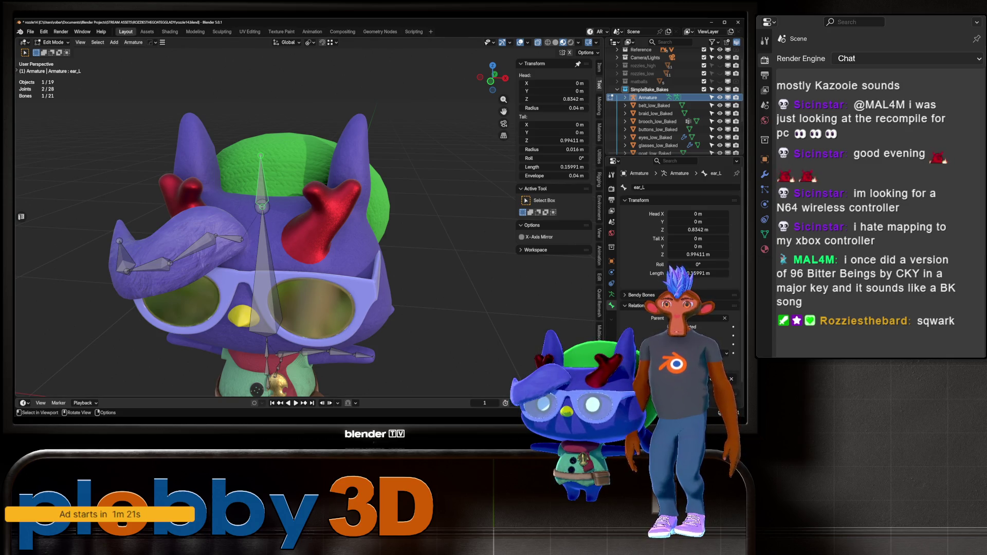
Move ear_L from the side and front views so its base sits inside the cat's ear
key("KP_3")
key("g")
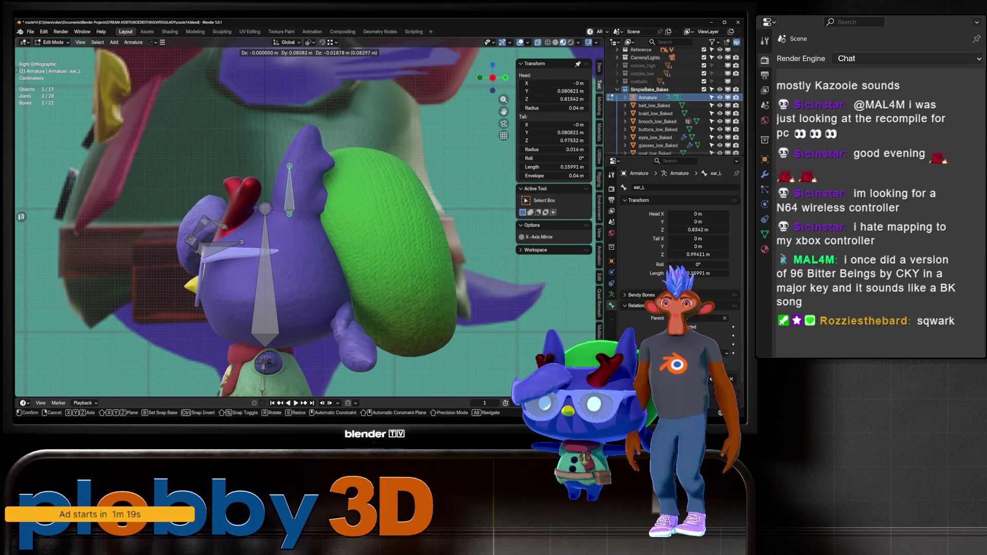
key("Return")
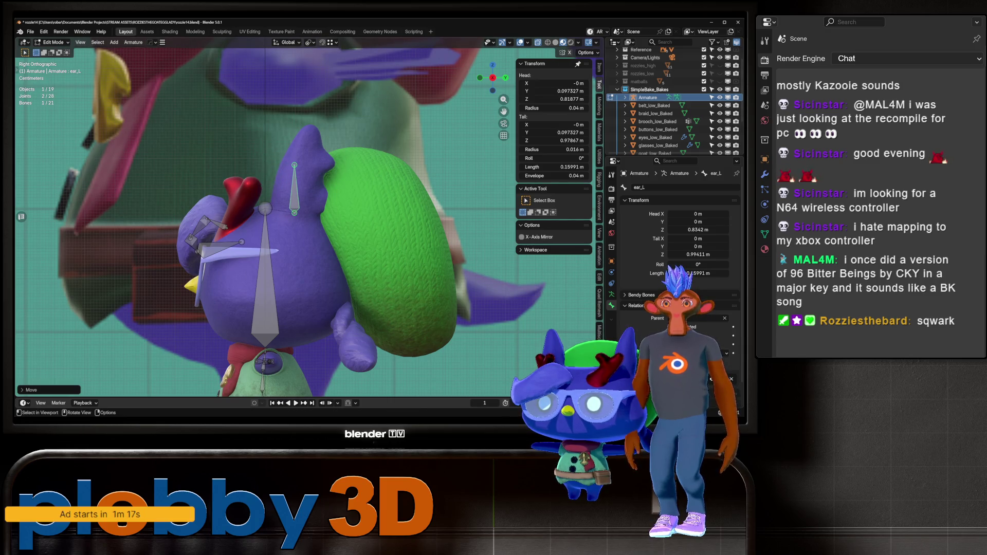
key("KP_1")
key("g")
key("x")
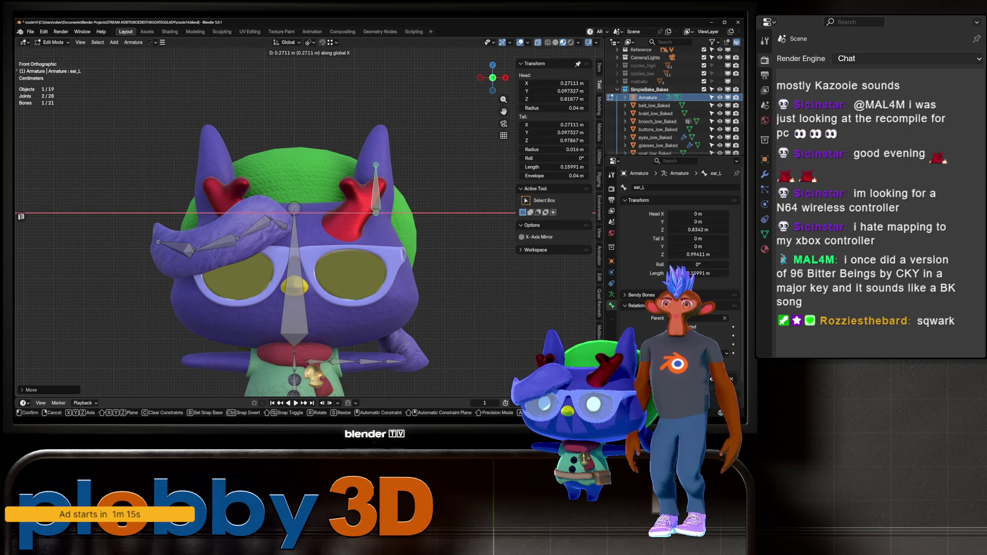
key("Return")
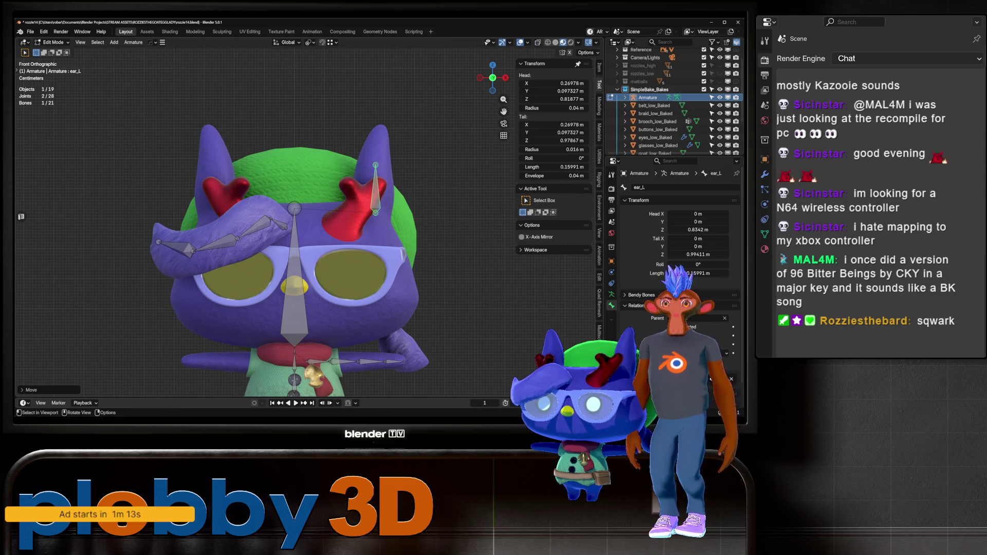
left_click(375, 165)
left_click_drag(375, 213, 370, 209)
Extrude ear_L.001 up inside the ear and subdivide it into two bones
key("e")
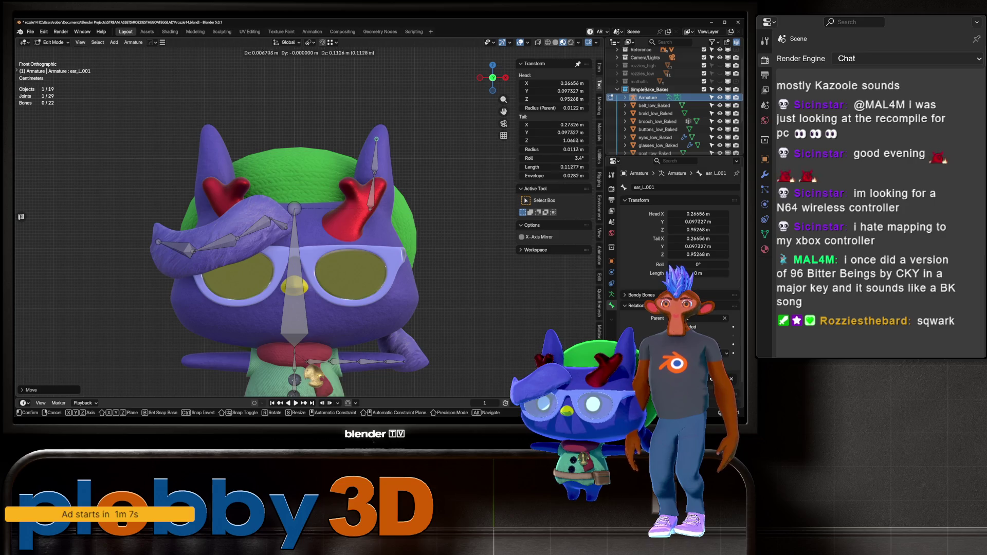
left_click(381, 128)
left_click_drag(374, 173, 374, 170)
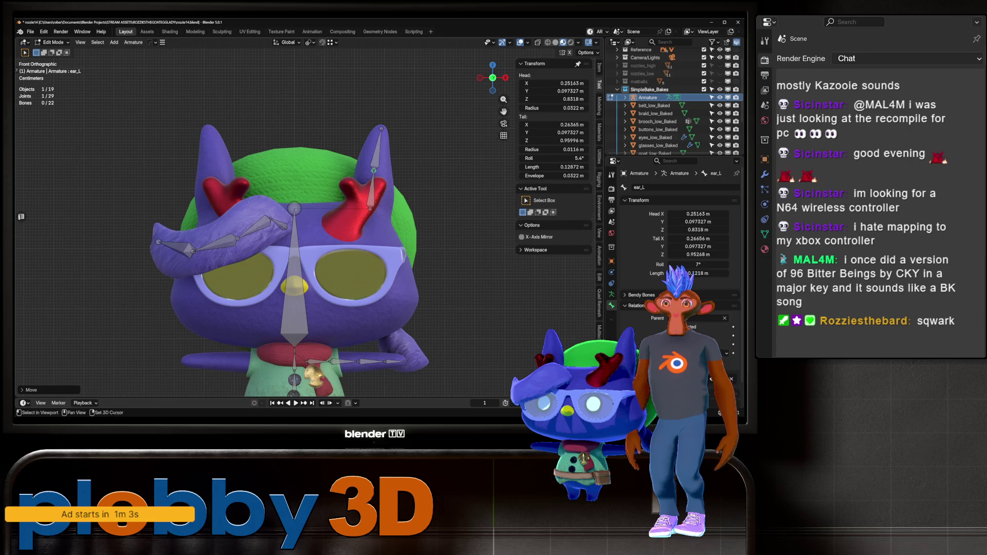
middle_click_drag(374, 170, 373, 187, "shift")
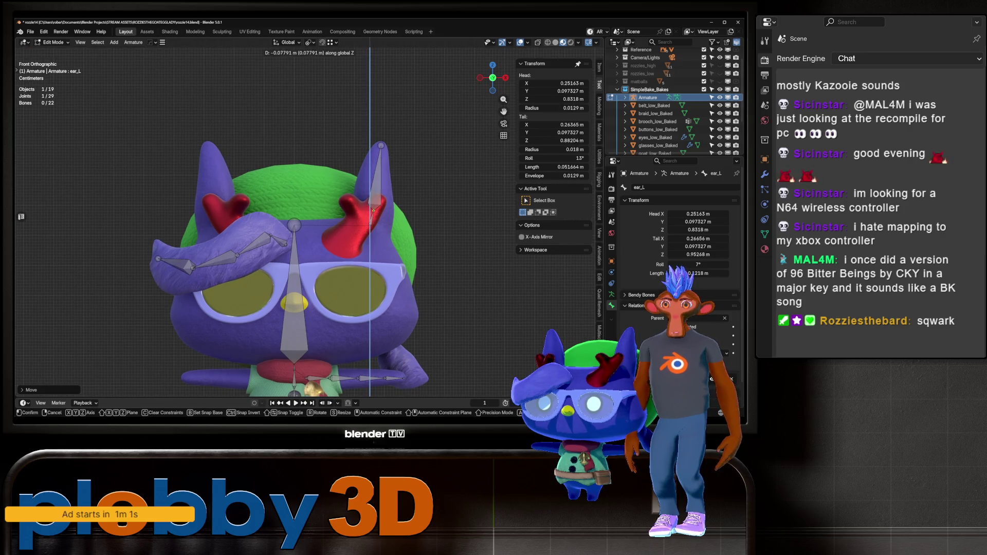
left_click(377, 164)
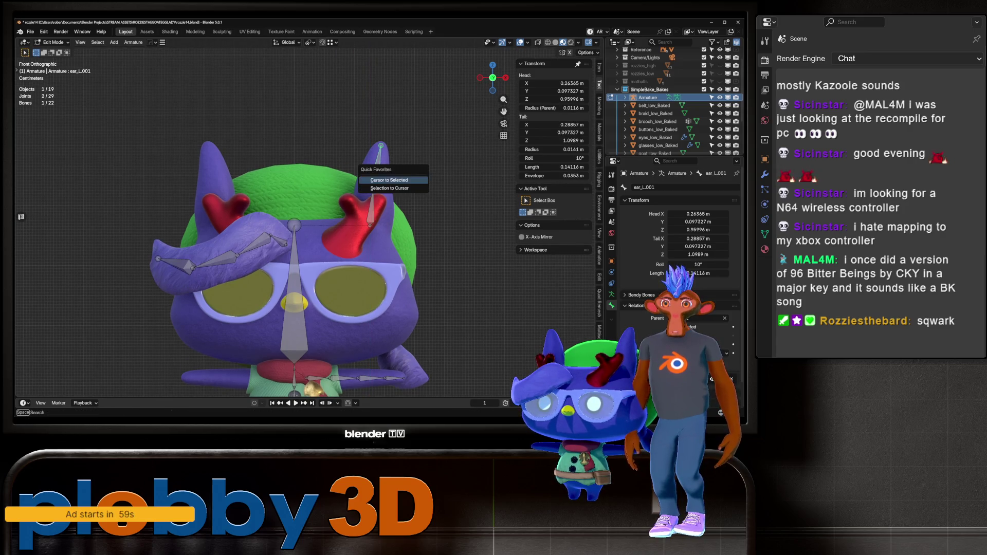
right_click(360, 184)
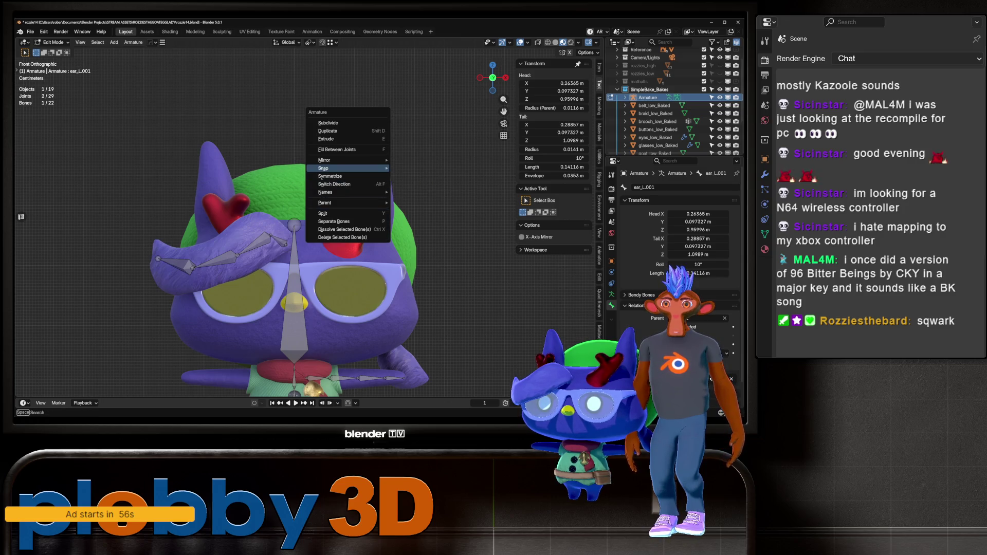
left_click(328, 123)
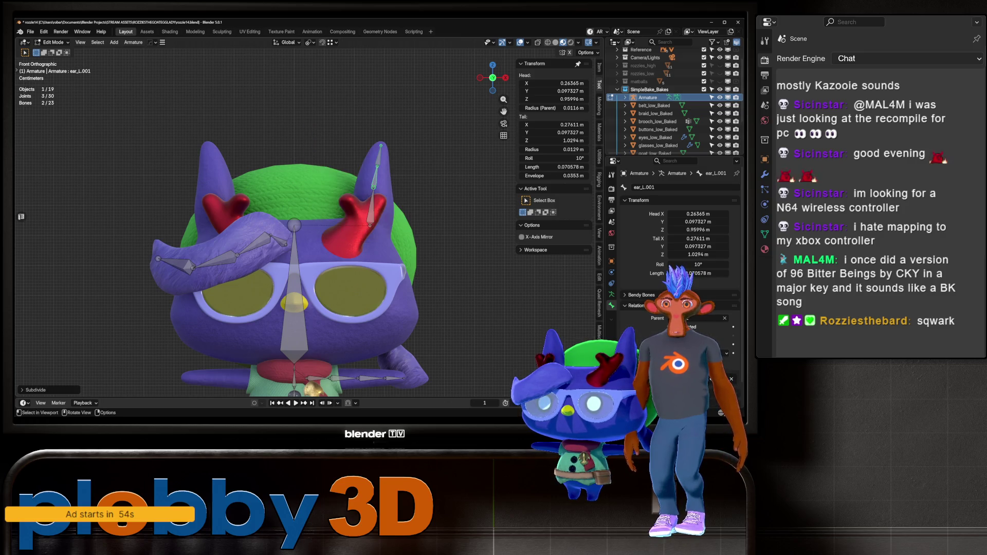
In front view, lower the ear_L tip joint and reposition the ear_L.001 joint
left_click(371, 207)
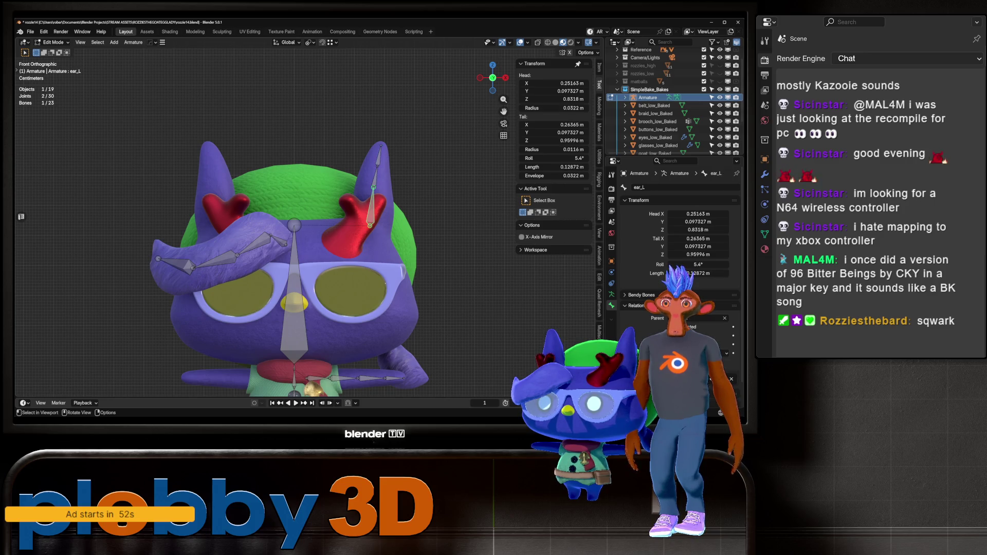
left_click(373, 188)
key("g")
left_click(373, 198)
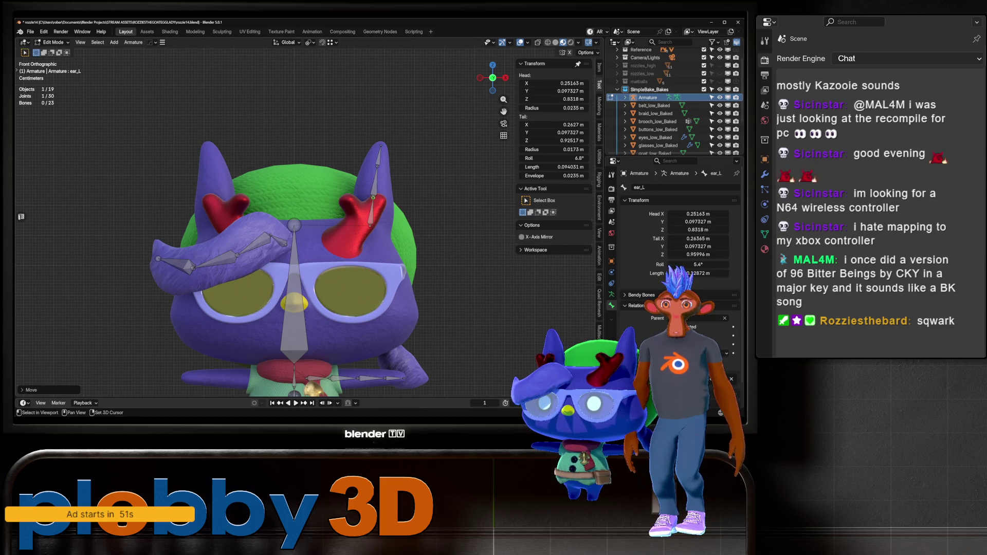
left_click(377, 170)
key("g")
left_click(376, 170)
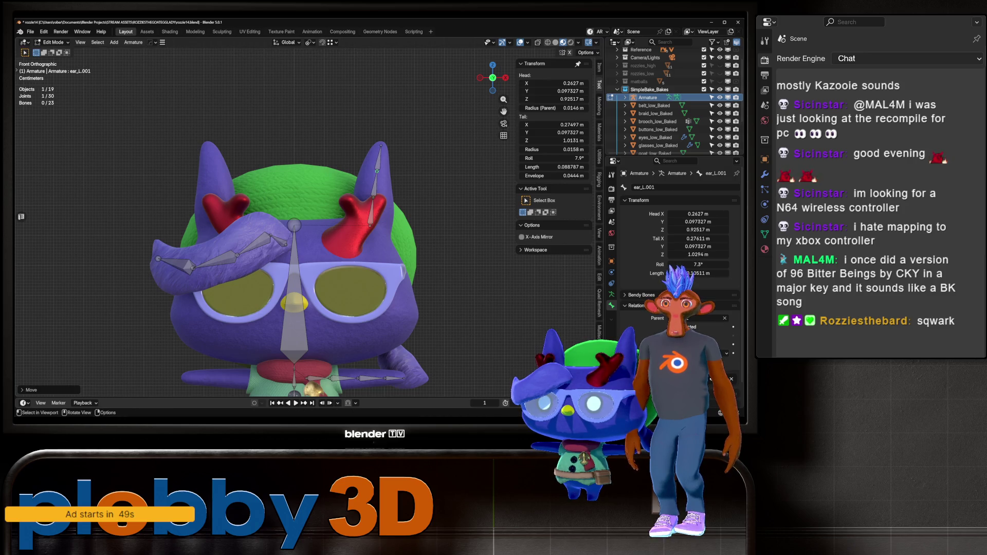
From the side, shift the ear_L.002 tip and ear_L.001 joint front-back to fit the ear
key("KP_3")
key("alt+a")
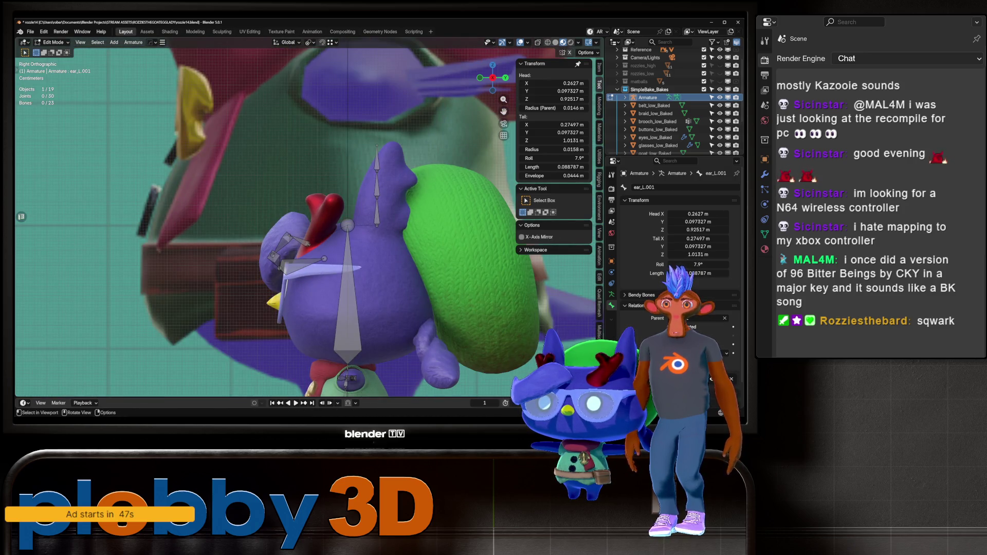
left_click(376, 146)
key("g")
key("y")
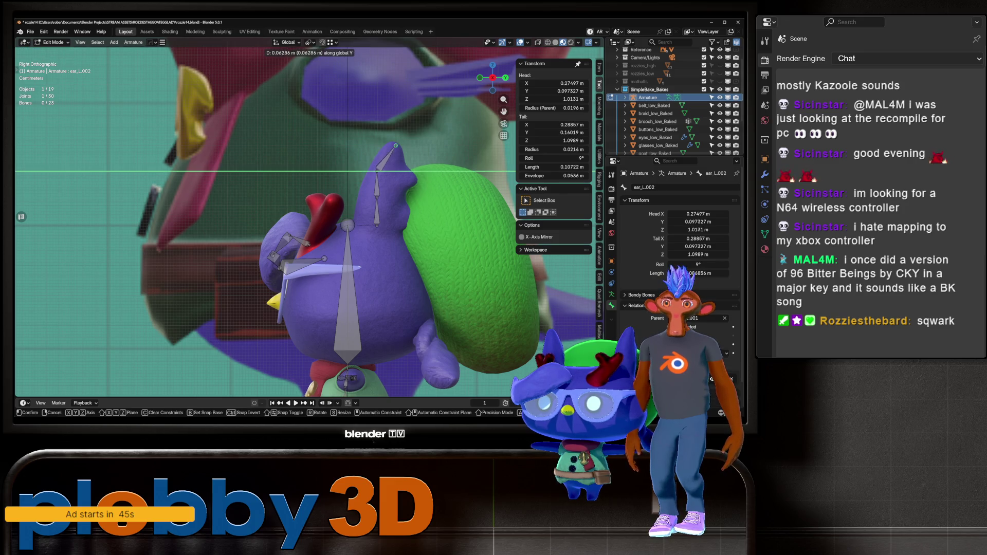
key("Return")
left_click(377, 197)
key("g")
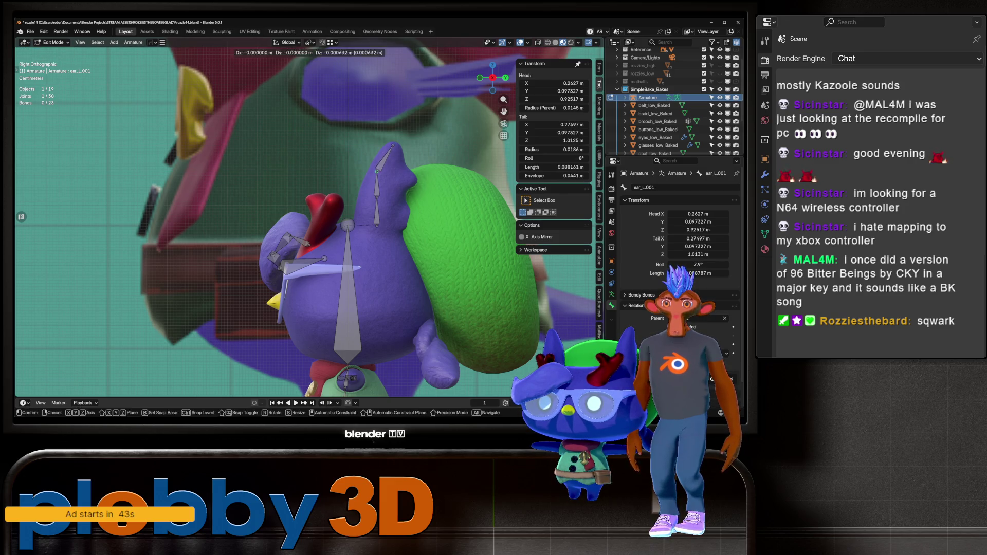
key("y")
key("Return")
Align the ear_L base joint front-back and return to a perspective view
left_click(380, 198)
key("g")
key("y")
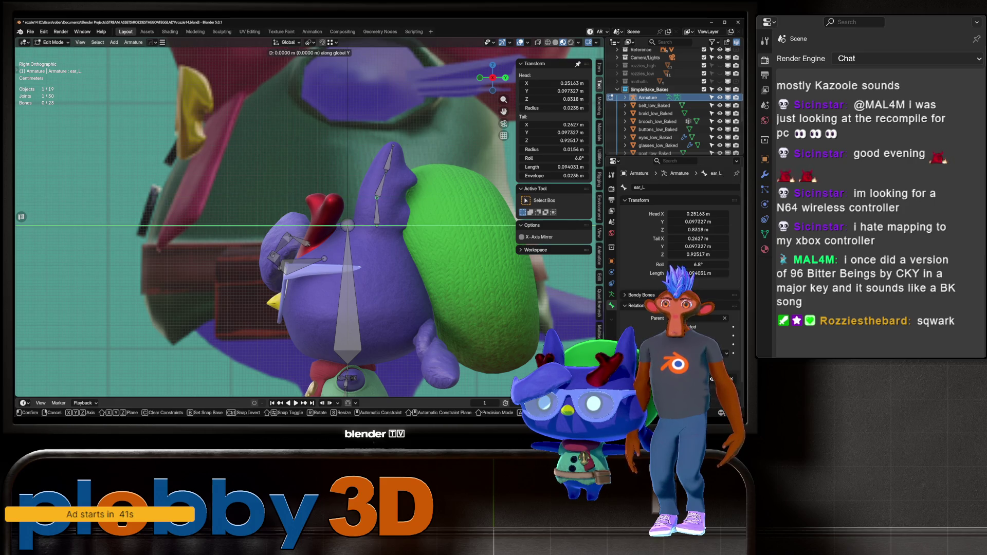
key("Return")
middle_click_drag(309, 231, 278, 221)
left_click(308, 150)
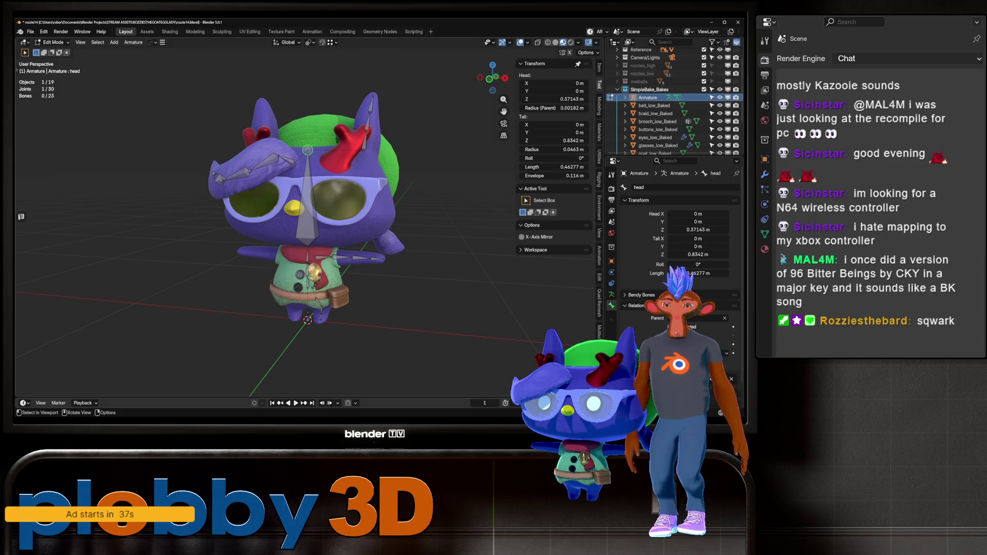
Extrude a bone straight up from the head tip and name it braid
key("KP_1")
key("e")
left_click(307, 90)
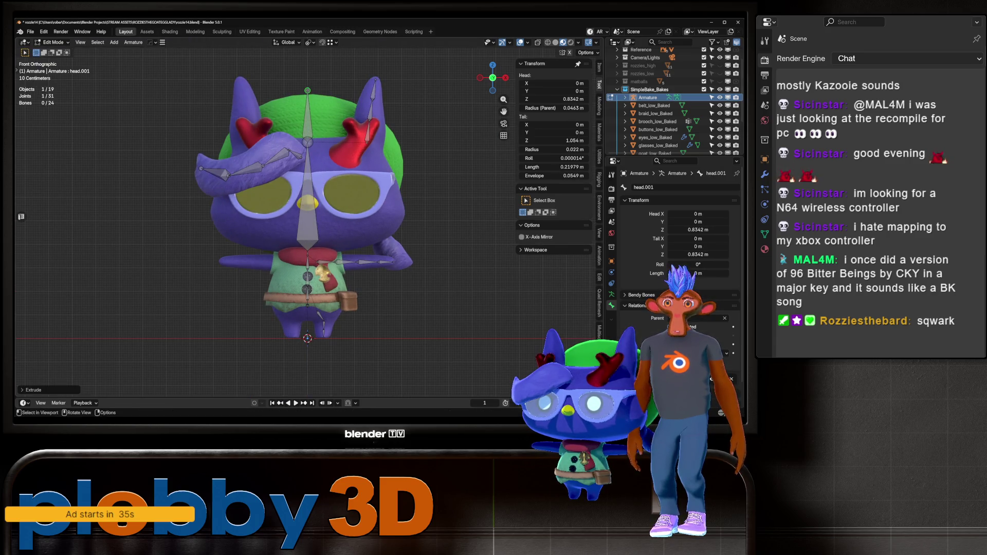
left_click(307, 115)
left_click(643, 187)
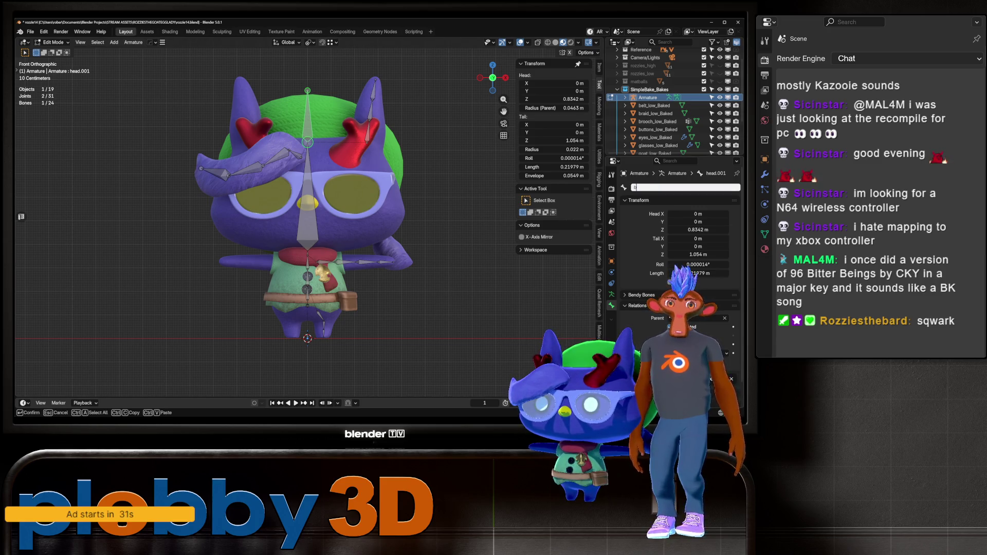
key("Return")
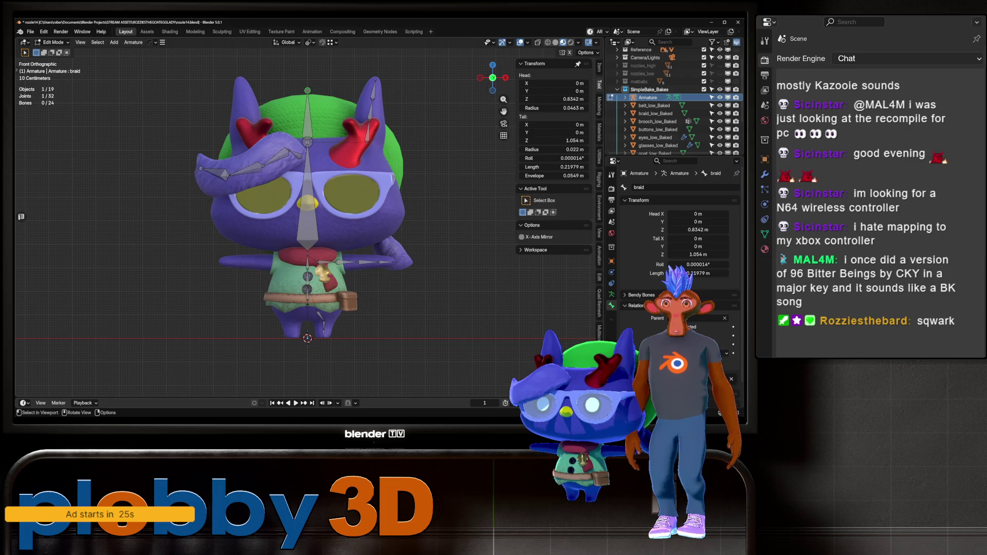
In side view, move the braid bone back and tilt it down along the braid
key("KP_3")
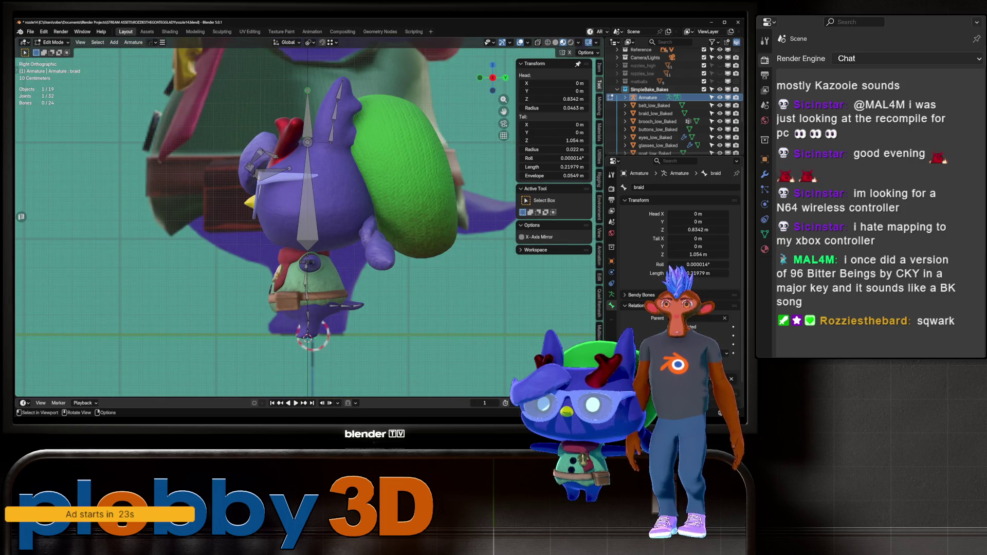
mouse_move(308, 205)
middle_mouse_down("shift")
mouse_move(78, 188)
mouse_move(220, 198)
middle_mouse_up("shift")
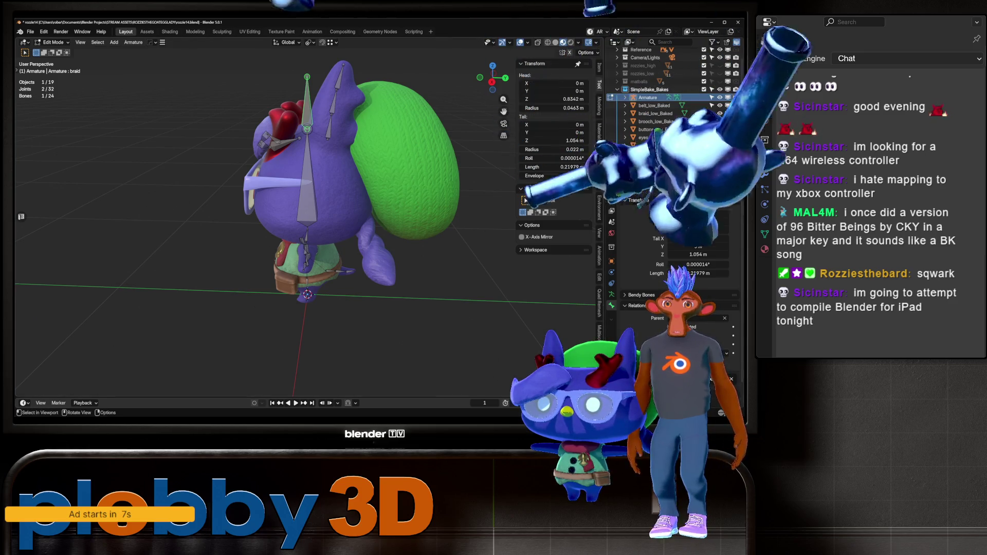
key("KP_3")
key("f")
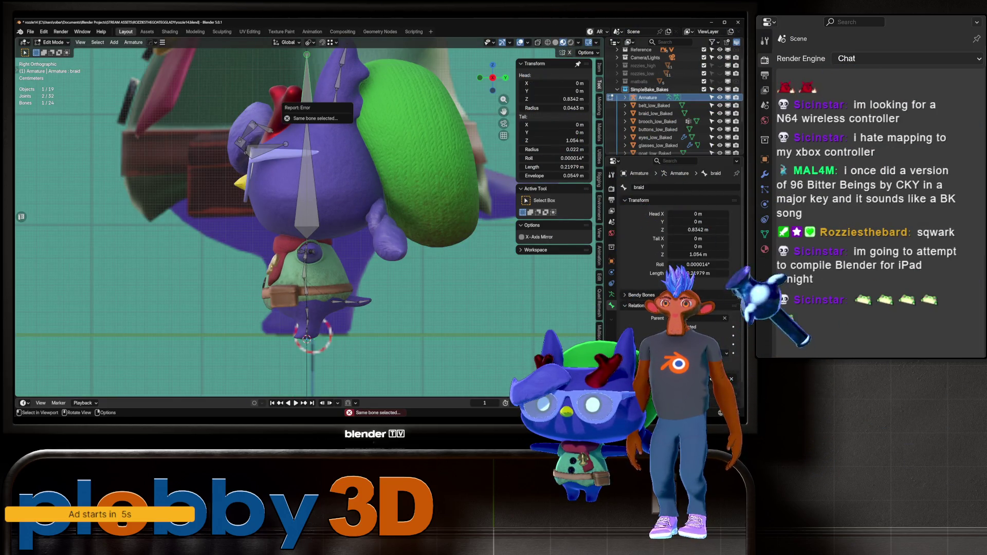
key("g")
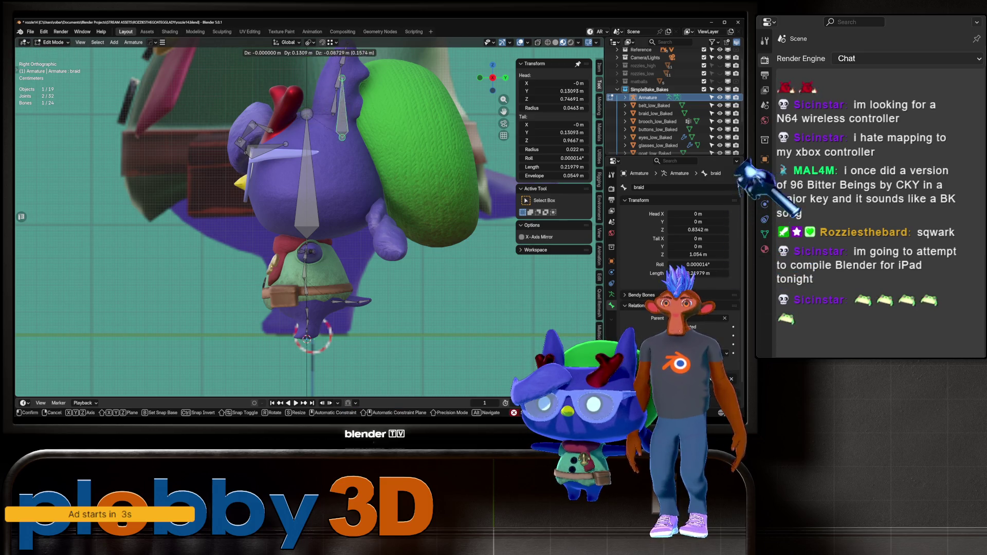
key("Return")
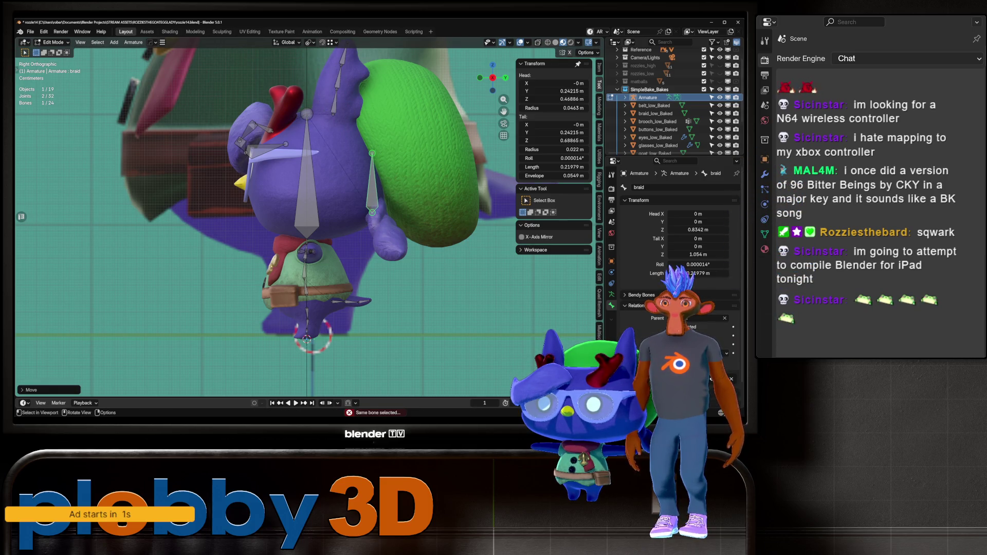
key("r")
key("Return")
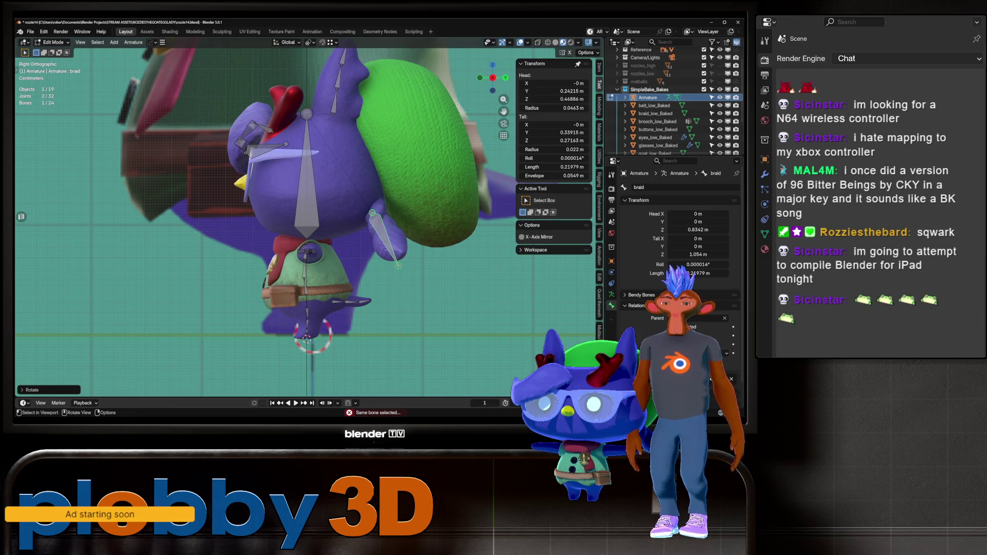
From the front, shift the braid bone out along X and shrink it to fit
key("KP_1")
key("g")
key("x")
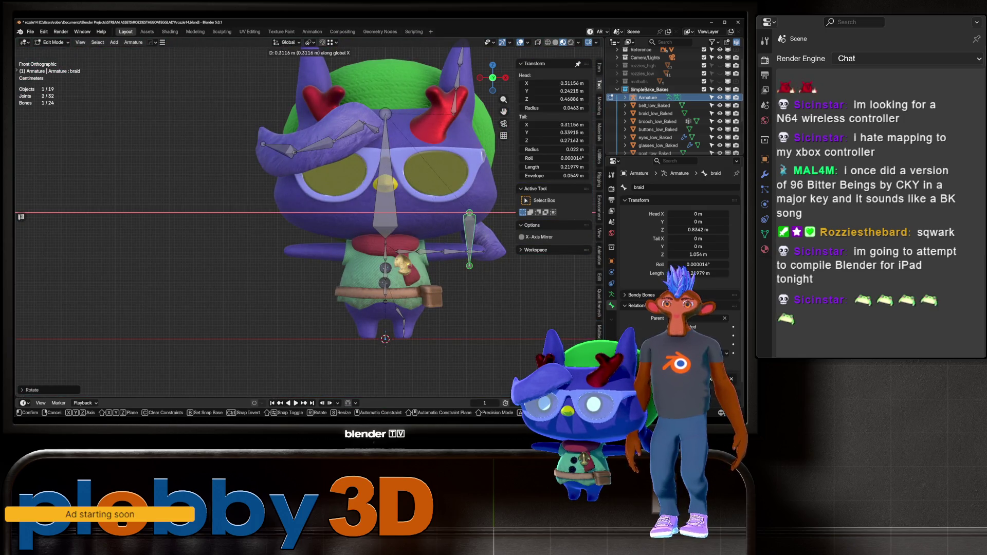
key("Return")
key("s")
key("Return")
From behind, adjust the braid tip and extrude braid.001 and braid.002 down the braid
middle_click_drag(479, 231, 324, 205, "shift")
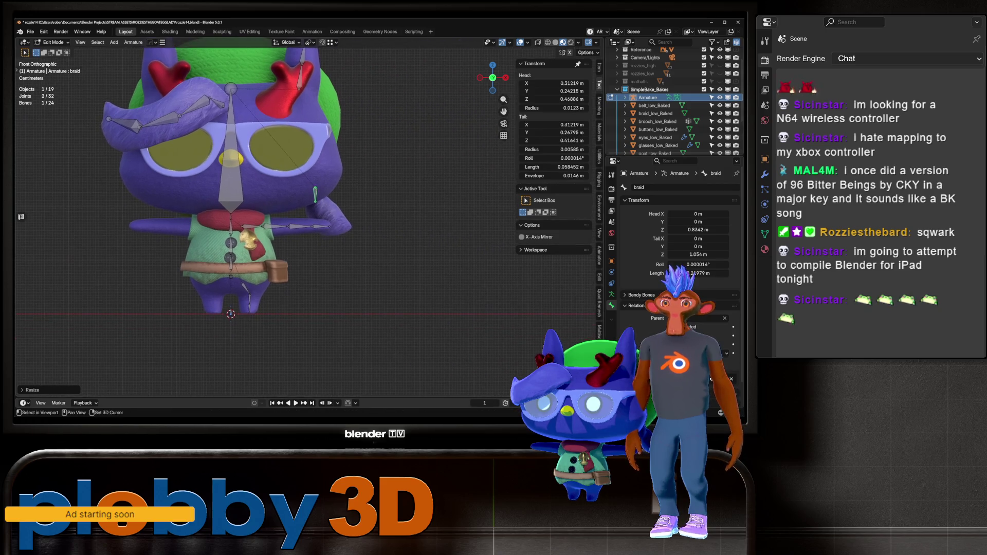
key("KP_3")
key("ctrl+KP_1")
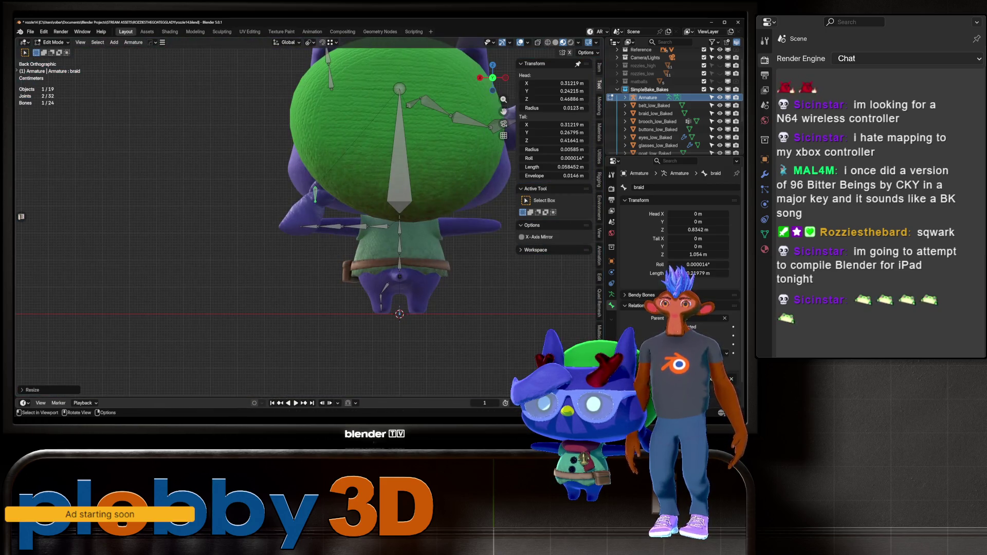
key("alt+a")
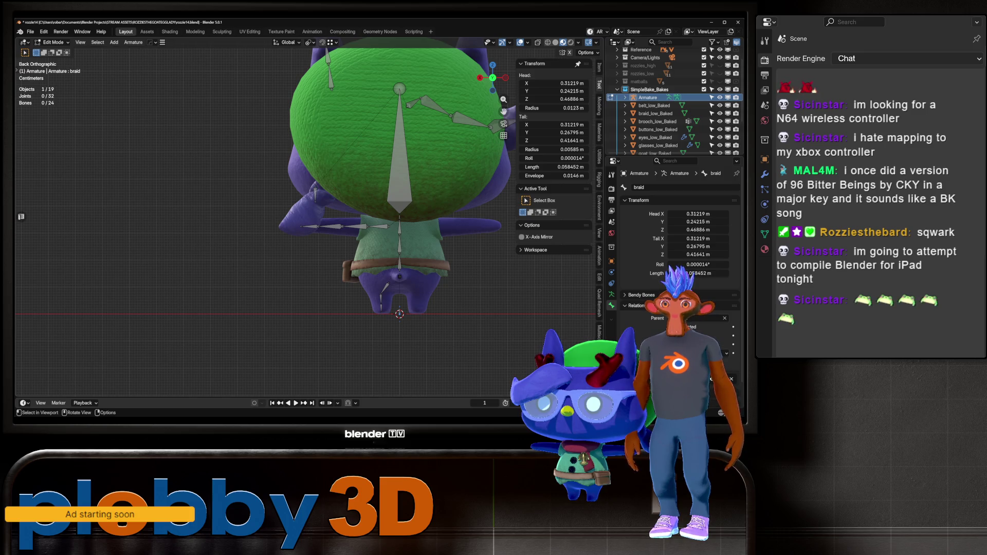
key("g")
key("Return")
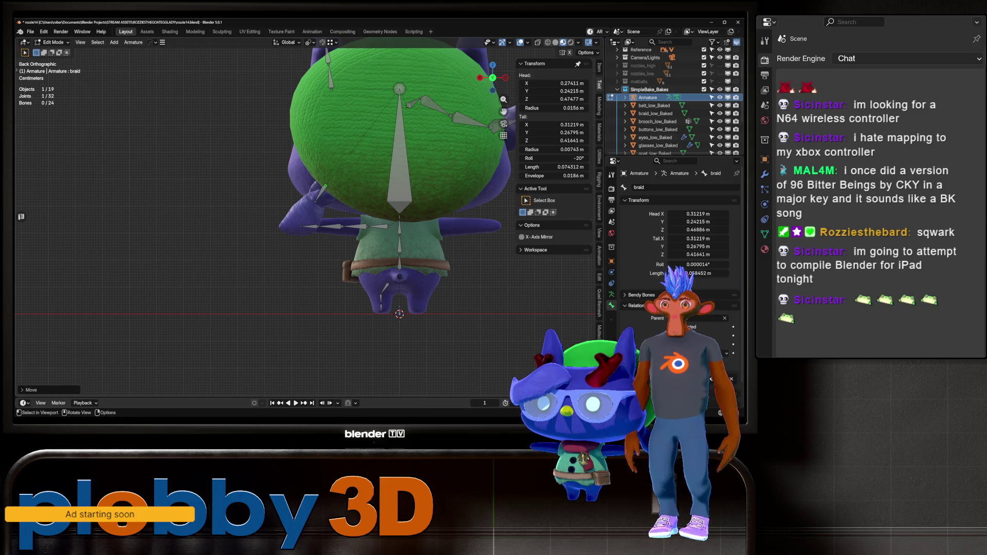
key("e")
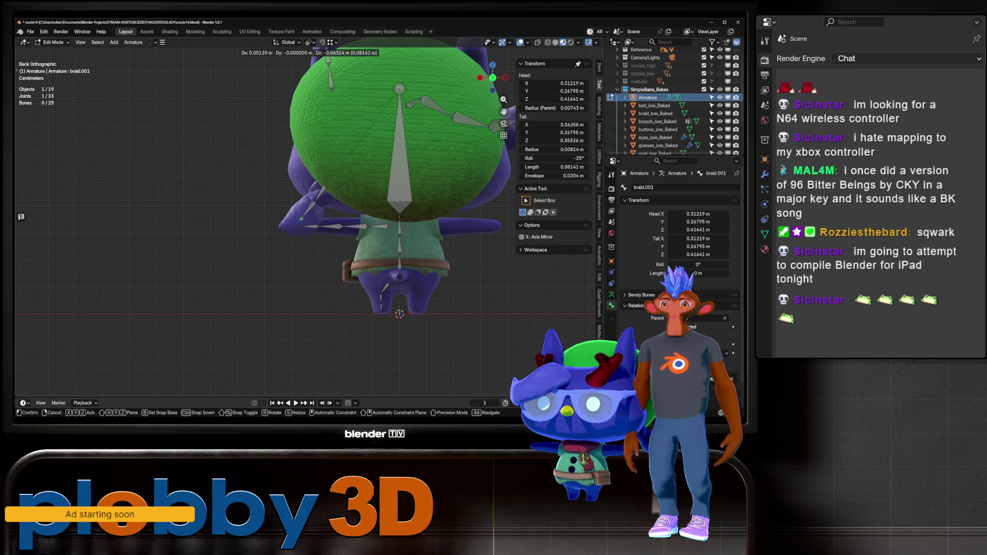
key("Return")
key("e")
key("Return")
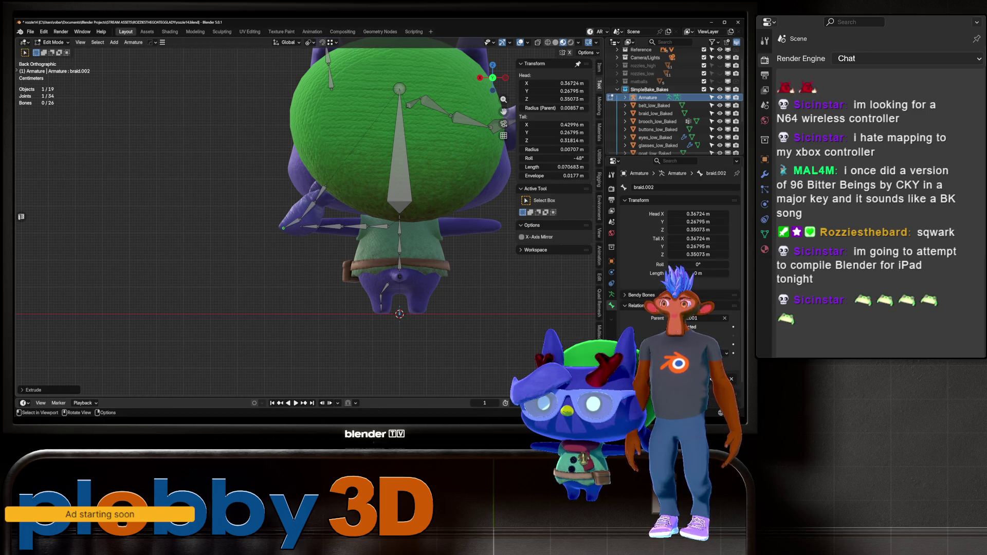
From the side, fit the braid.002 tip and the middle joints inside the braid
key("KP_3")
key("KP_Decimal")
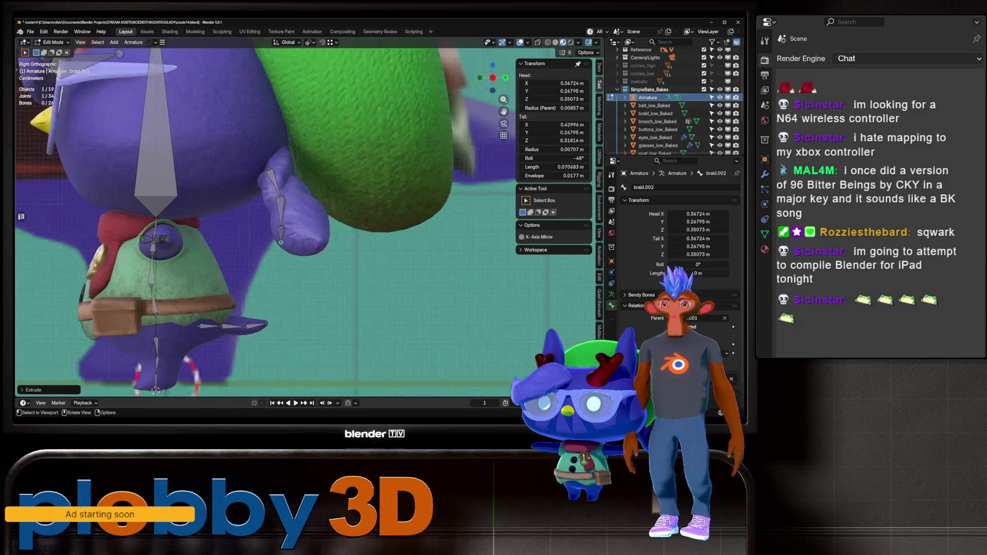
key("g")
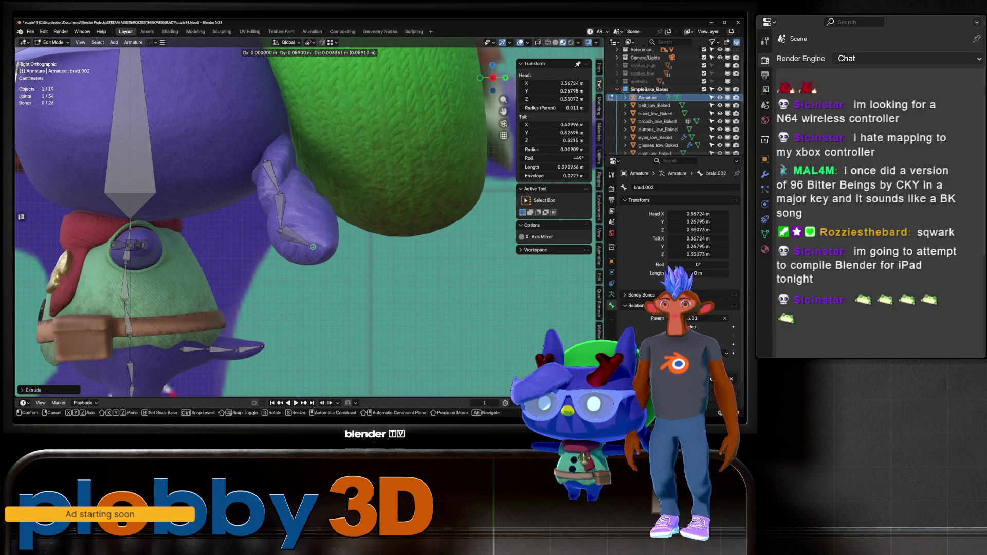
key("Return")
left_click(280, 230)
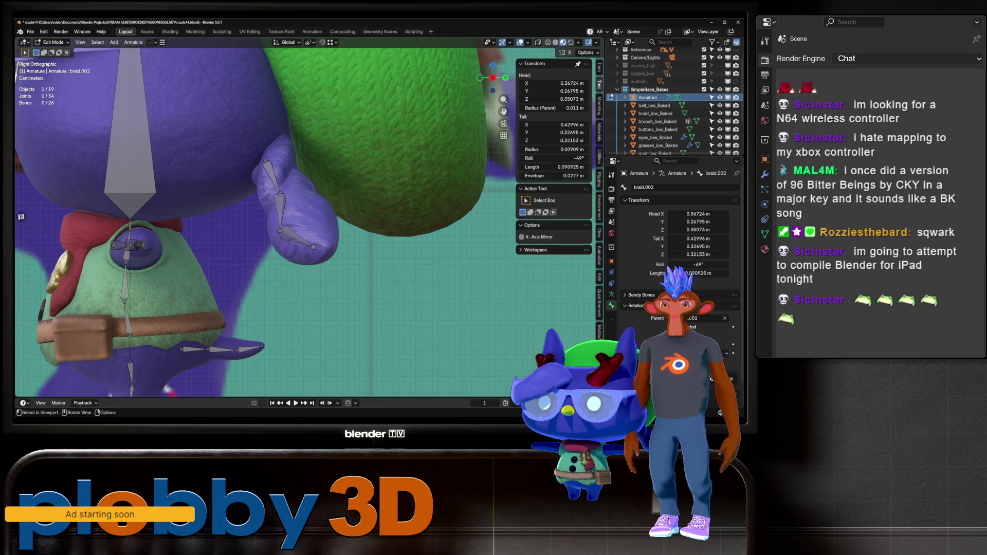
key("g")
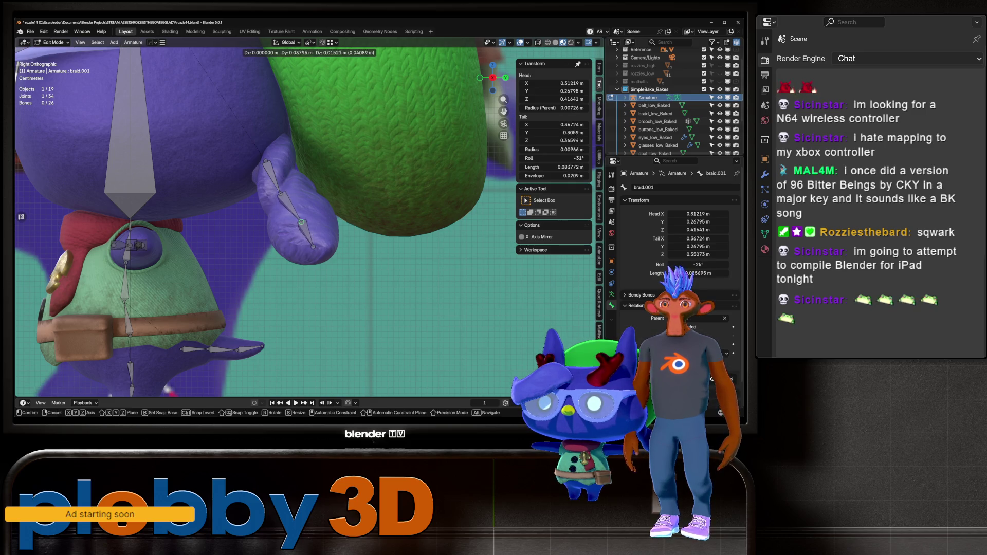
key("Return")
left_click(280, 194)
key("g")
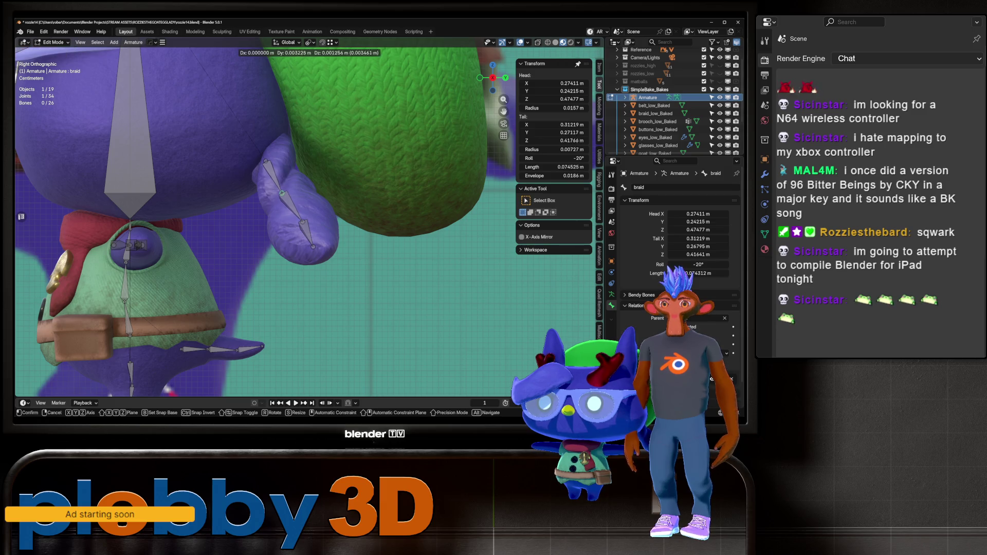
key("Return")
key("ctrl+z")
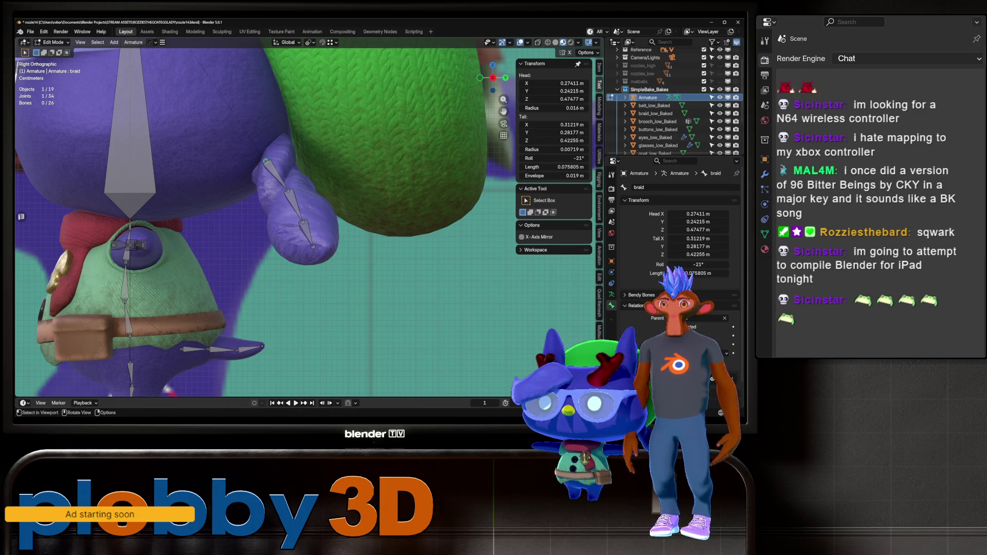
key("g")
key("Return")
Nudge the braid root joint into place and raise it toward the head from the front
middle_click_drag(273, 170, 309, 155)
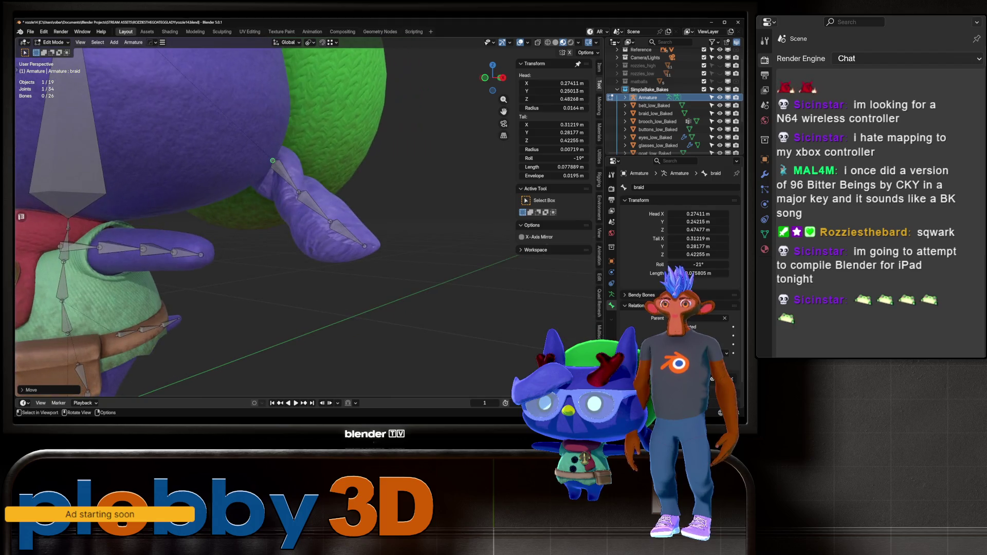
key("g")
key("Return")
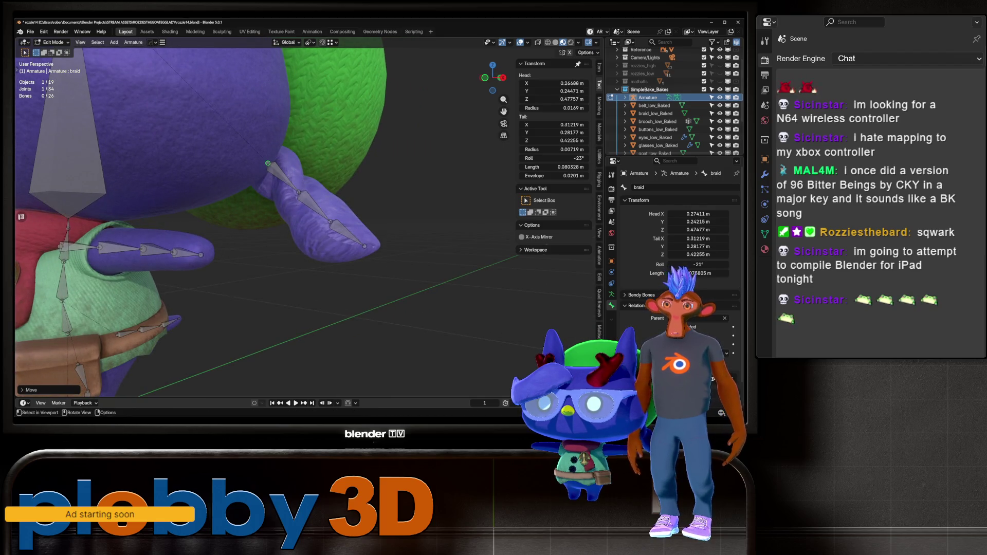
key("KP_1")
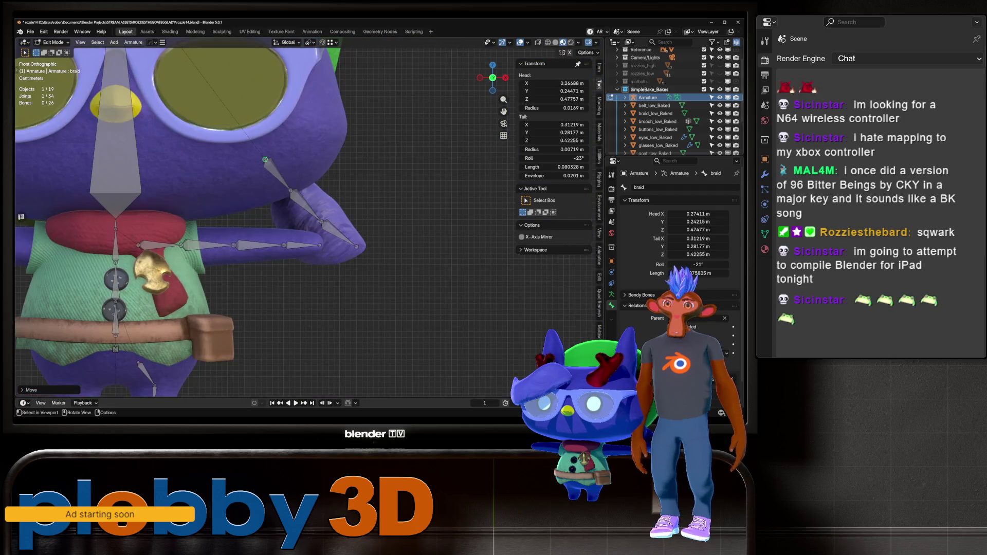
key("g")
key("Return")
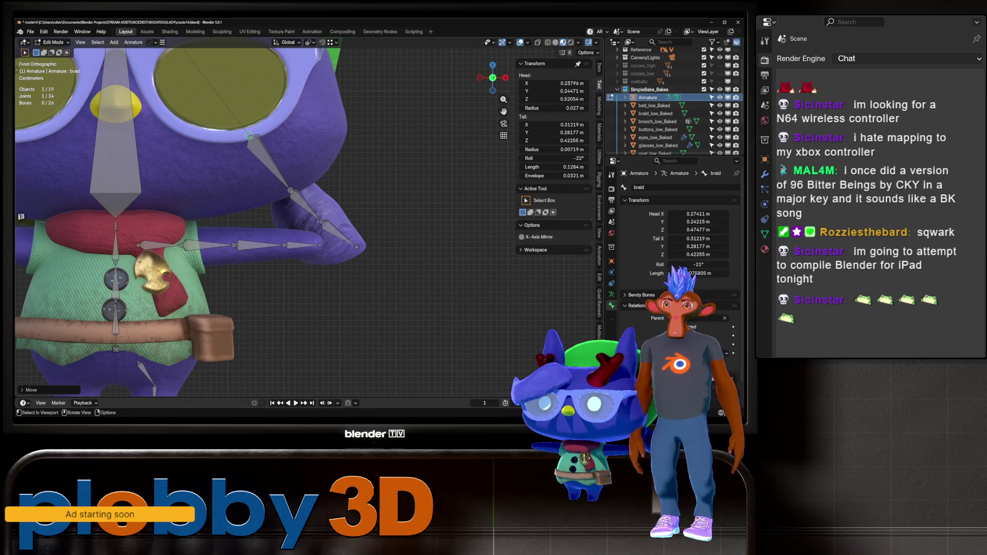
left_click(270, 163)
right_click(252, 149)
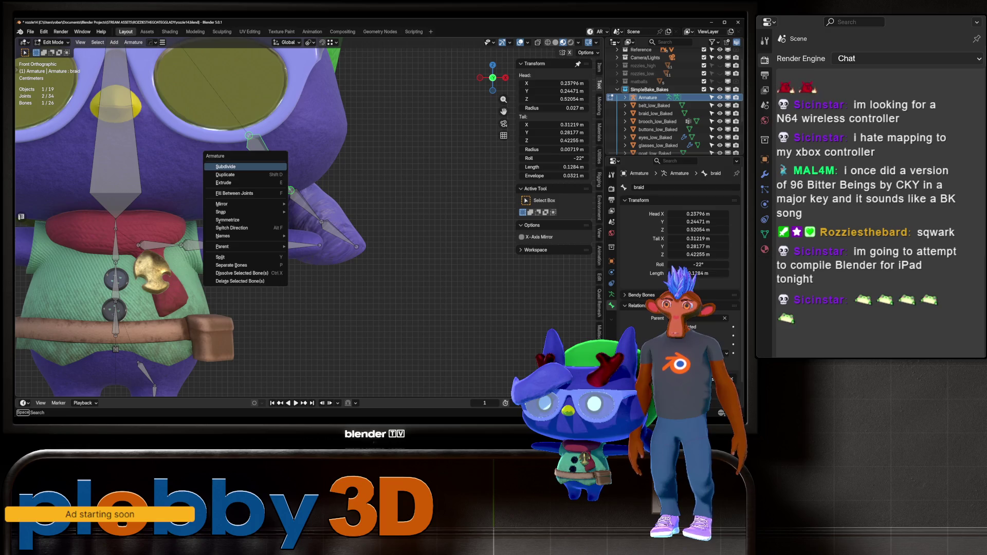
Subdivide the braid bone and inspect braid, braid.001, braid.002 and the new braid.003
left_click(248, 166)
left_click(260, 149)
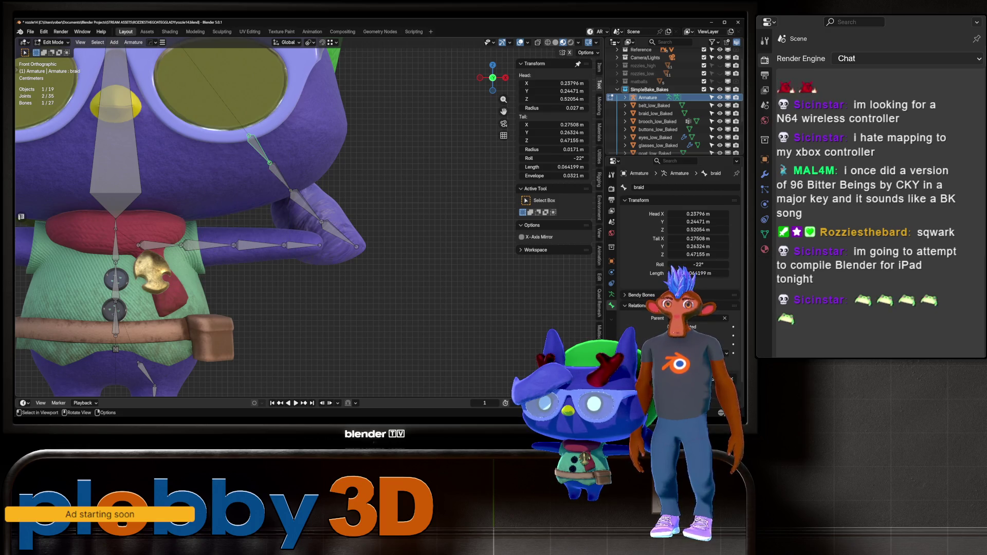
left_click(305, 206)
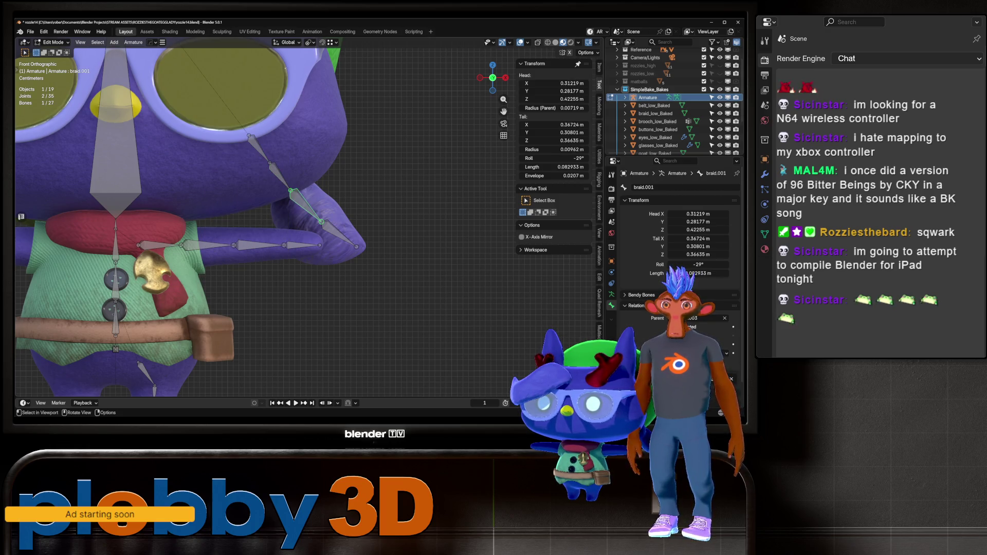
left_click(339, 234)
left_click(260, 149)
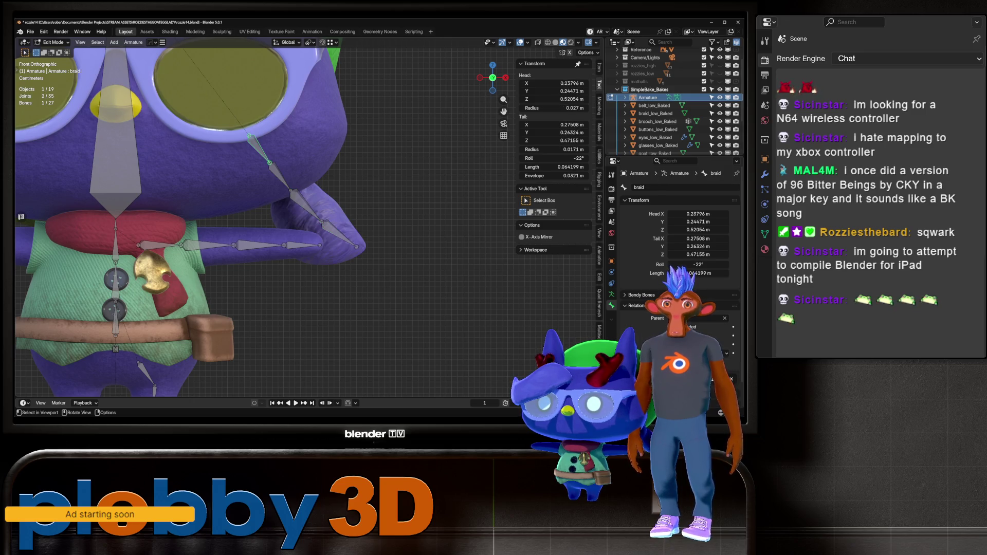
left_click(280, 177)
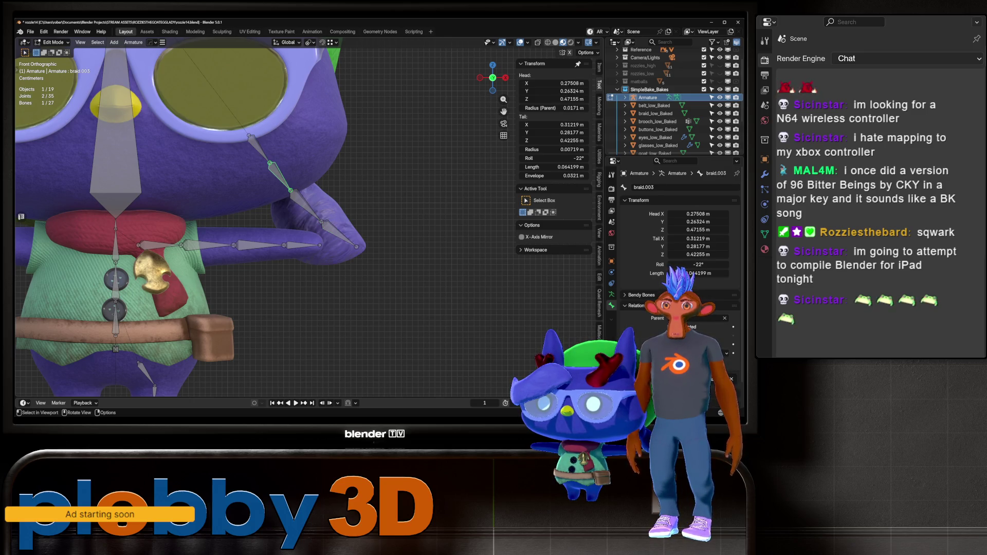
left_click(306, 206)
Rename the upper braid bone to braid.004 and compare it with braid.001
left_click(684, 187)
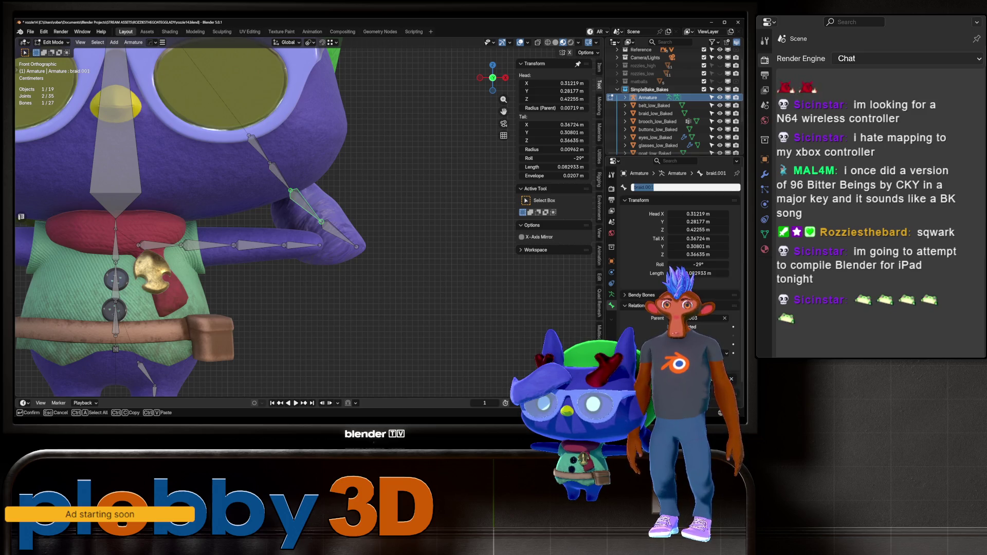
key("Escape")
left_click(280, 177)
left_click(684, 187)
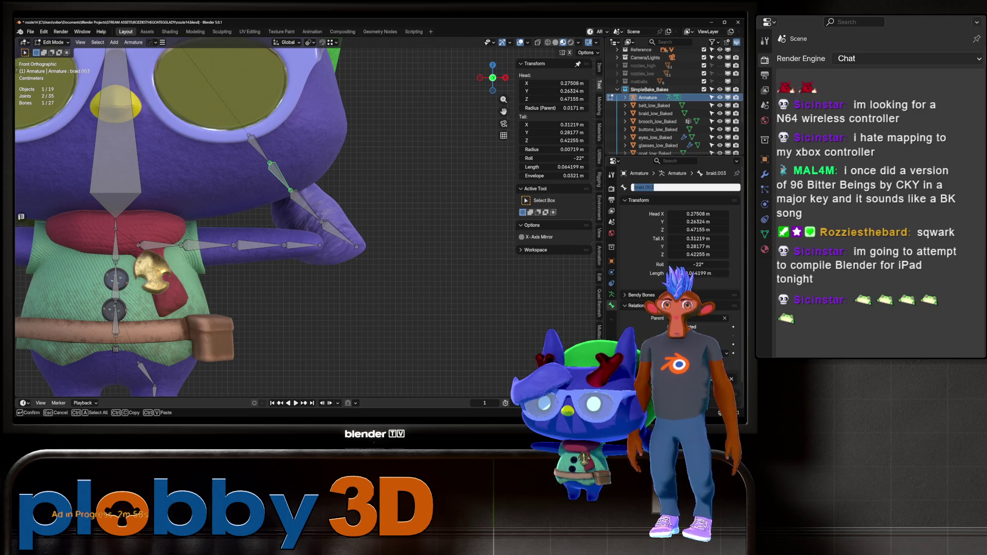
key("Return")
left_click(306, 205)
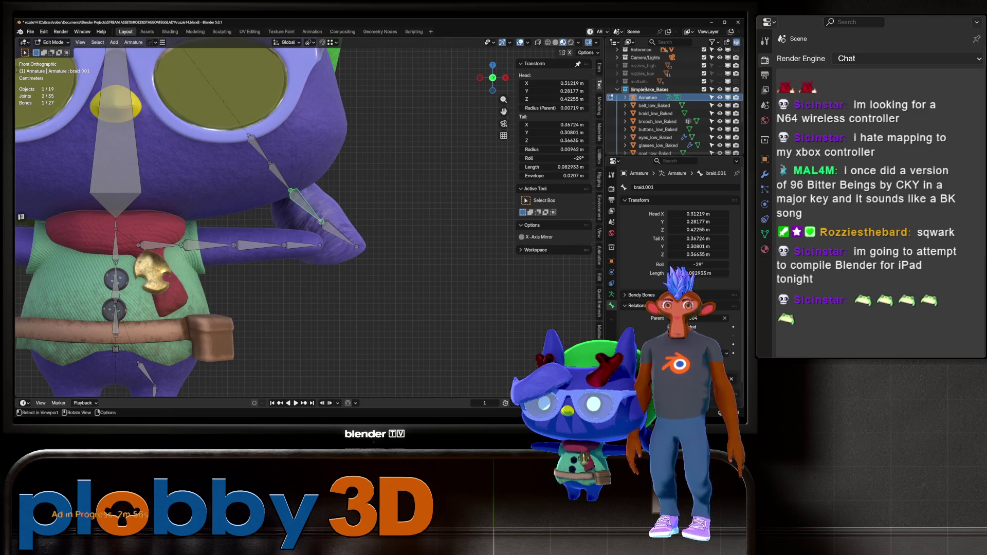
left_click(280, 176)
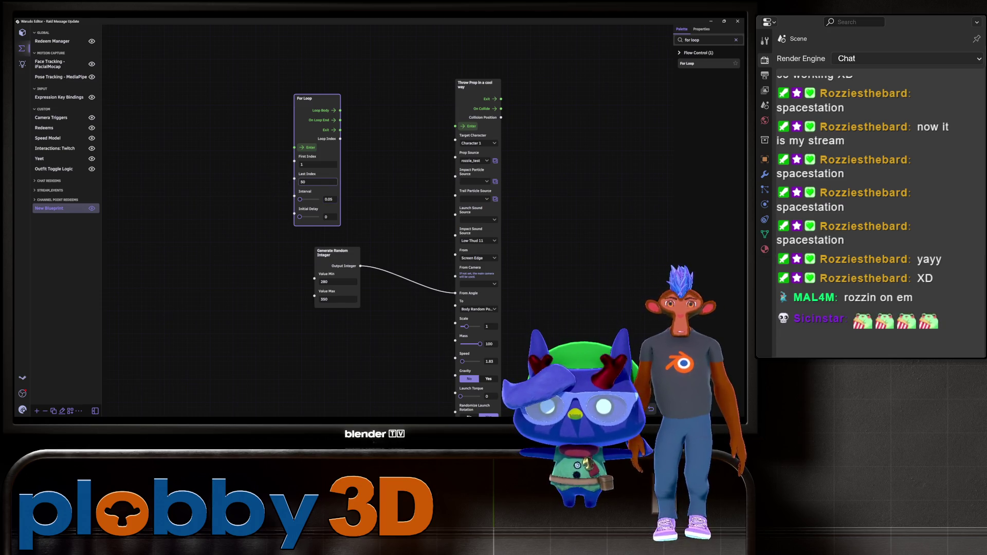
Wire For Loop's Loop Body to Throw Prop's Enter; try Hit Short 01, then pick Low Thud 01 as impact sound
left_click_drag(340, 110, 455, 126)
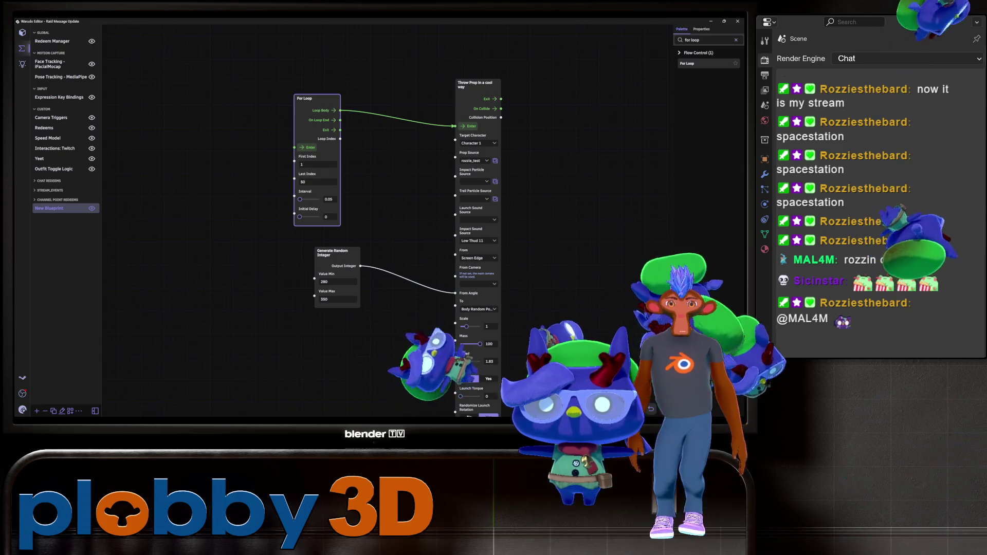
left_click(477, 241)
scroll(323, 139, "up", 5)
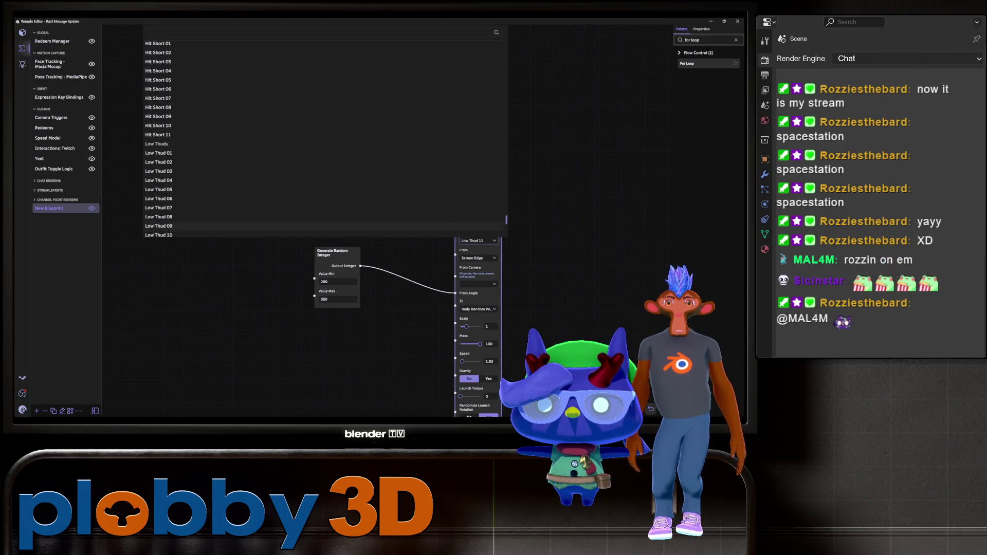
left_click(157, 43)
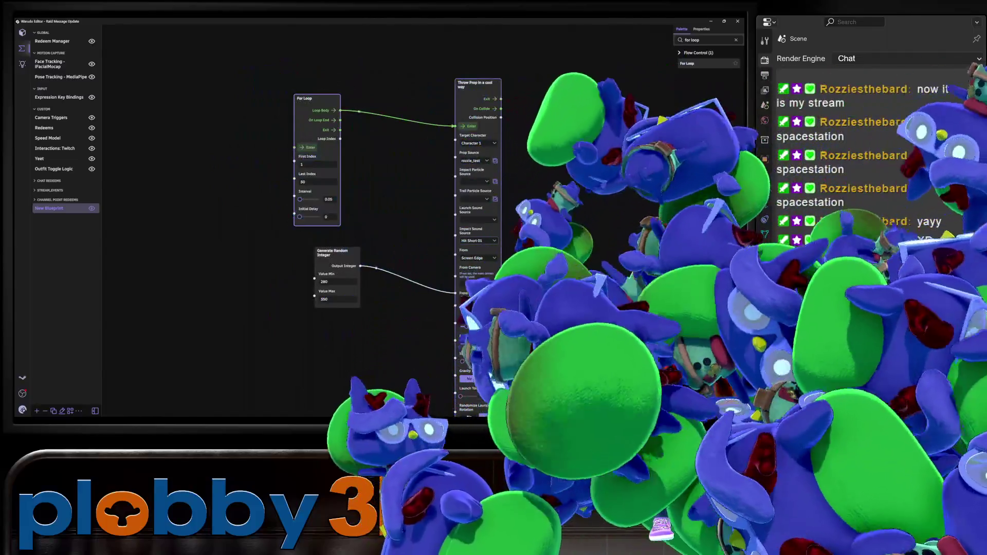
left_click(478, 241)
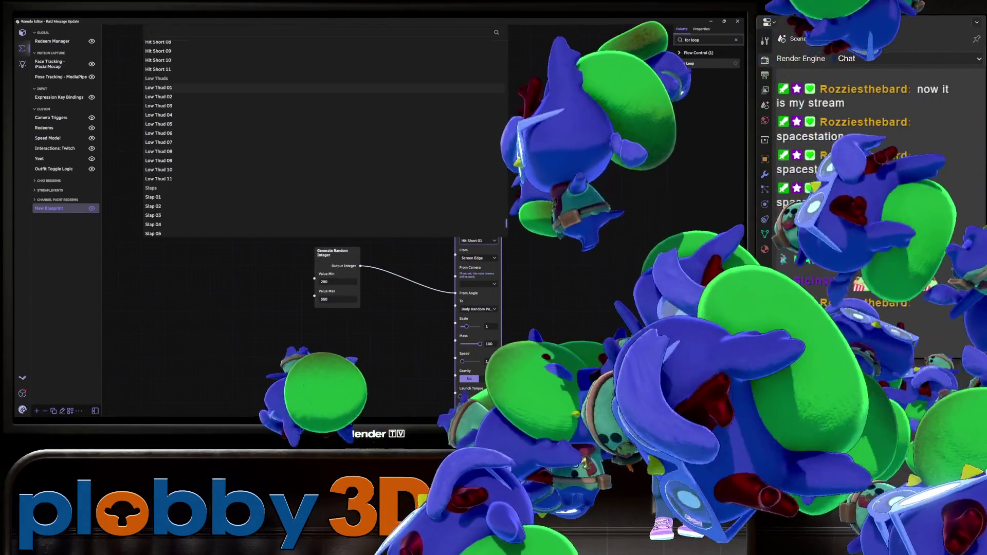
left_click(160, 134)
scroll(422, 215, "down", 3)
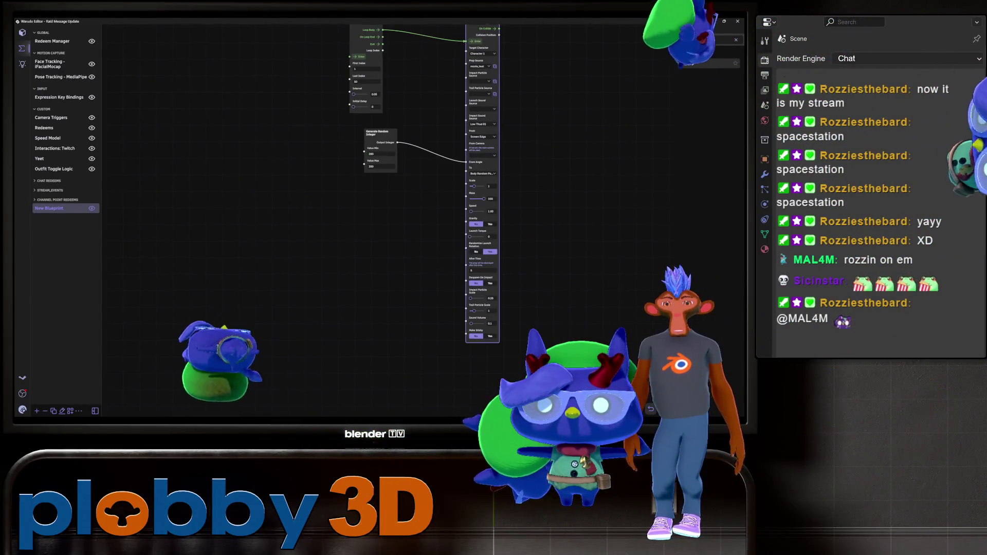
scroll(535, 307, "up", 3)
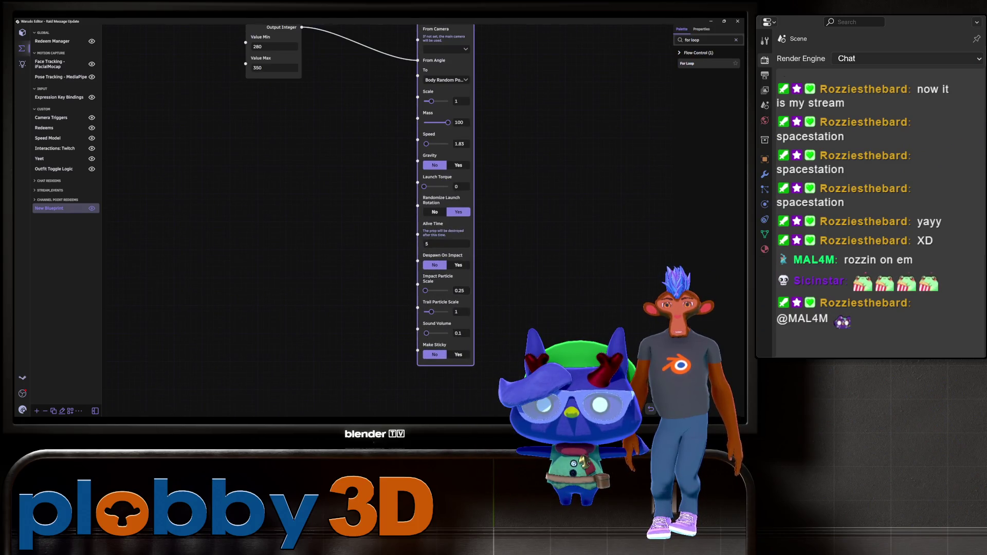
scroll(342, 221, "up", 5)
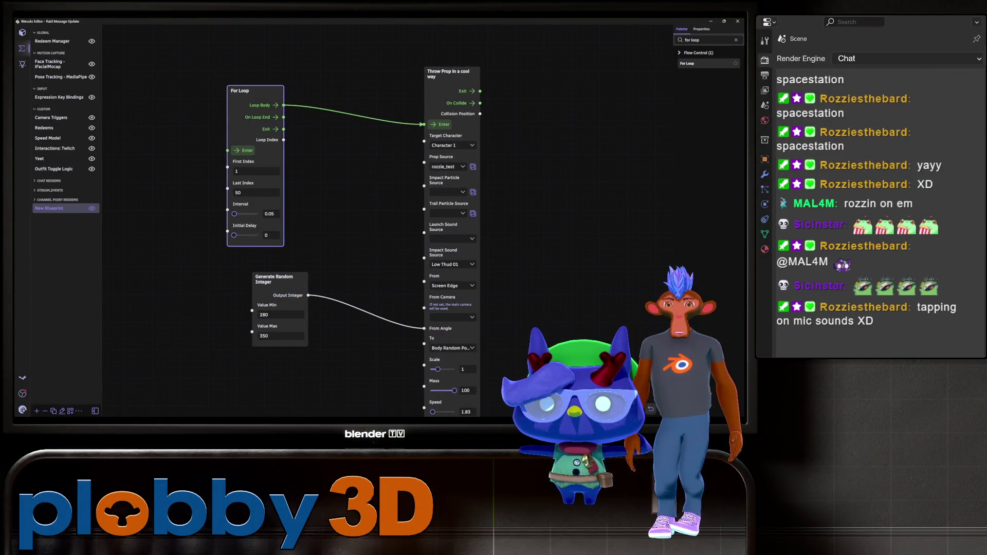
Lower the random integer's Value Min to 200, then trigger the For Loop to test the throws
scroll(355, 223, "down", 2)
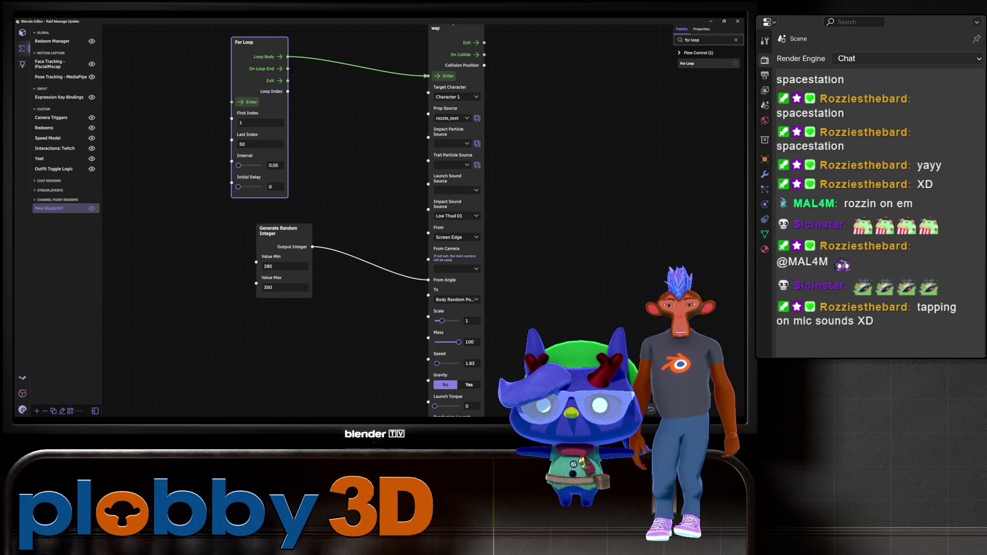
scroll(417, 308, "down", 2)
type("500")
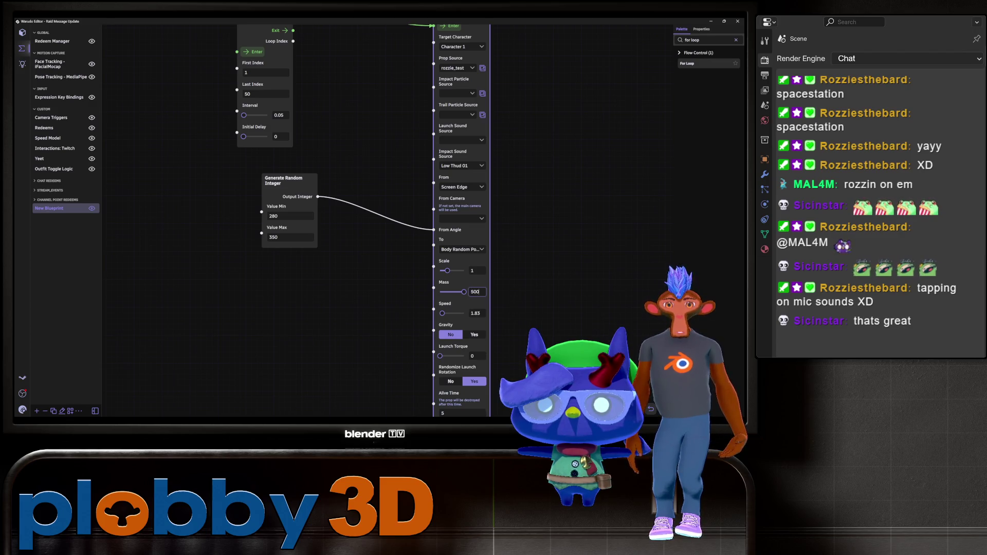
scroll(359, 221, "down", 2)
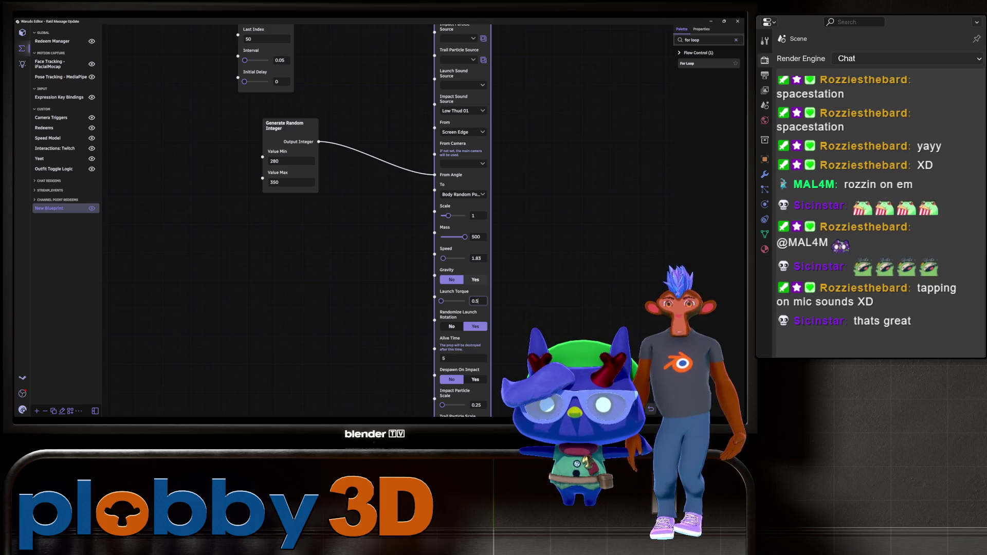
scroll(360, 221, "up", 2)
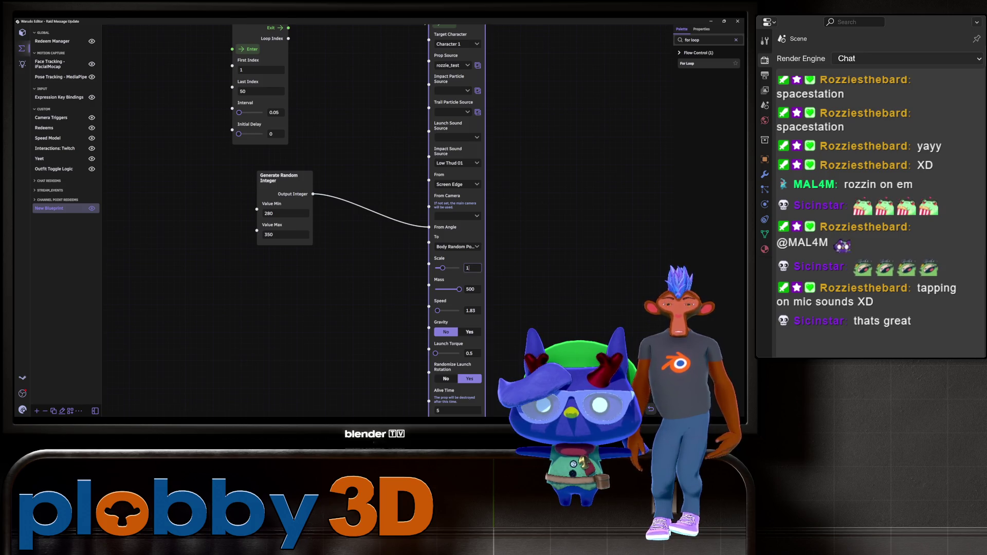
scroll(360, 221, "up", 2)
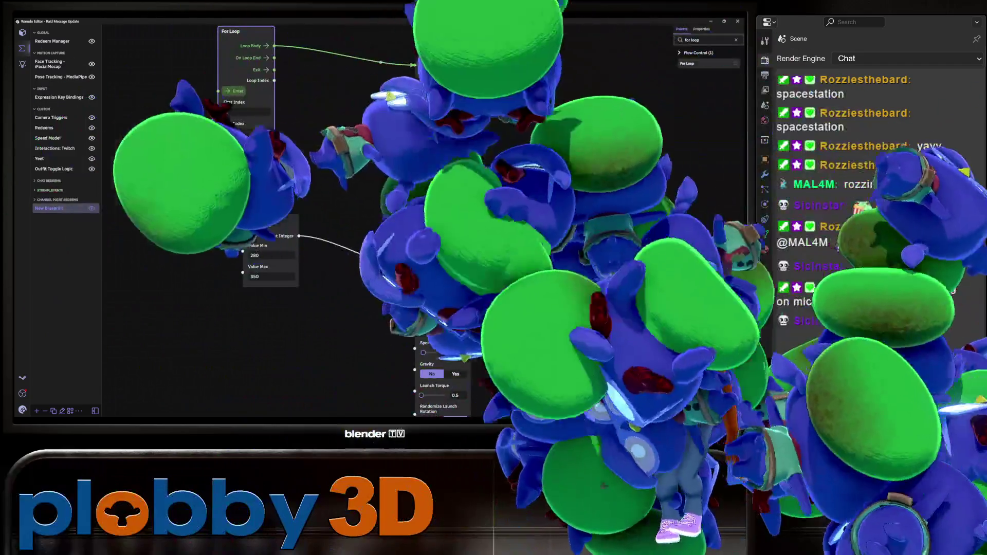
left_click(271, 255)
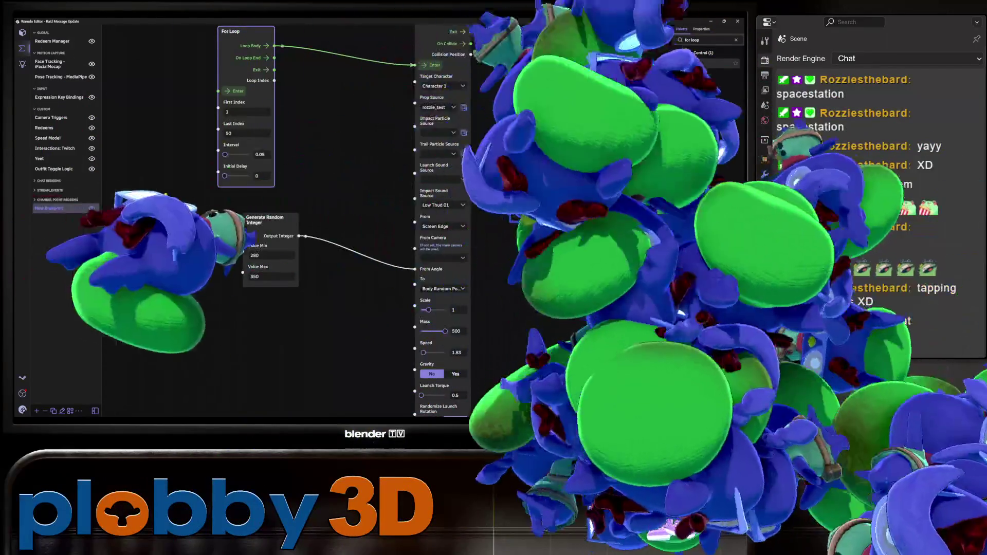
key("BackSpace")
key("BackSpace")
type("00")
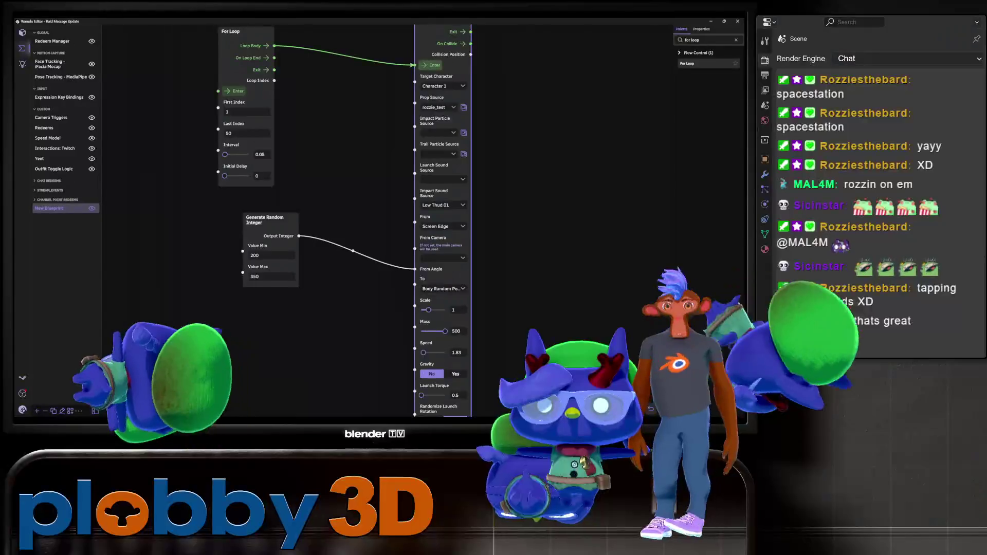
left_click(245, 32)
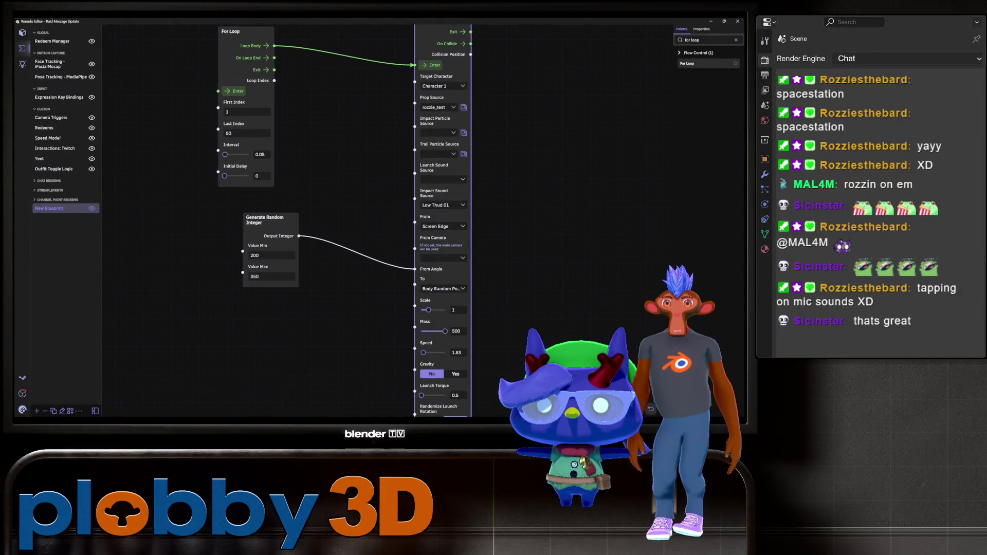
left_click(234, 91)
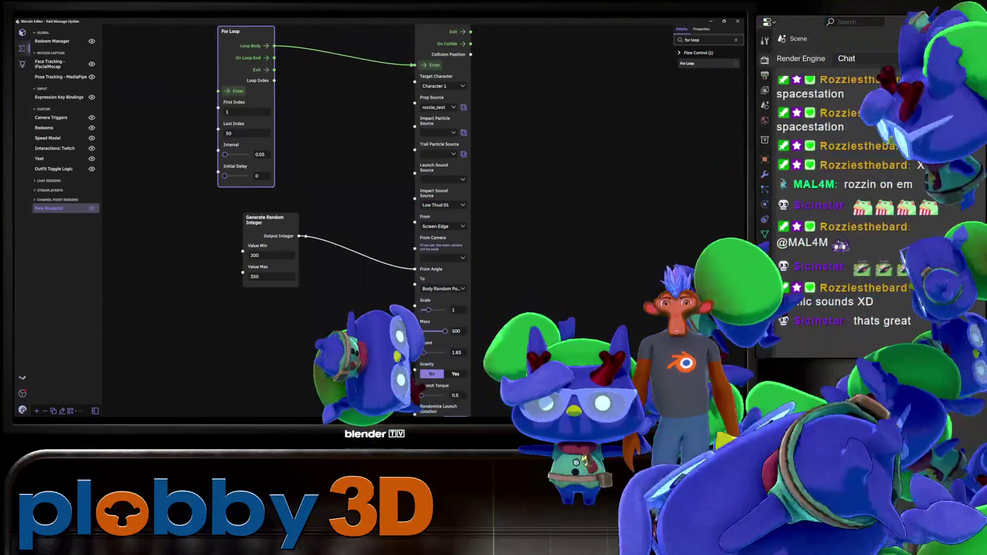
Keep Make Sticky at No and set the Throw Prop node's Scale to 1.5
scroll(339, 221, "down", 3)
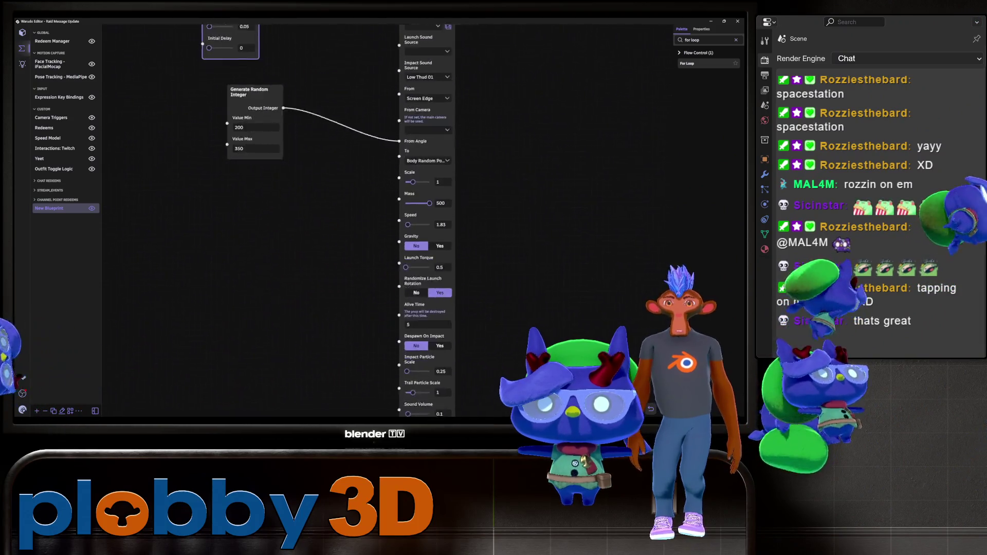
scroll(301, 221, "down", 2)
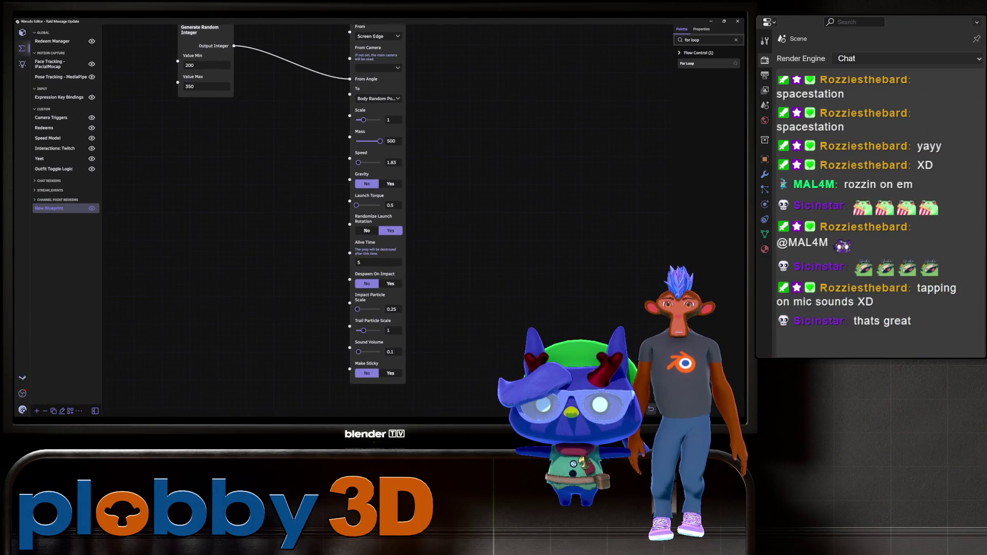
left_click(367, 374)
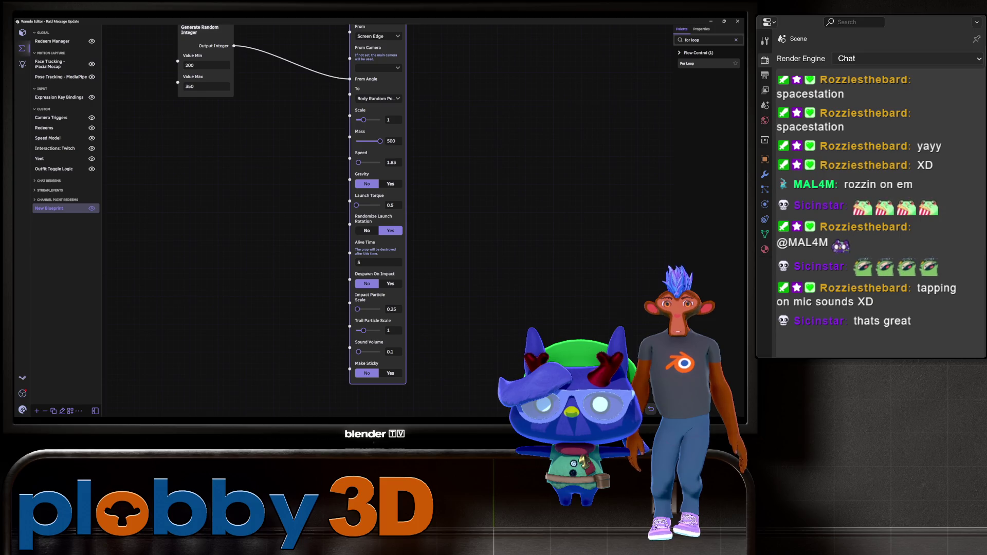
scroll(268, 221, "up", 5)
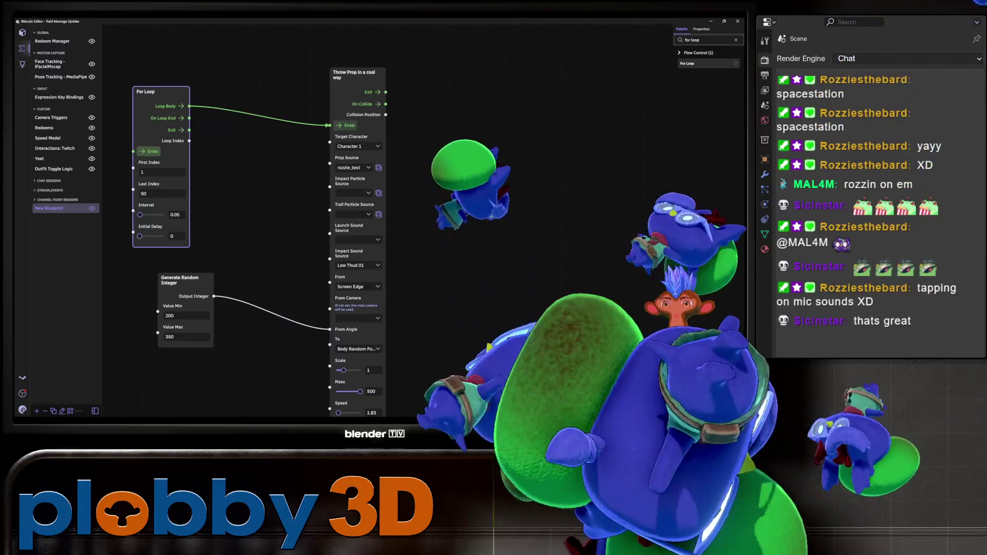
scroll(267, 221, "down", 3)
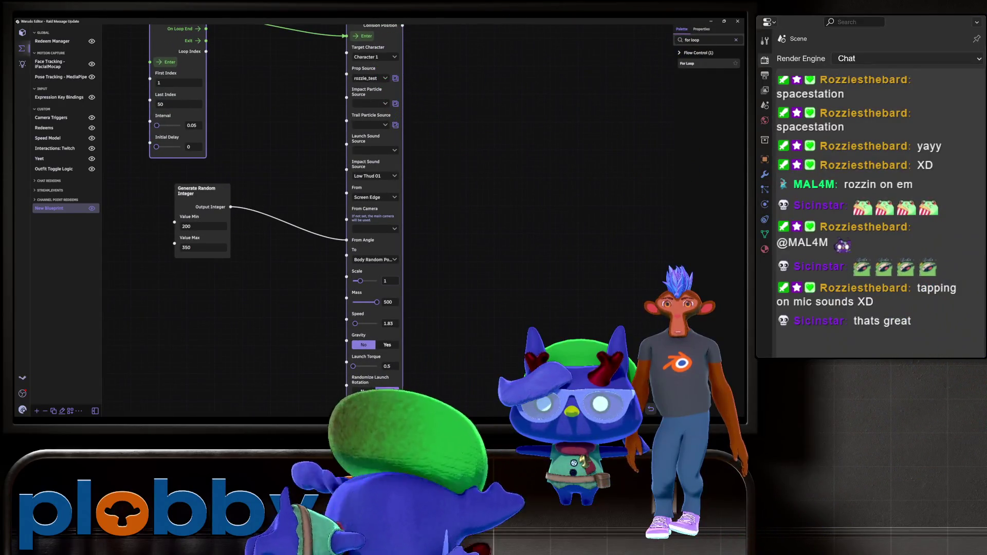
left_click(389, 280)
type("2")
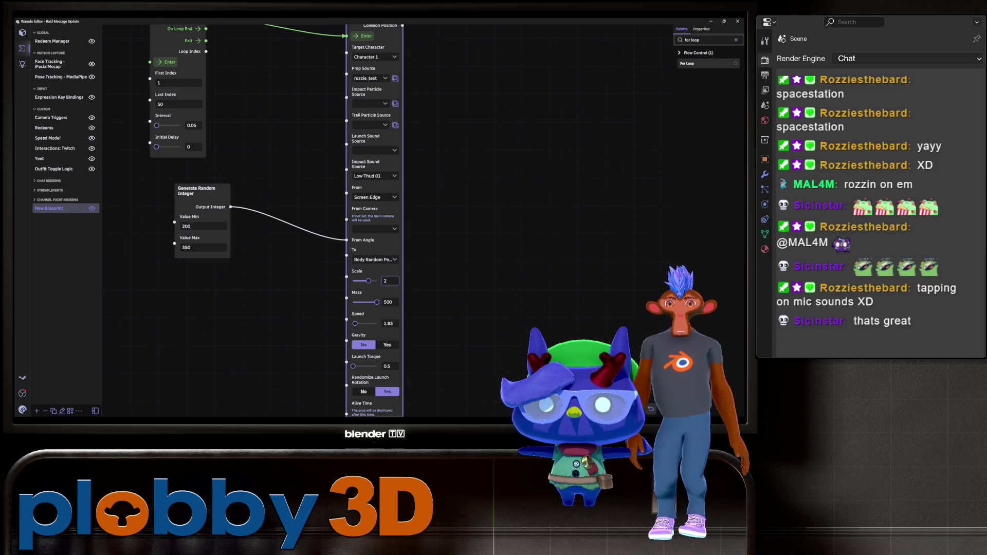
scroll(278, 221, "up", 2)
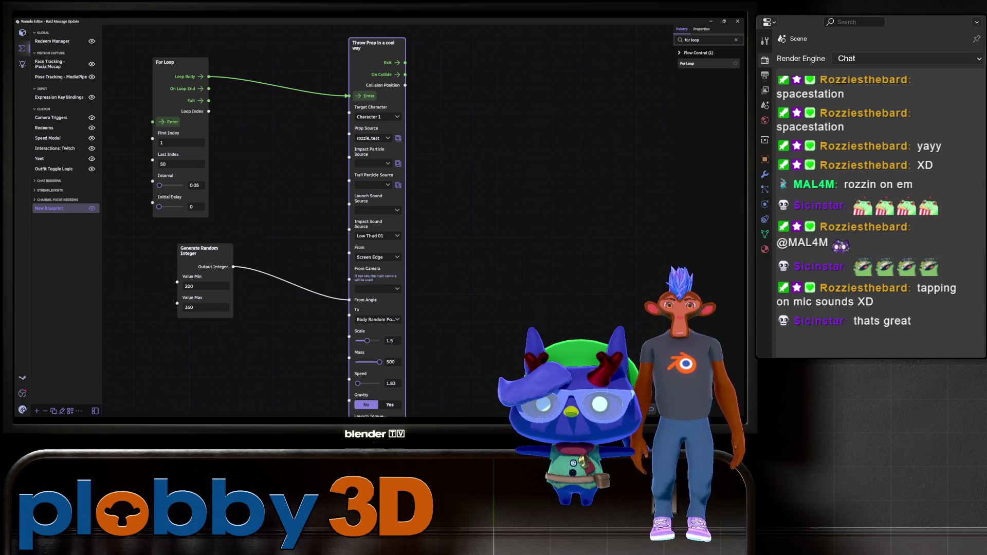
left_click(373, 184)
Set the Throw Prop node's Trail Particle Source to the rainbow Shard effect
scroll(375, 284, "down", 10)
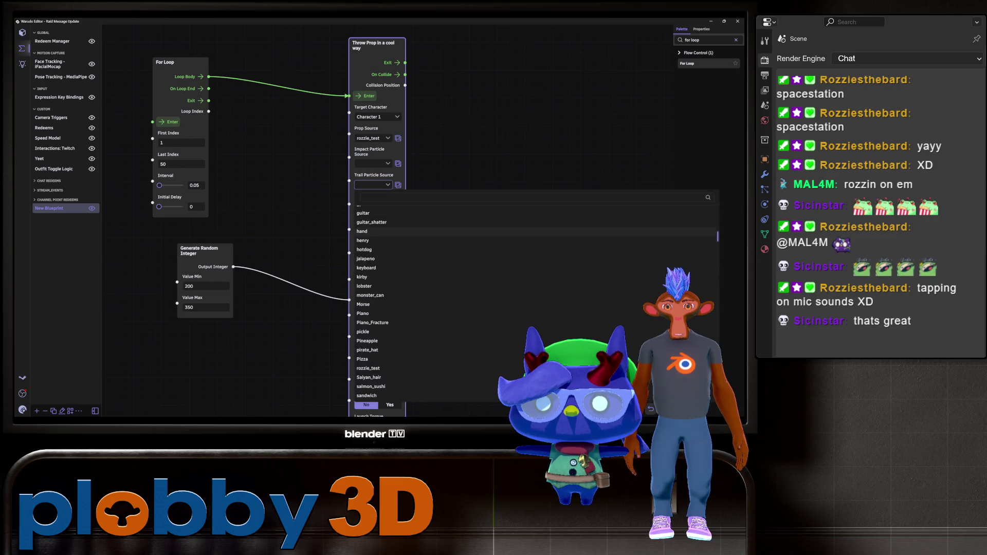
scroll(375, 284, "down", 8)
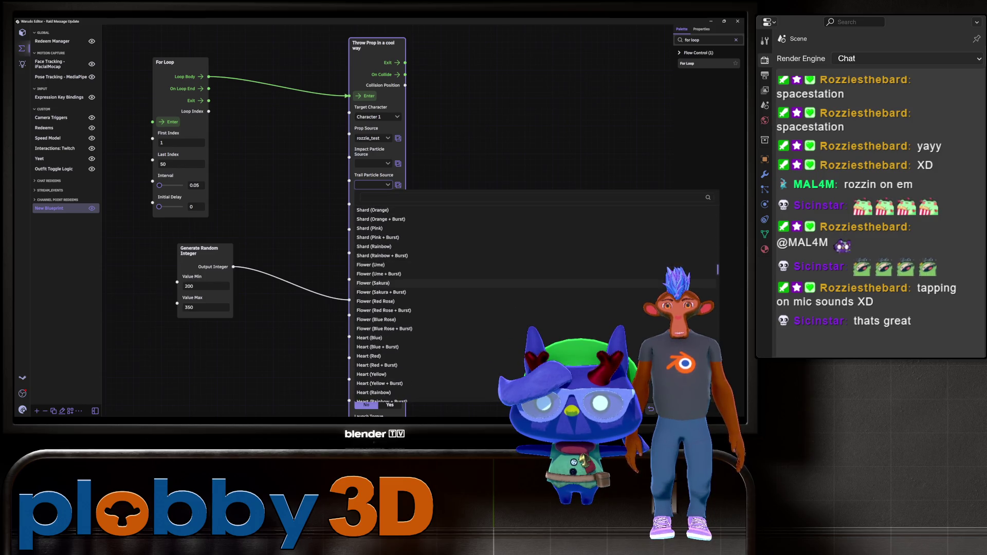
left_click(374, 313)
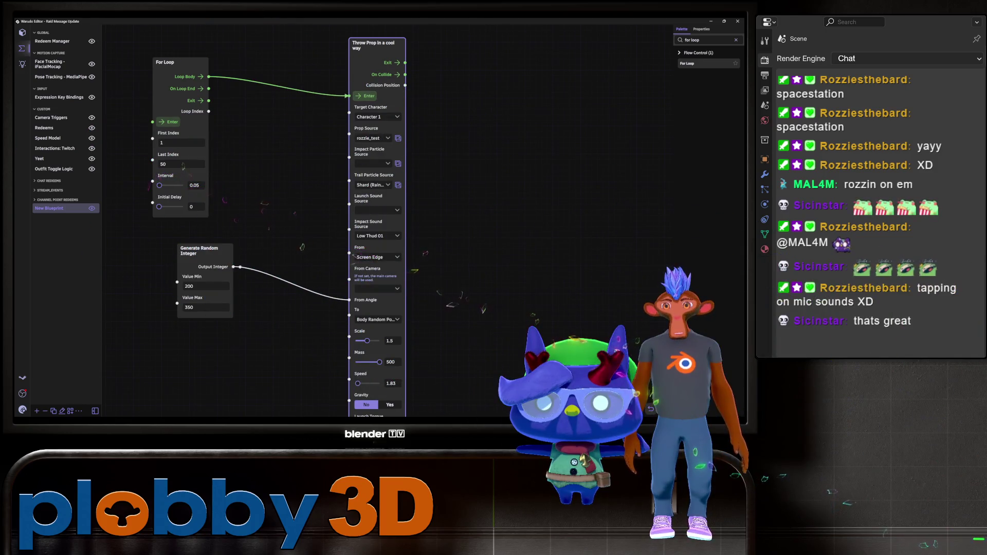
scroll(359, 221, "down", 2)
scroll(293, 221, "down", 10)
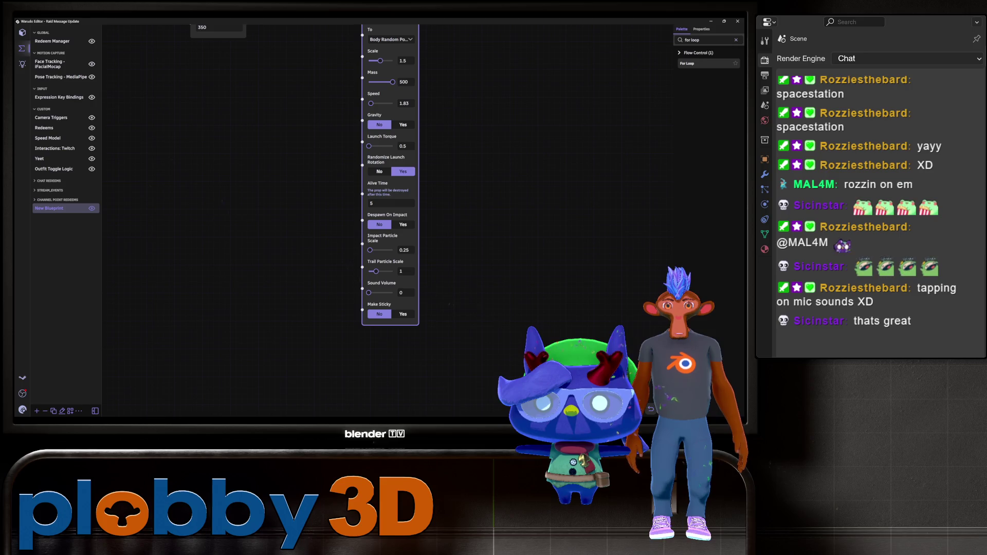
scroll(251, 221, "up", 13)
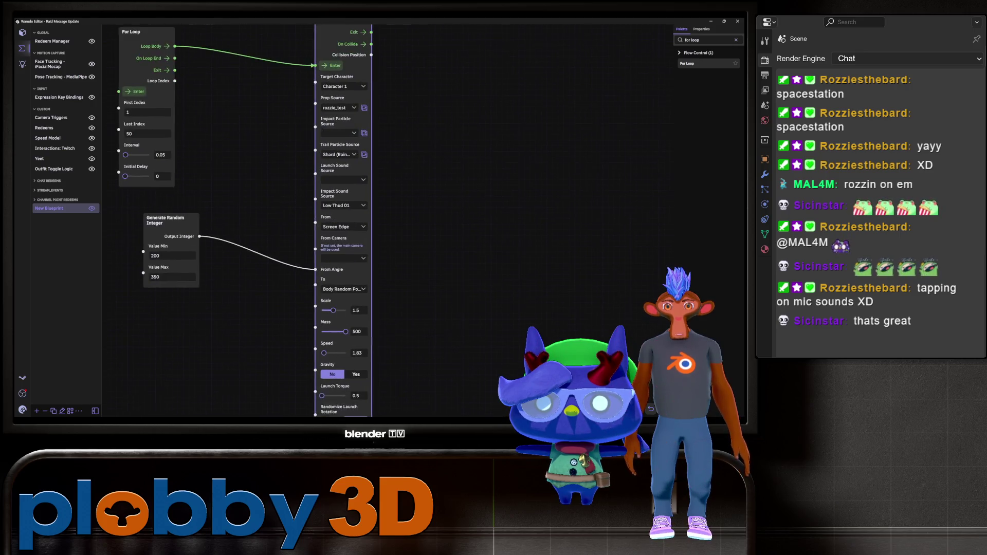
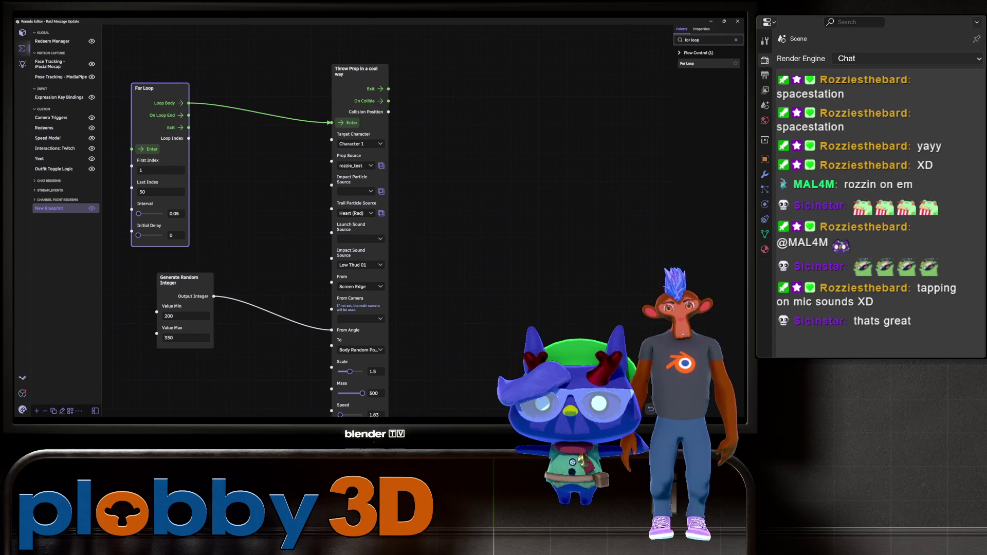
Scroll and pan the blueprint graph to inspect the Throw Prop in a cool way node
scroll(360, 220, "down", 5)
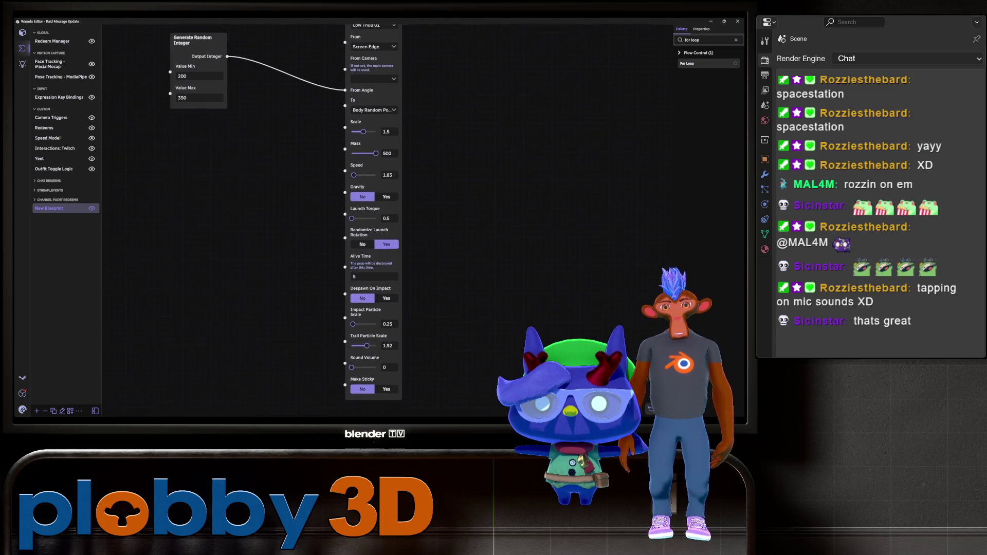
scroll(360, 221, "up", 5)
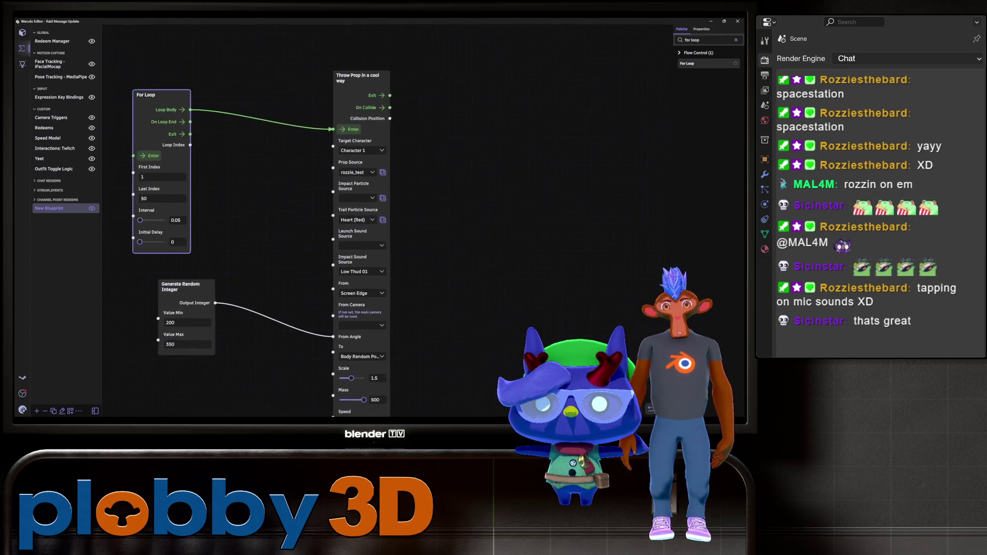
left_click_drag(488, 221, 529, 228)
scroll(360, 221, "down", 5)
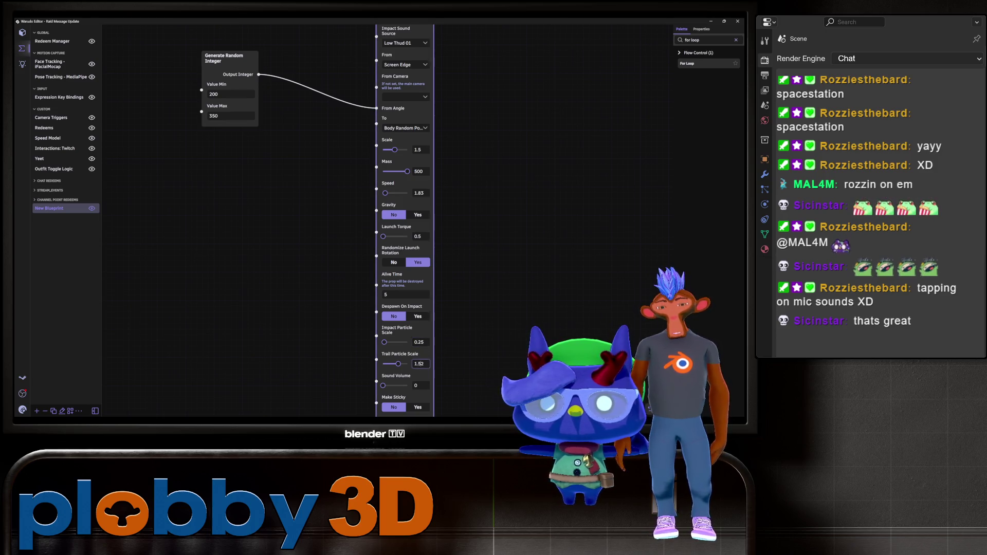
scroll(360, 221, "up", 5)
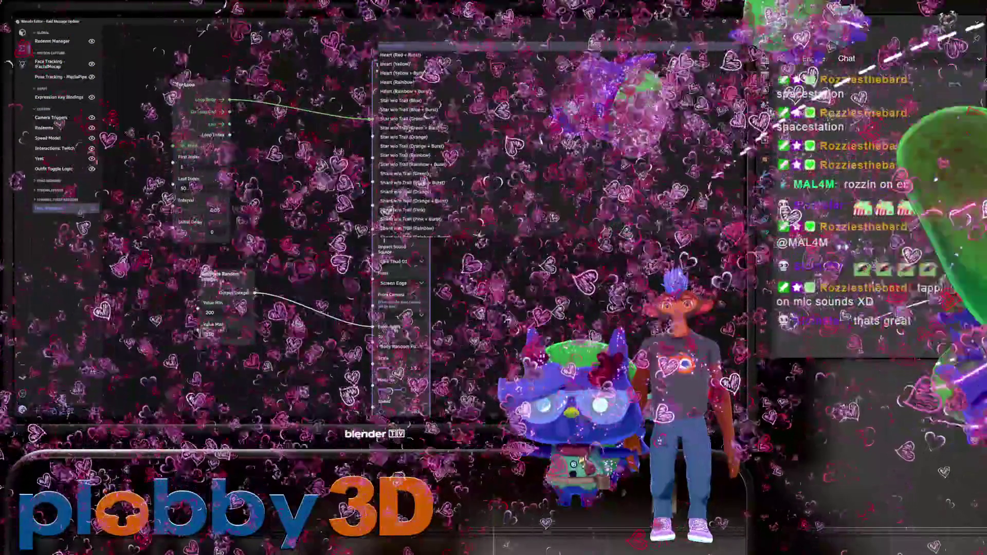
scroll(401, 138, "down", 5)
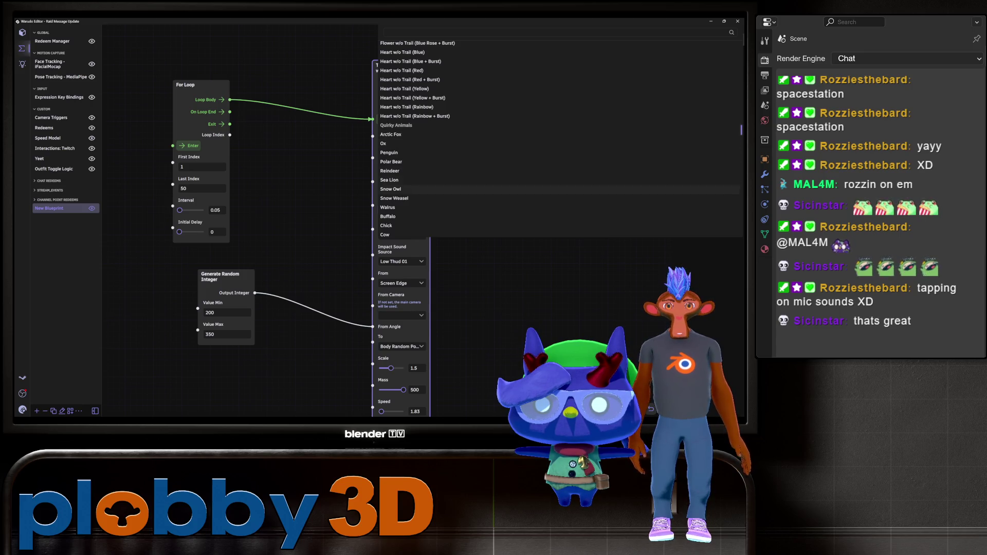
Set the trail particle to Cartoon Explosion B, briefly trying Pig first
left_click(387, 205)
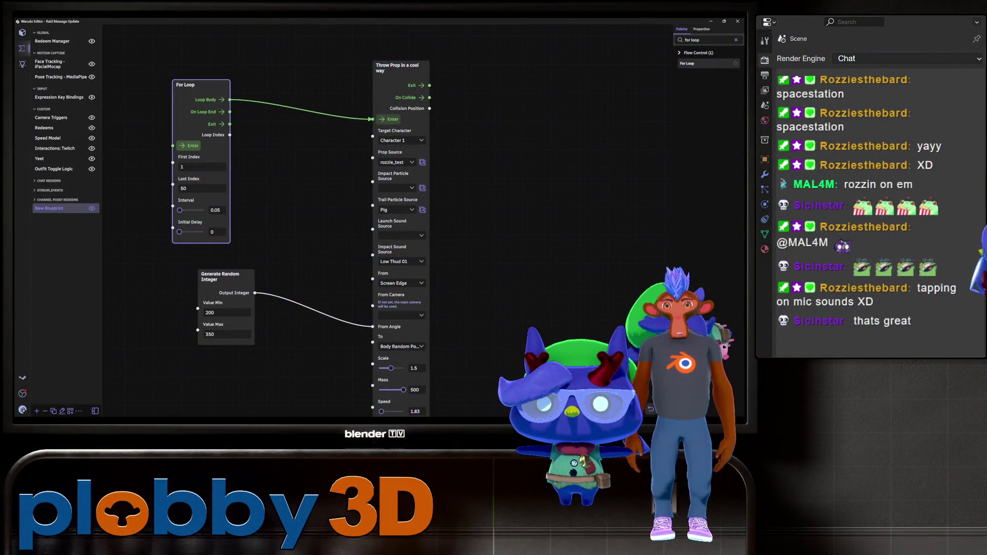
left_click(398, 210)
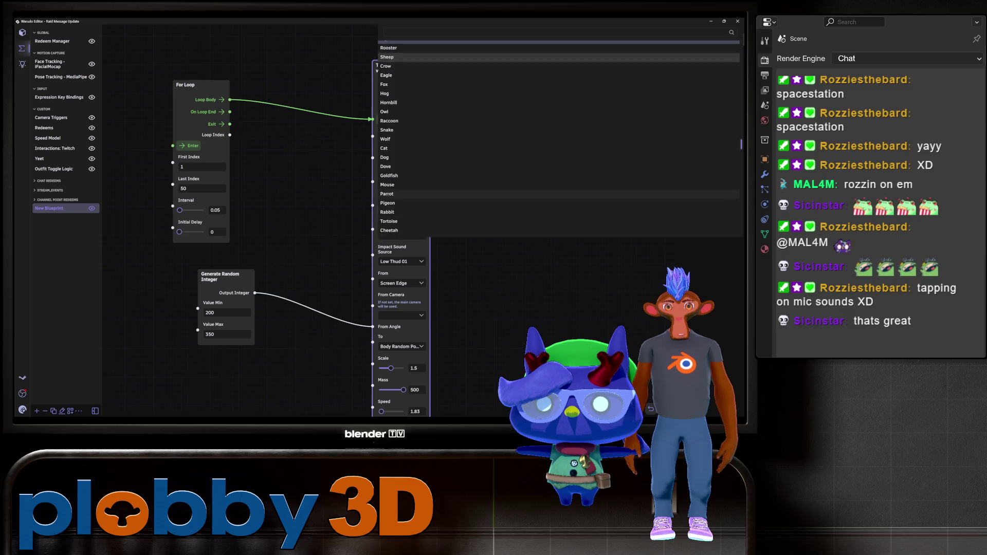
scroll(403, 138, "down", 10)
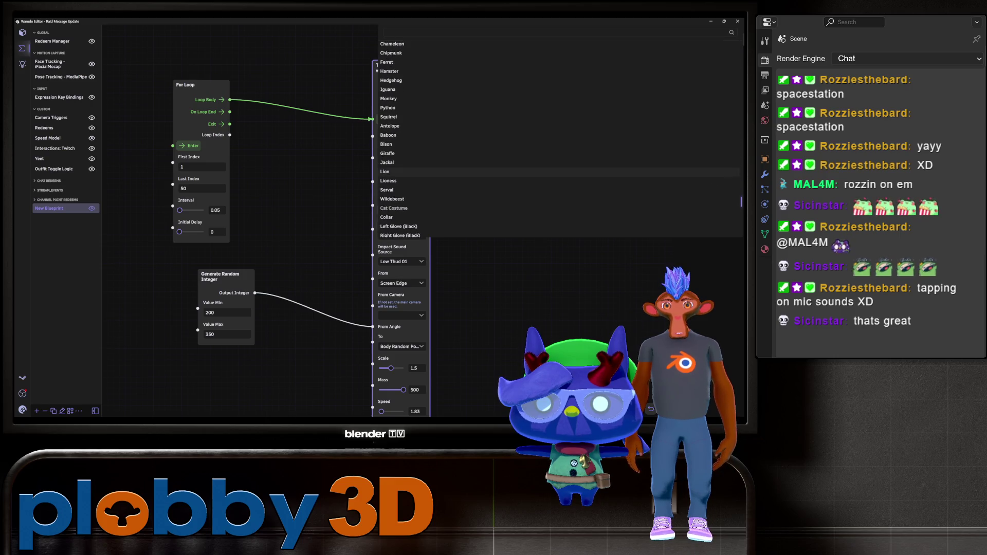
scroll(403, 139, "down", 5)
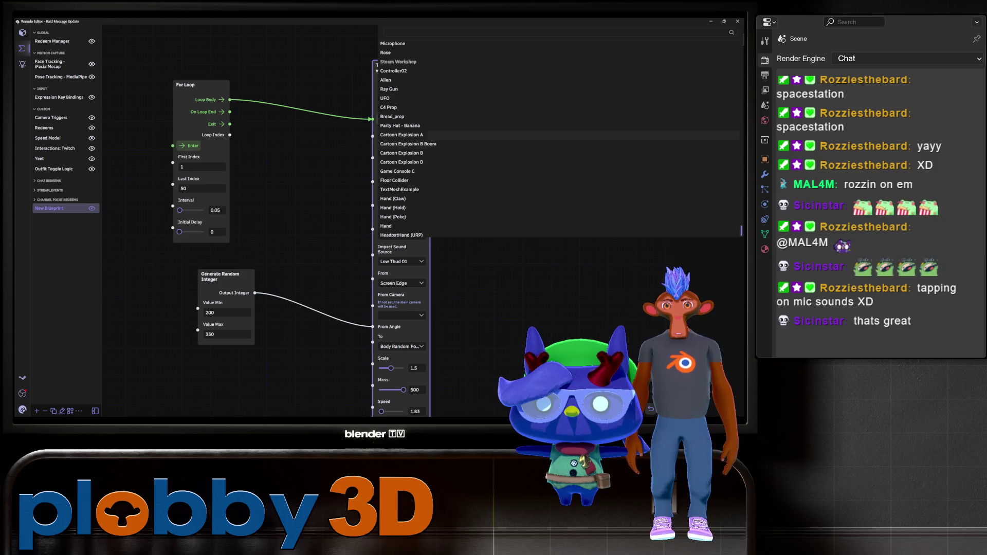
left_click(401, 153)
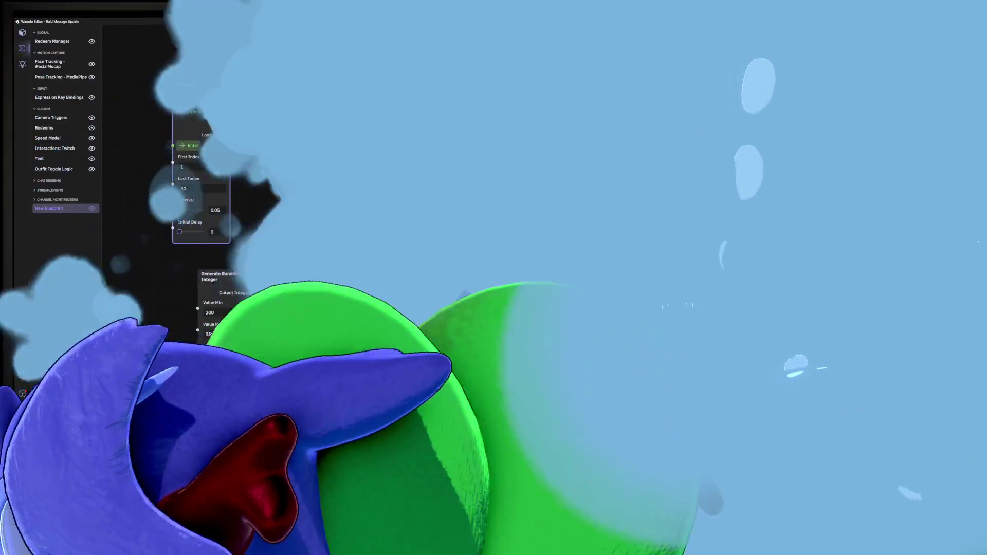
scroll(380, 221, "down", 5)
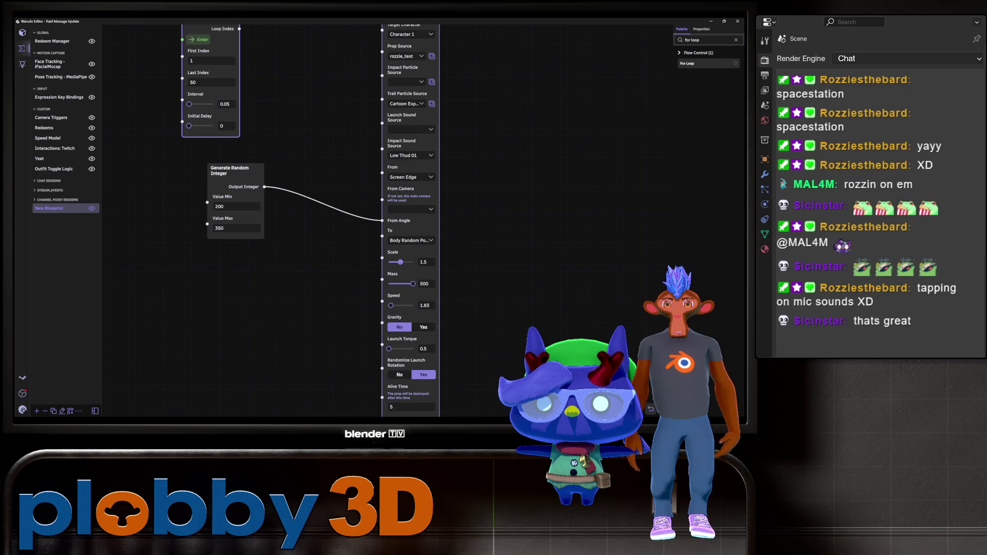
Lower Trail Particle Scale to about 0.38, leaving the prop source unchanged
left_click_drag(400, 262, 390, 262)
scroll(309, 221, "down", 7)
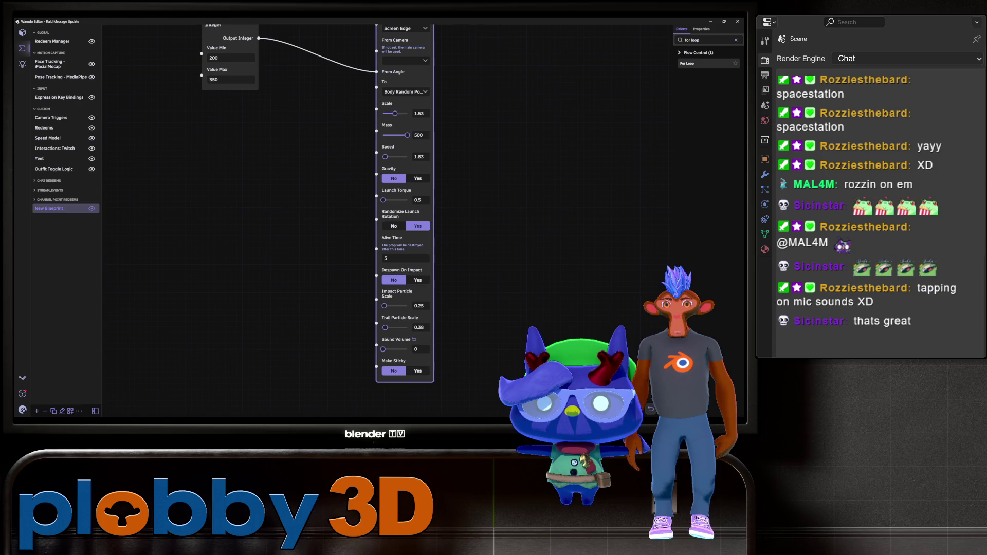
scroll(308, 221, "up", 15)
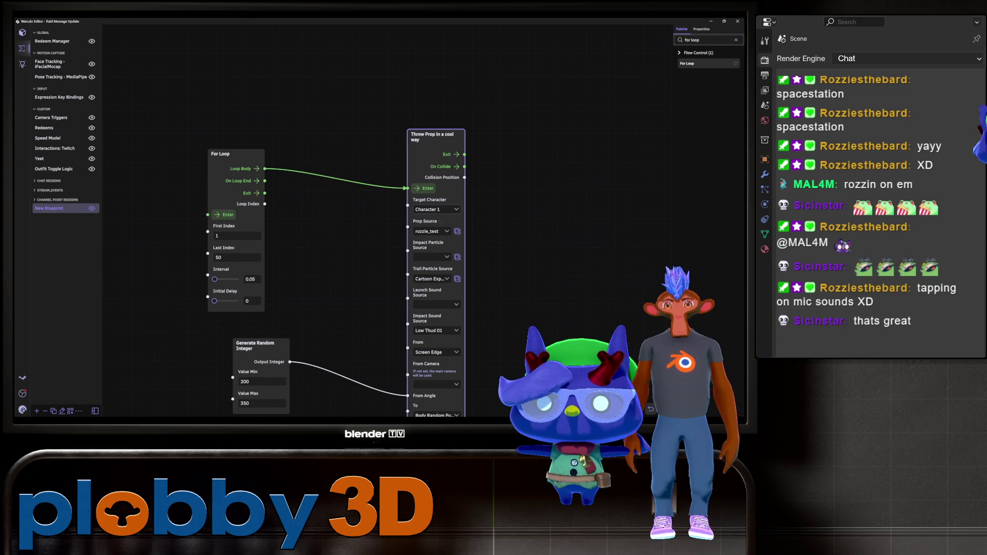
left_click(431, 231)
key("Escape")
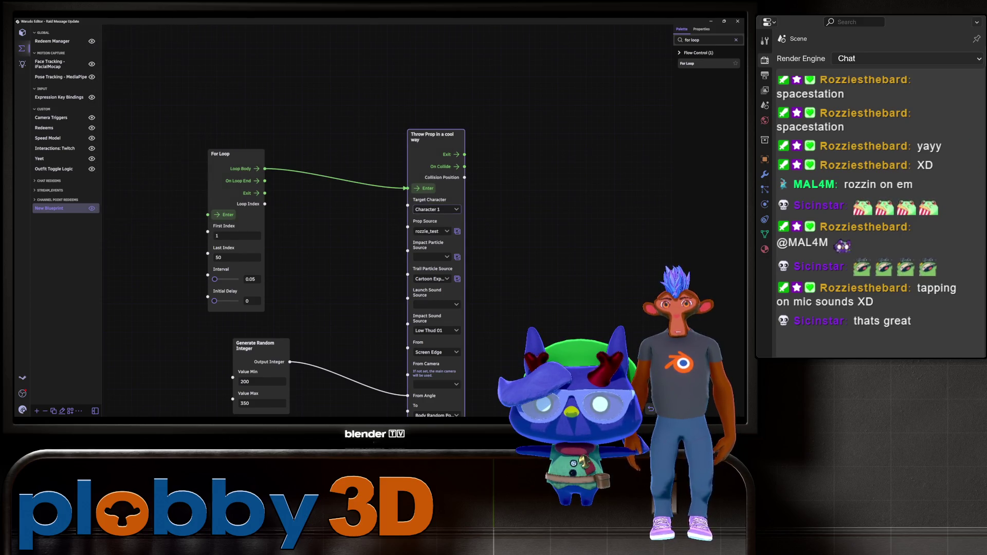
Move the Generate Random Integer node up beside For Loop and show the scene settings
scroll(453, 308, "down", 2)
mouse_move(303, 335)
left_mouse_down()
mouse_move(318, 280)
mouse_move(306, 308)
mouse_move(310, 278)
left_mouse_up()
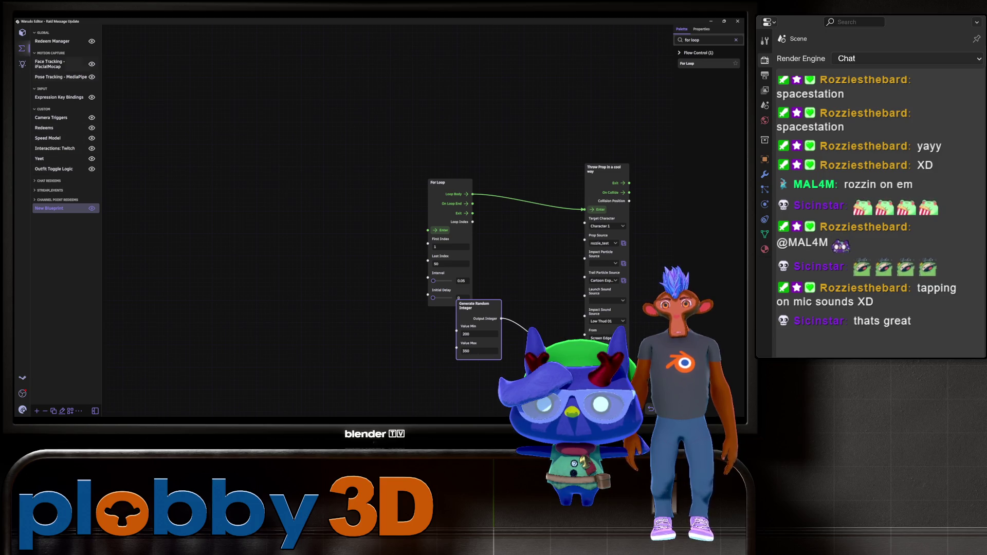
left_click(22, 32)
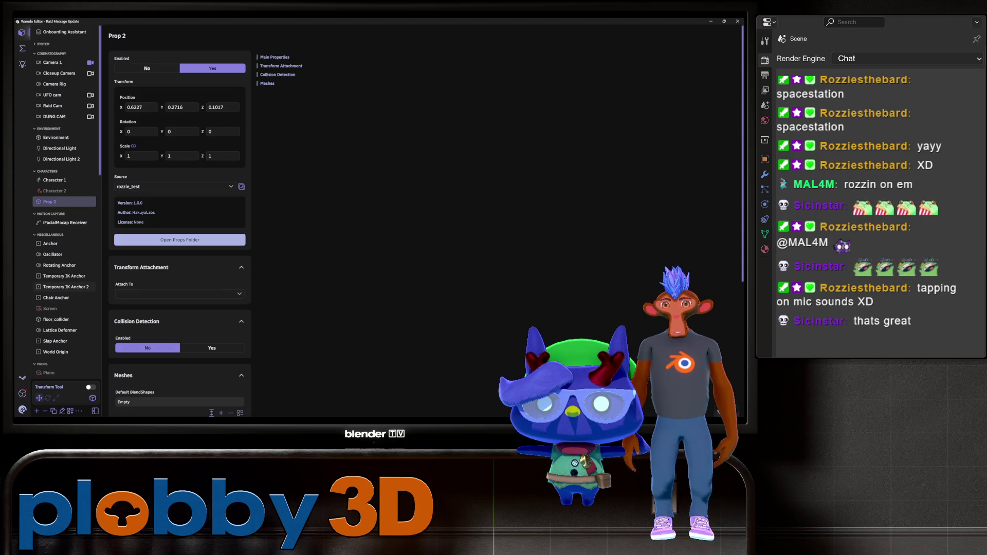
Select Anchor, turn off the Transform Tool, and add a new Anchor asset
left_click(51, 243)
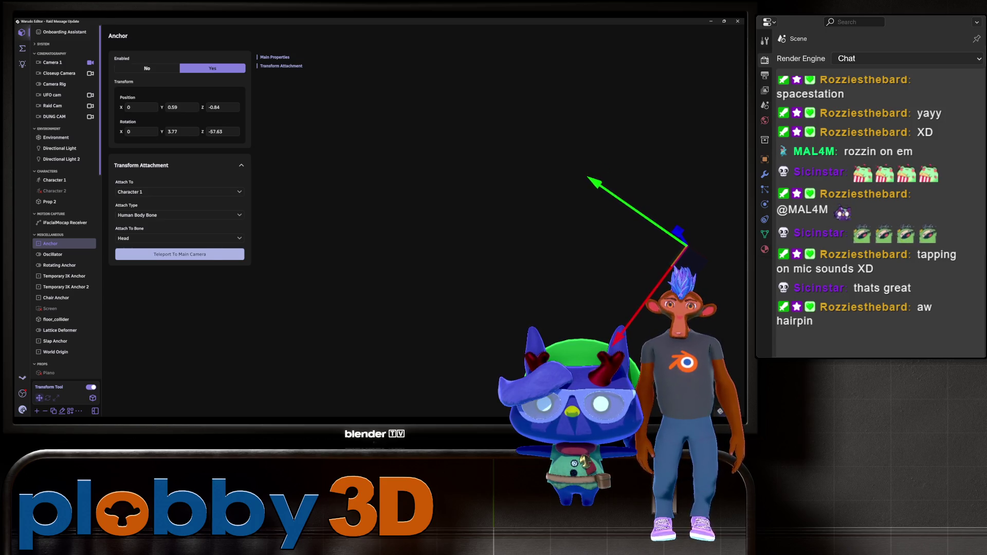
left_click(90, 387)
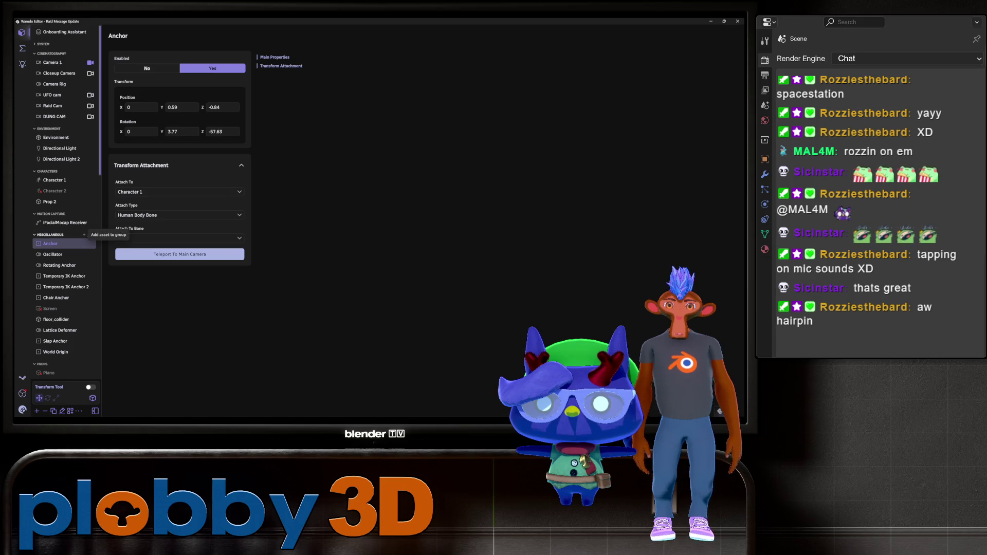
left_click(84, 234)
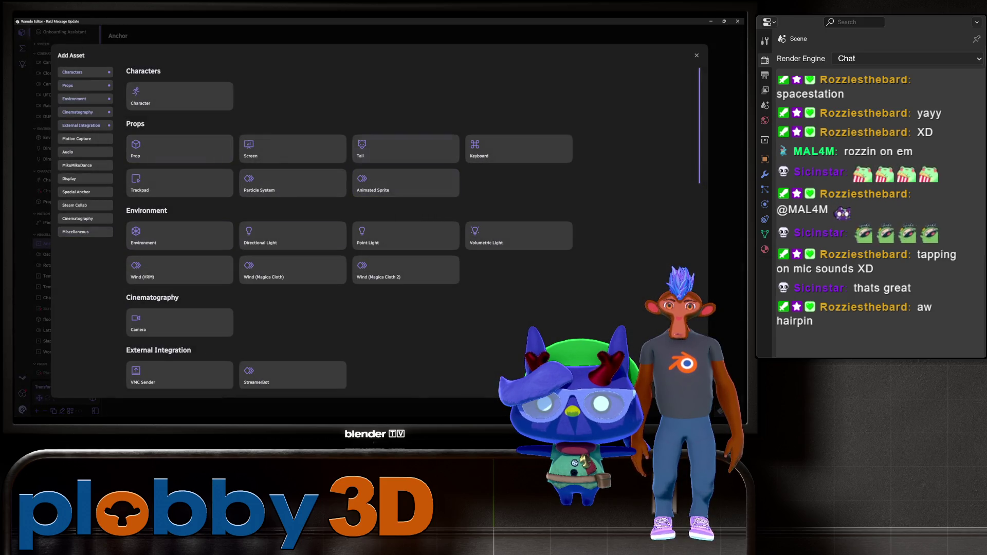
scroll(237, 265, "down", 10)
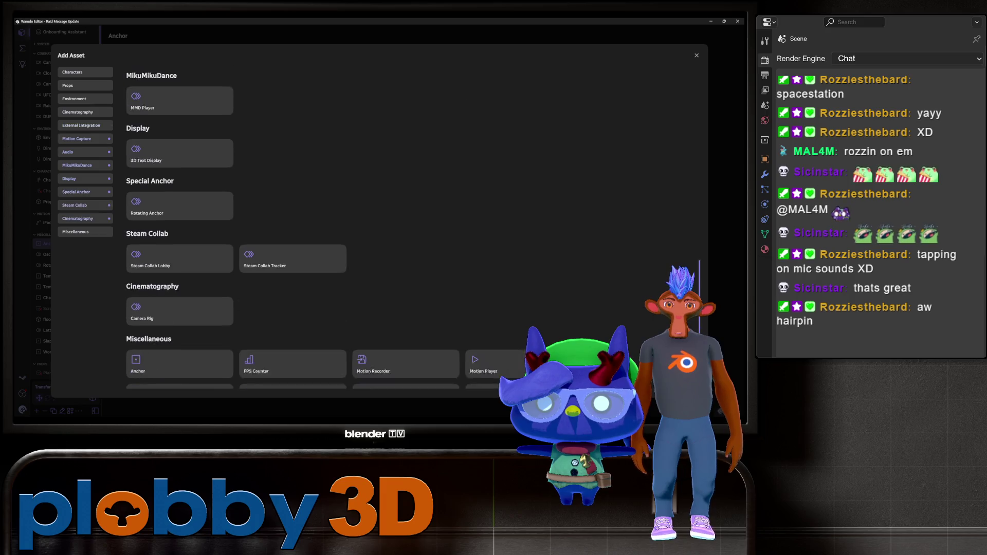
left_click(179, 340)
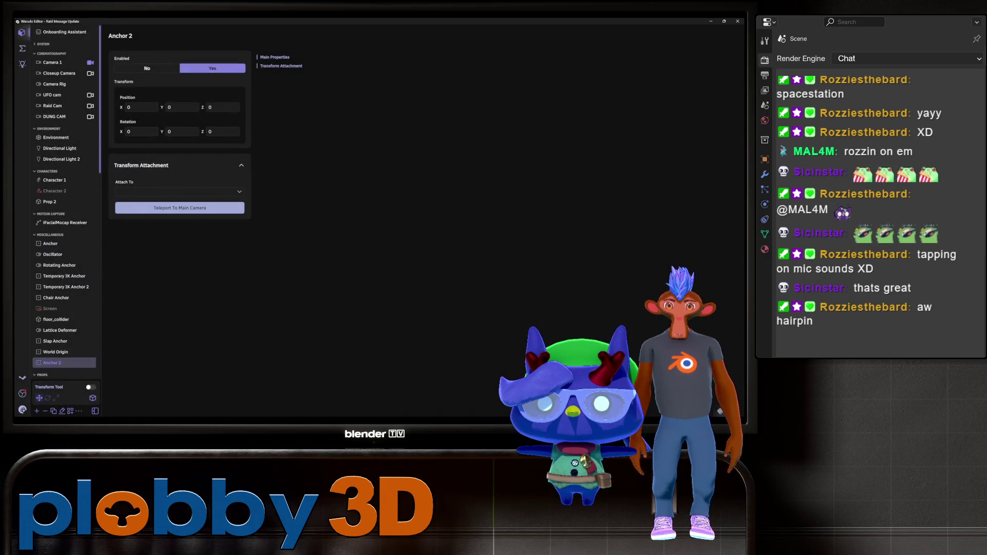
Attach Anchor 2 to Character 1, then select Prop 2
left_click(179, 191)
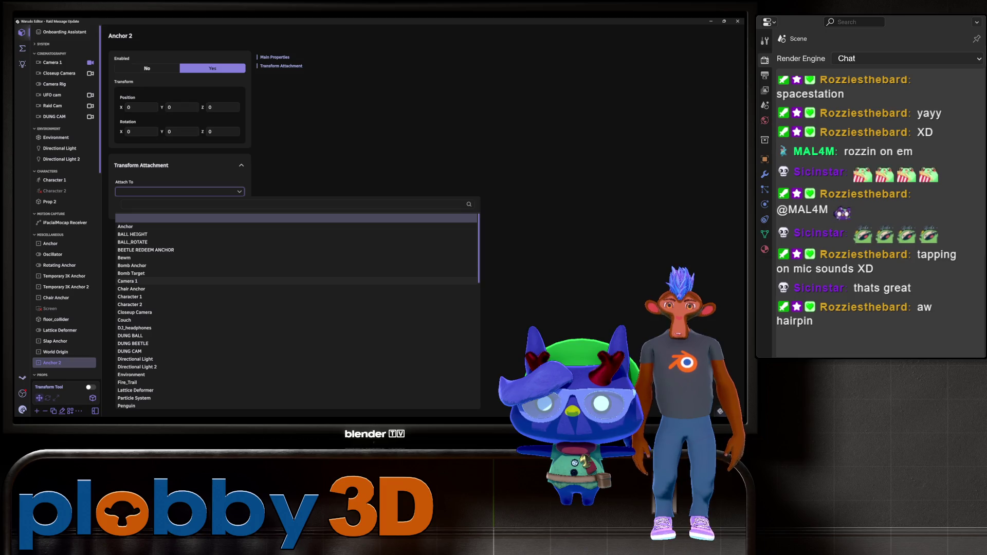
left_click(131, 297)
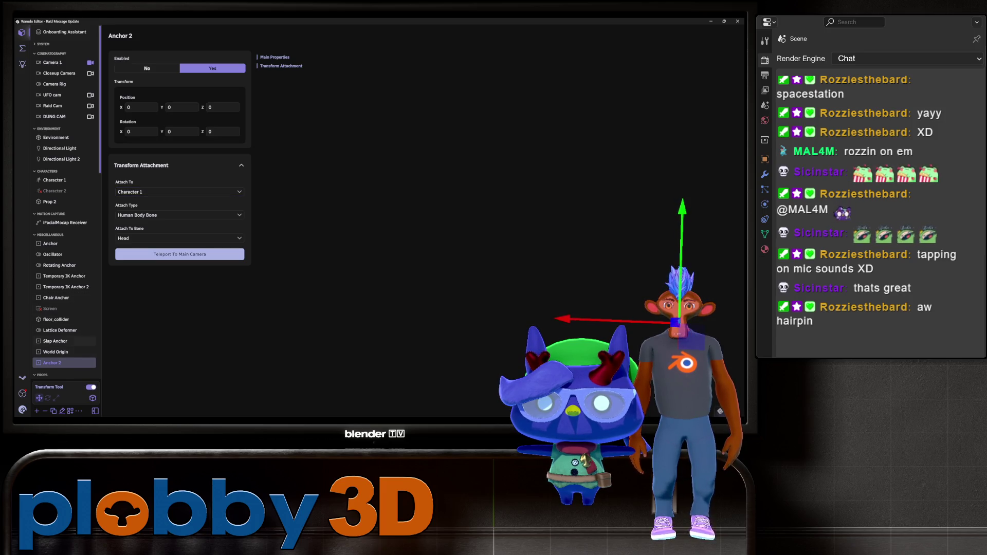
scroll(64, 206, "down", 3)
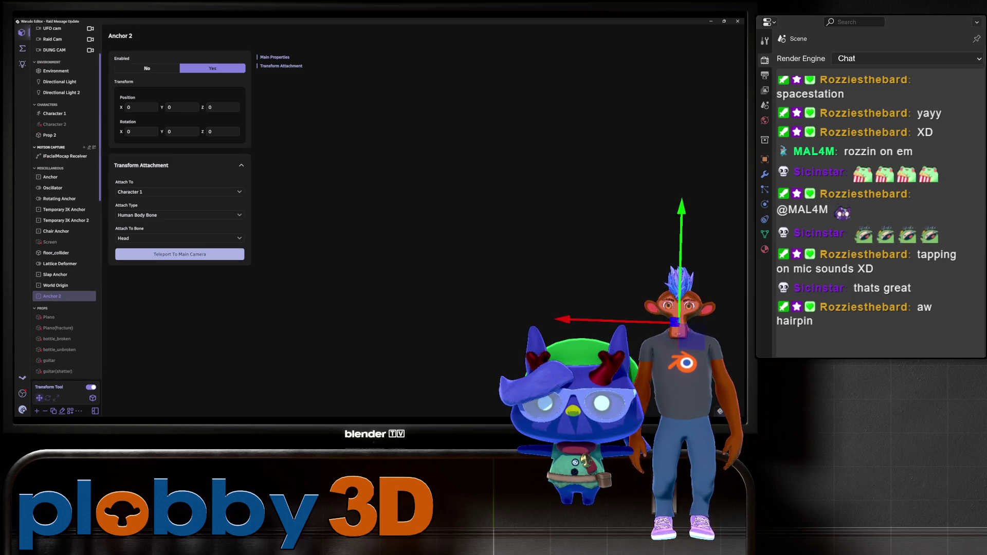
left_click(50, 136)
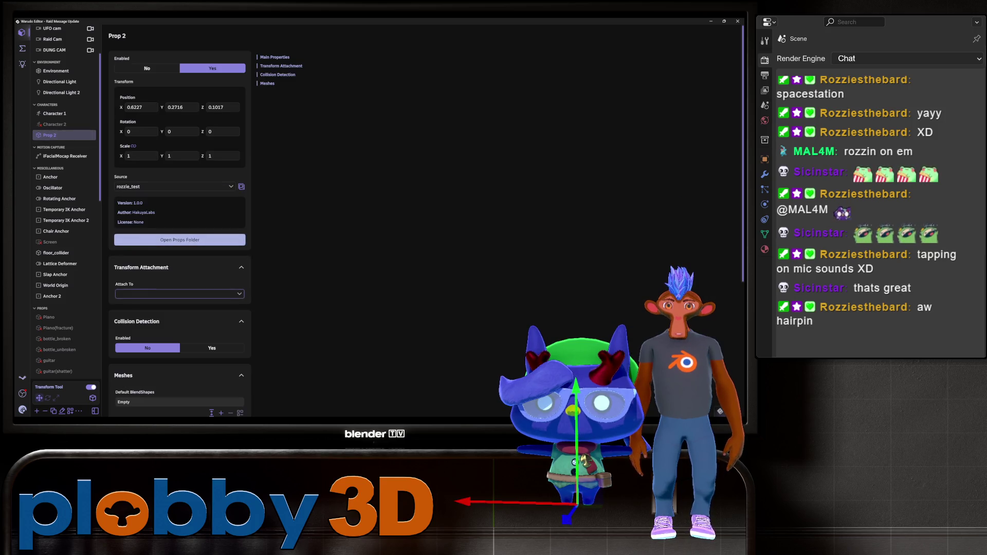
Attach Prop 2 to Anchor 2 with collision detection enabled, then select Anchor 2
left_click(177, 294)
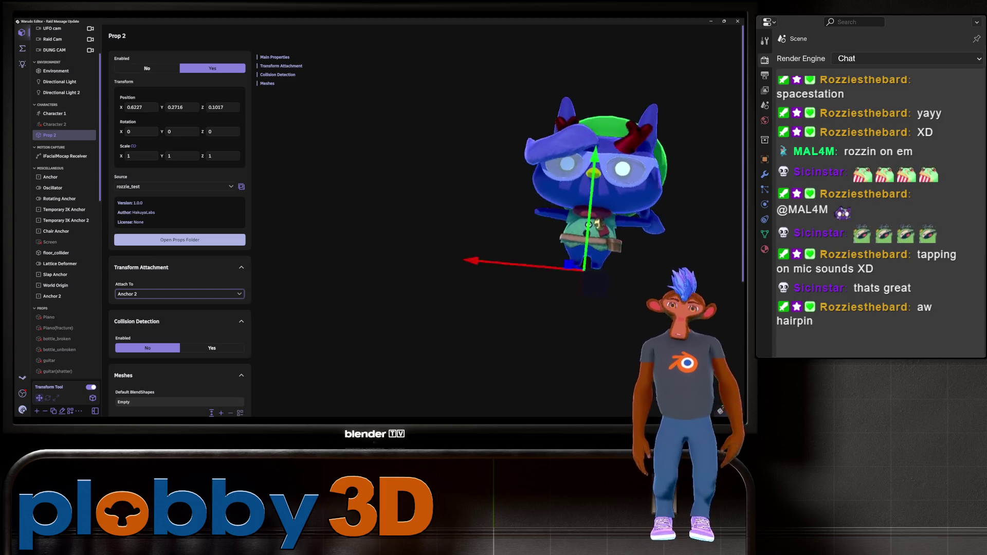
left_click(141, 131)
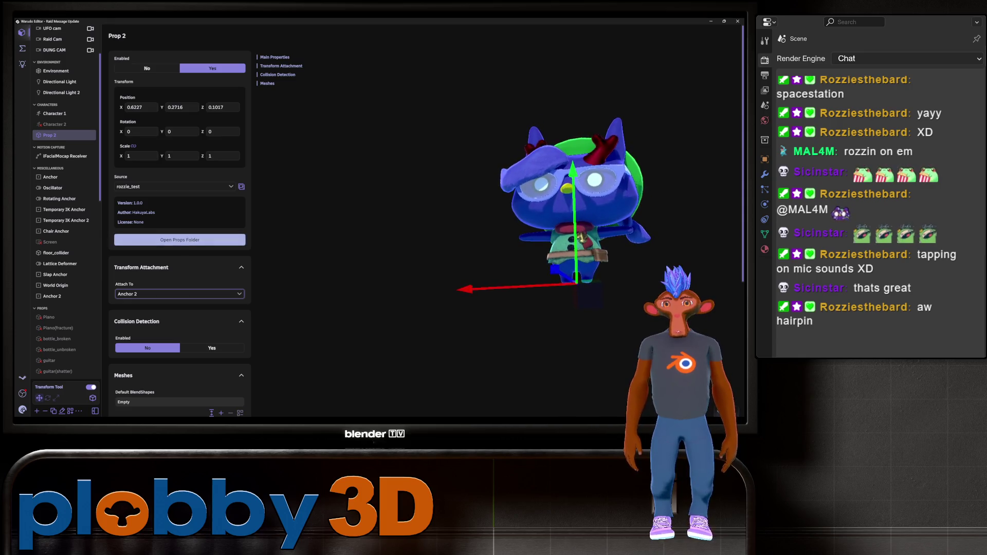
left_click(212, 348)
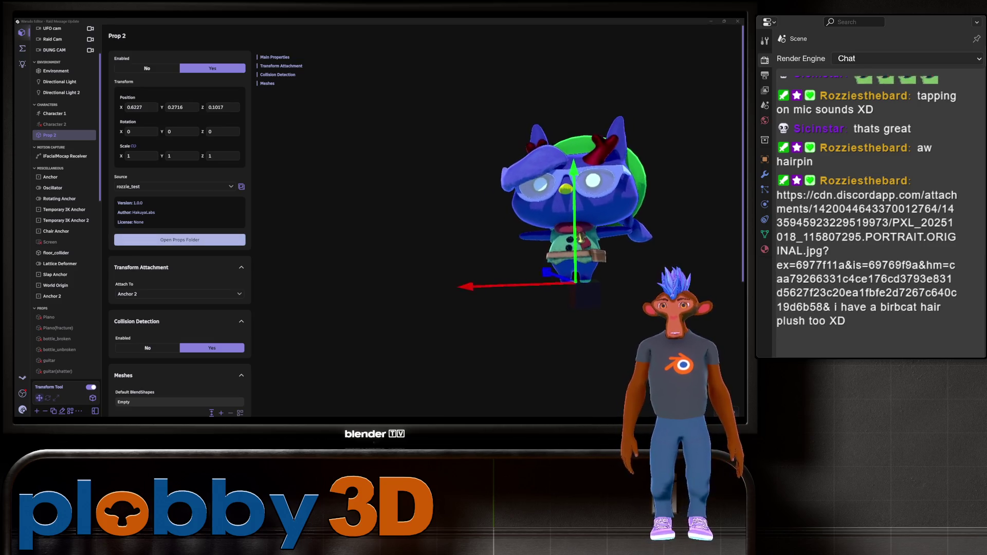
left_click(180, 239)
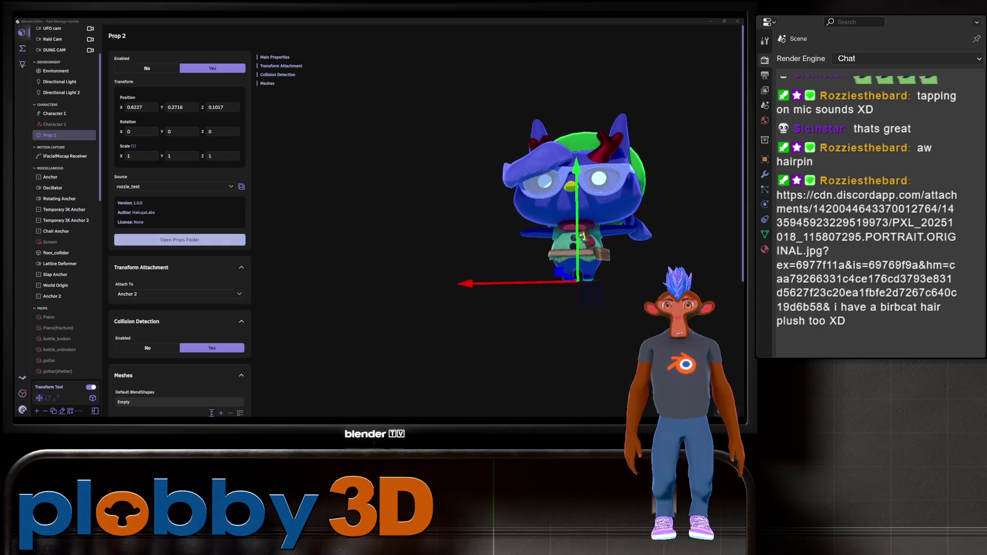
left_click(52, 296)
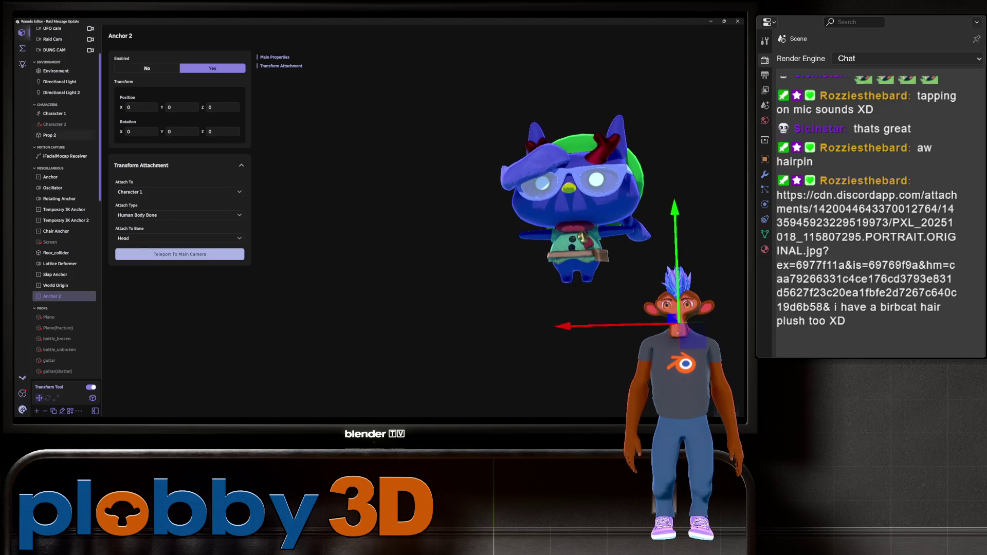
Set Prop 2's position to X 0, Y 0.29, Z 0.26
left_click(50, 135)
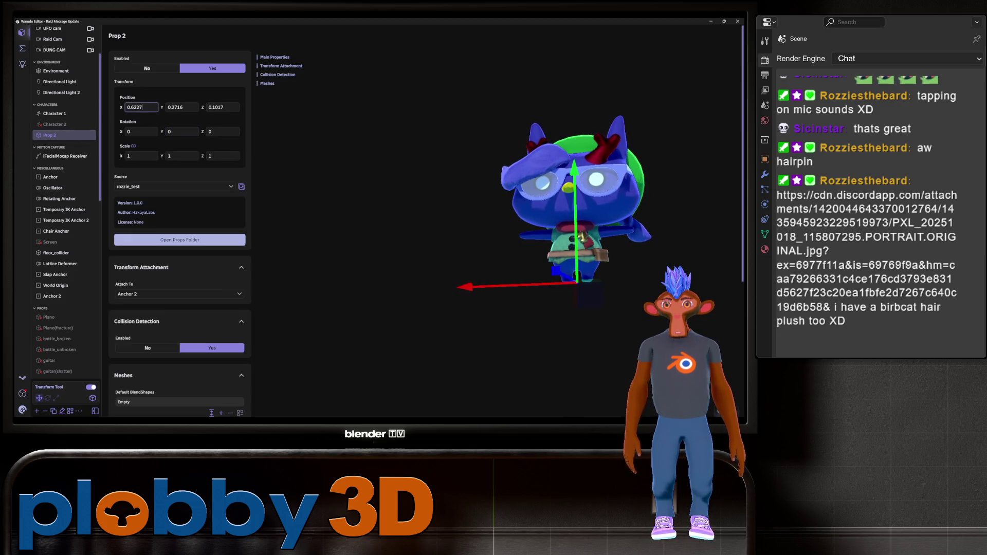
key("ctrl+a")
type("0")
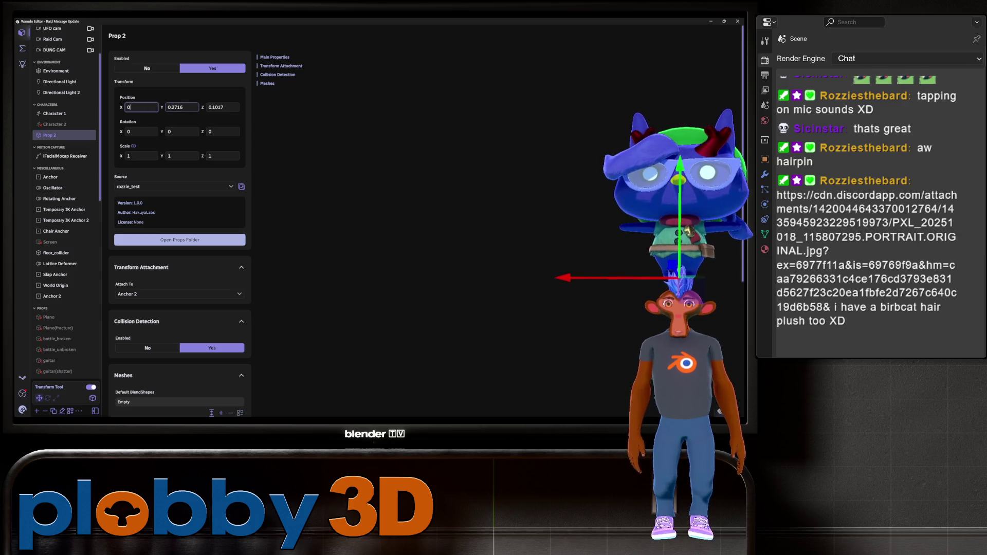
key("Tab")
type("0")
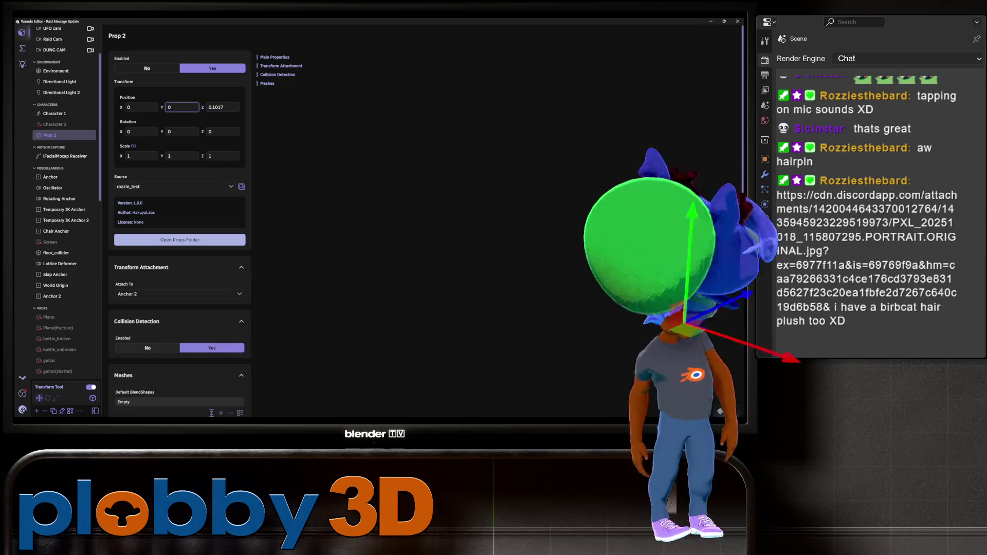
Set Prop 2's Collision Detection Enabled to No and turn off the Transform Tool
left_click(147, 348)
left_click(212, 348)
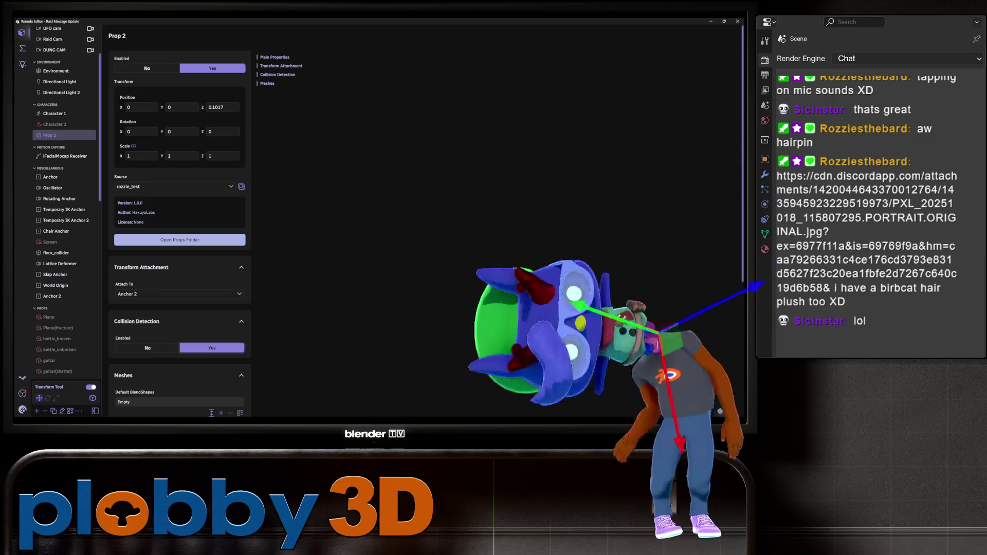
left_click(147, 347)
type("0")
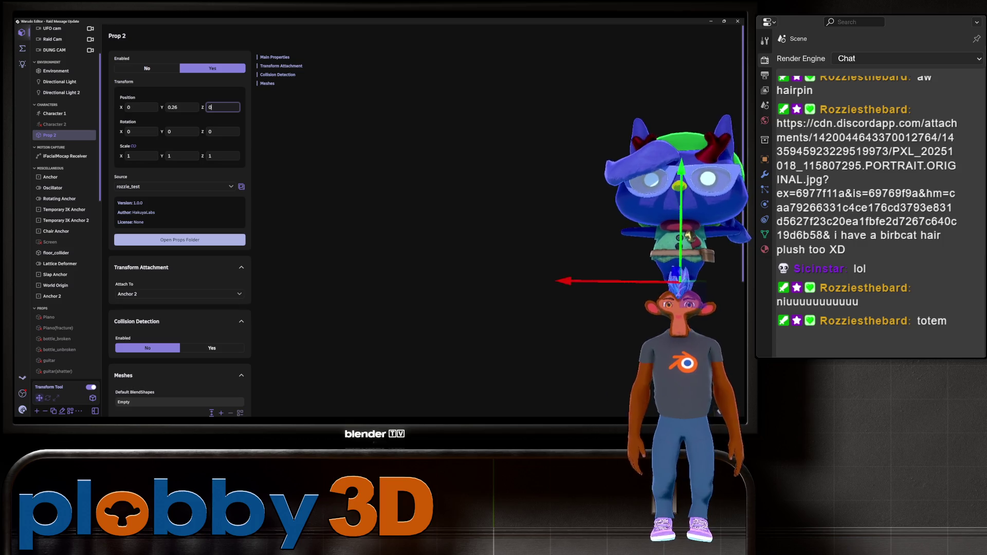
left_click(90, 387)
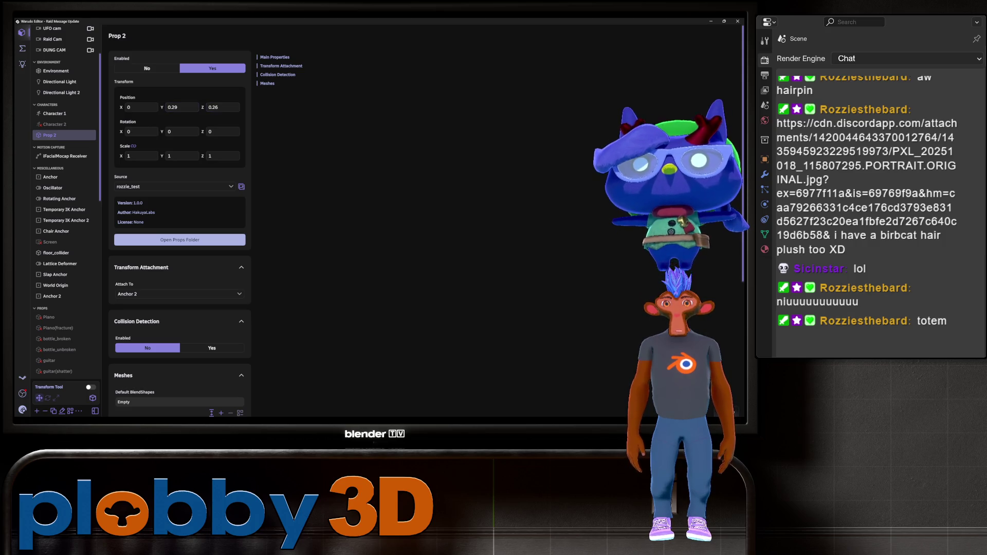
Lower Prop 2 to Position Z 0.15 and tilt its X rotation to 10.86
type("0.18")
key("Return")
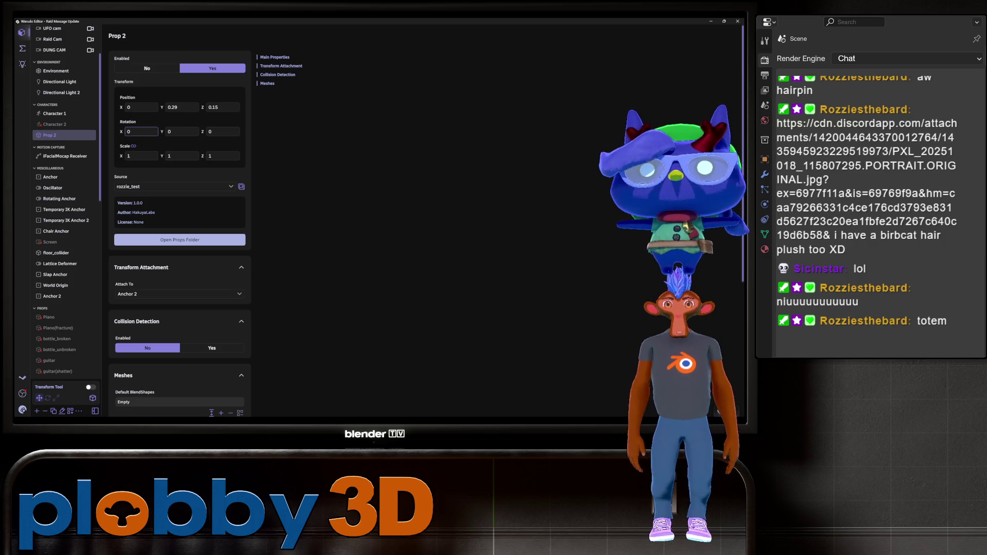
type("0.59")
key("Return")
type("10.86")
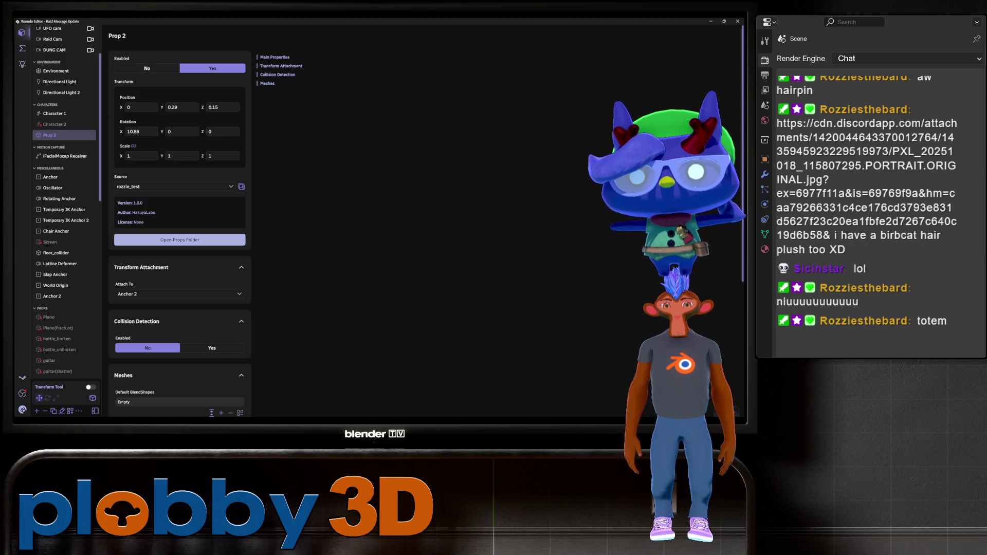
key("alt+Tab")
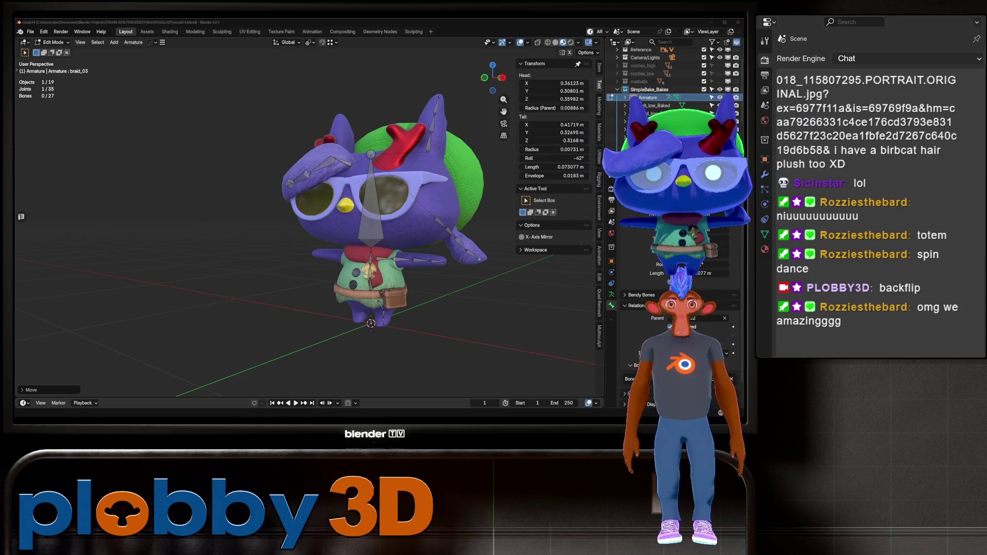
In Edit Mode, select the left arm bones from arm_L.001 through hand_L
scroll(371, 288, "up", 5)
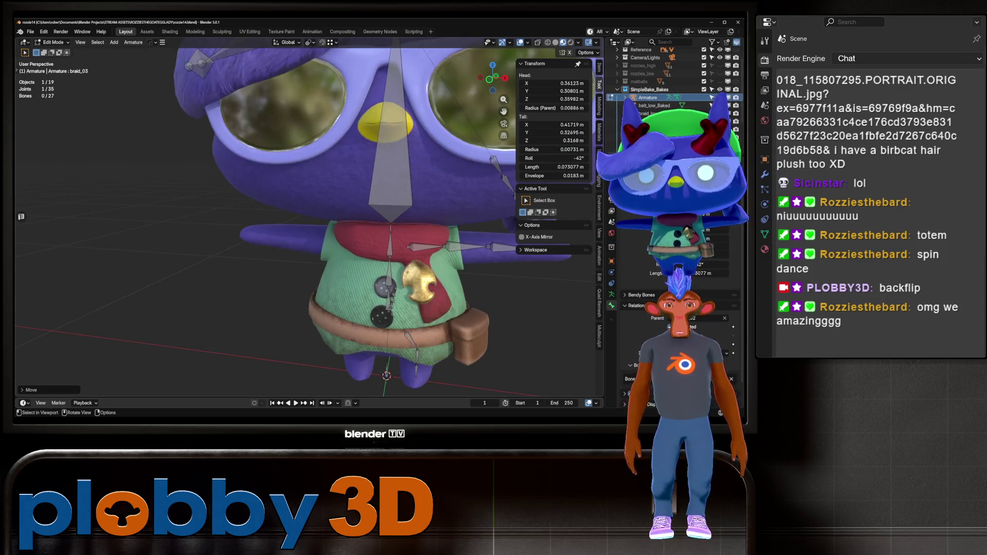
scroll(371, 287, "down", 2)
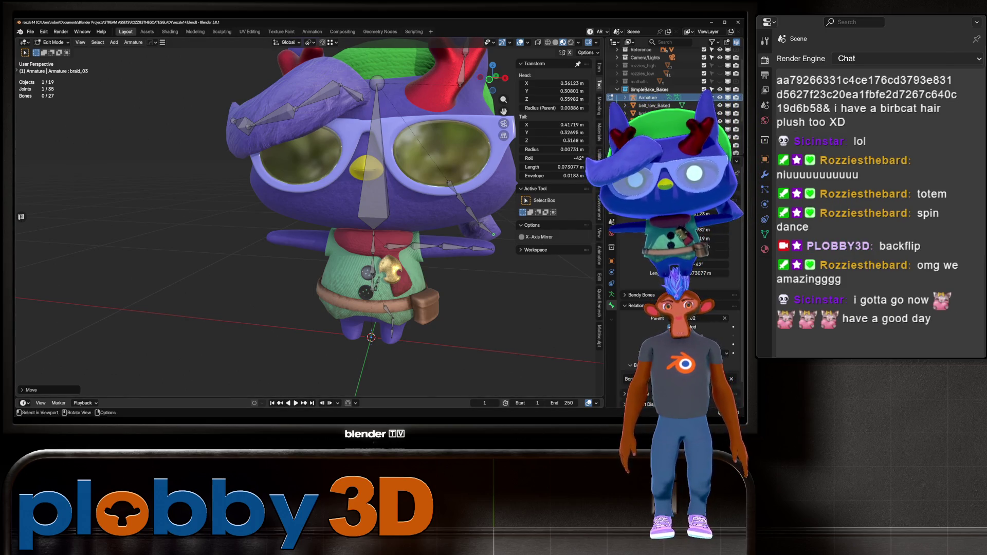
scroll(308, 216, "down", 5)
mouse_move(308, 216)
middle_mouse_down()
mouse_move(359, 206)
mouse_move(298, 215)
mouse_move(347, 208)
middle_mouse_up()
scroll(308, 215, "up", 3)
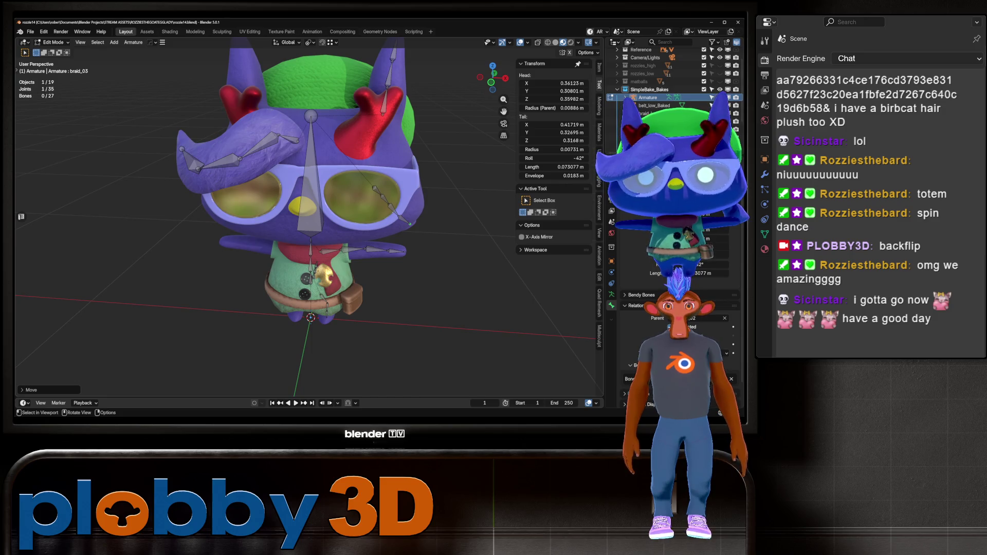
left_click(353, 249)
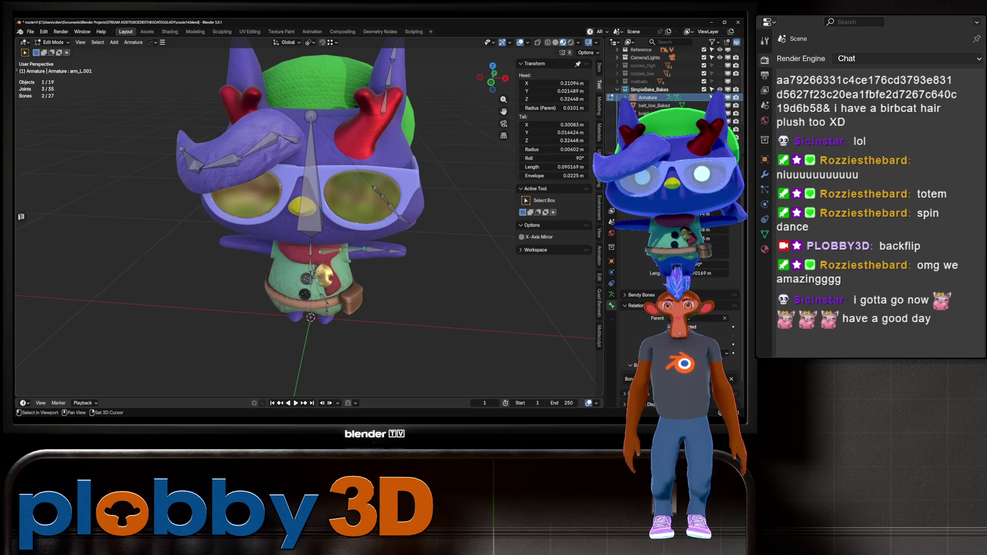
left_click(384, 250)
mouse_move(384, 250)
middle_mouse_down()
mouse_move(360, 247)
mouse_move(339, 319)
mouse_move(329, 308)
middle_mouse_up()
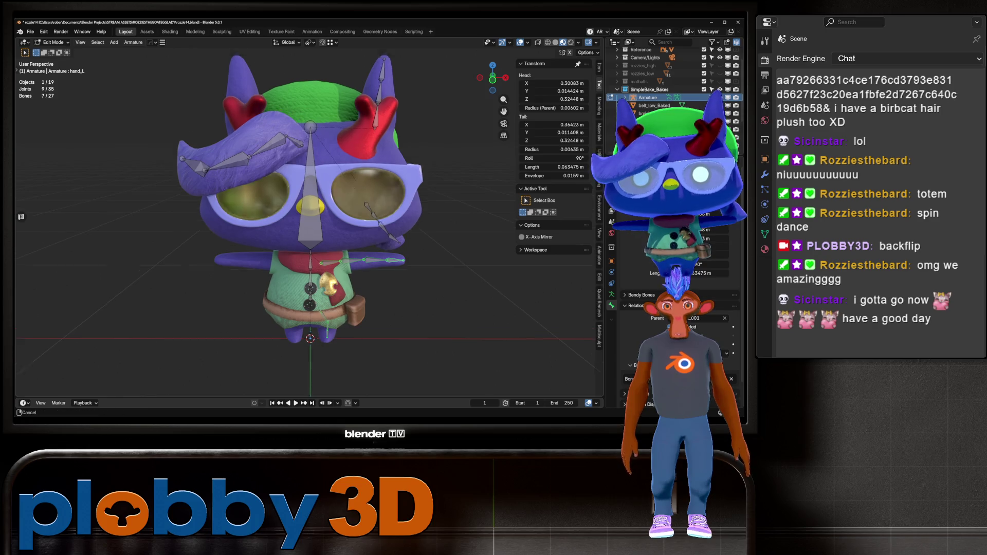
scroll(329, 232, "down", 3)
mouse_move(329, 232)
middle_mouse_down()
mouse_move(360, 221)
mouse_move(288, 221)
mouse_move(377, 221)
mouse_move(411, 206)
mouse_move(421, 241)
mouse_move(406, 211)
mouse_move(380, 221)
middle_mouse_up()
Symmetrize the selected left arm bones to the right side and clear the selection
right_click(437, 294)
left_click(444, 343)
key("alt+a")
scroll(288, 221, "up", 3)
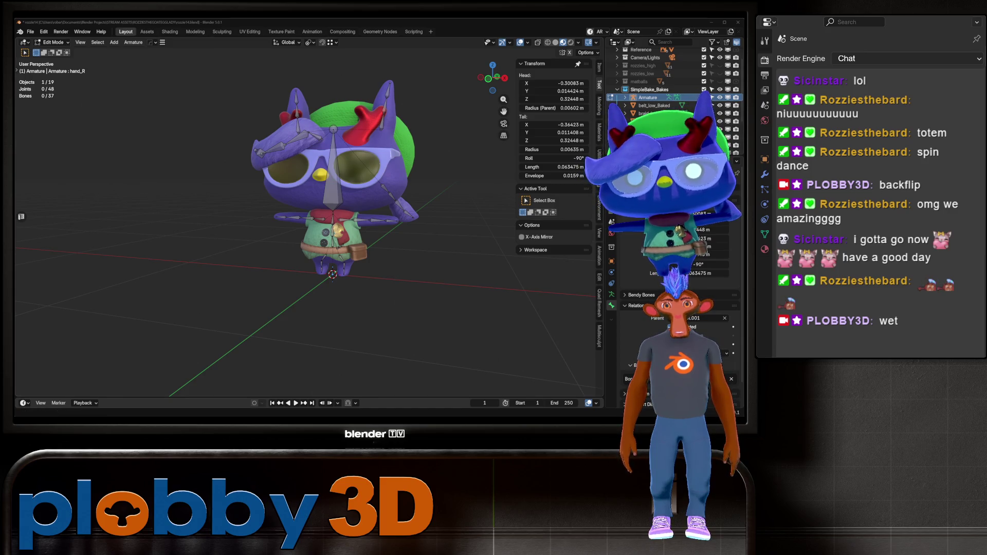
key("alt+Tab")
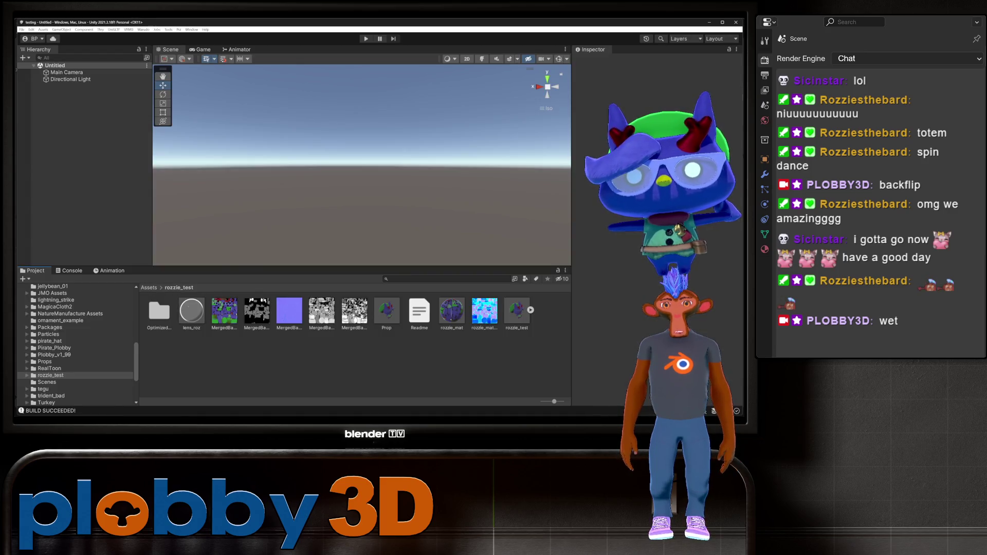
key("alt+Tab")
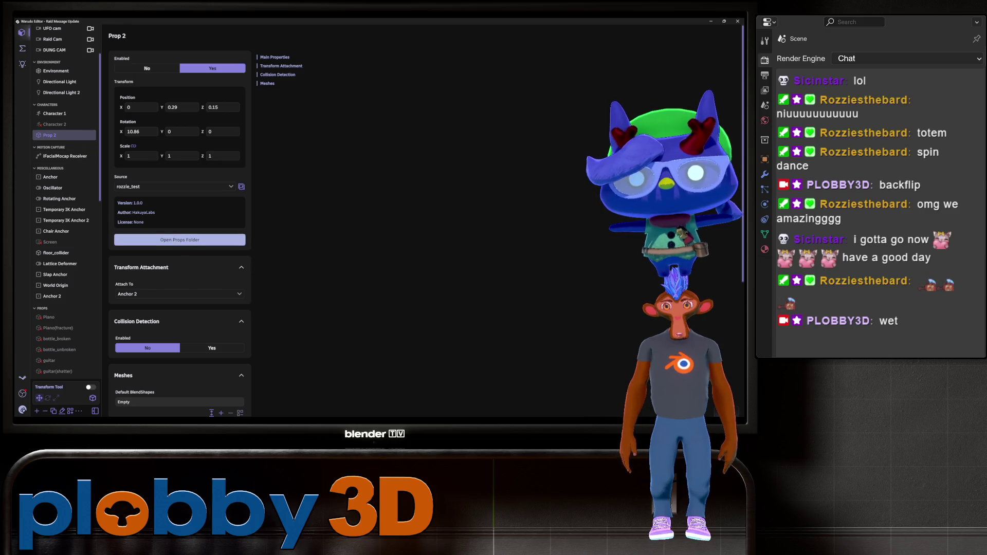
Set Prop 2's Collision Detection Enabled back to Yes
left_click(212, 348)
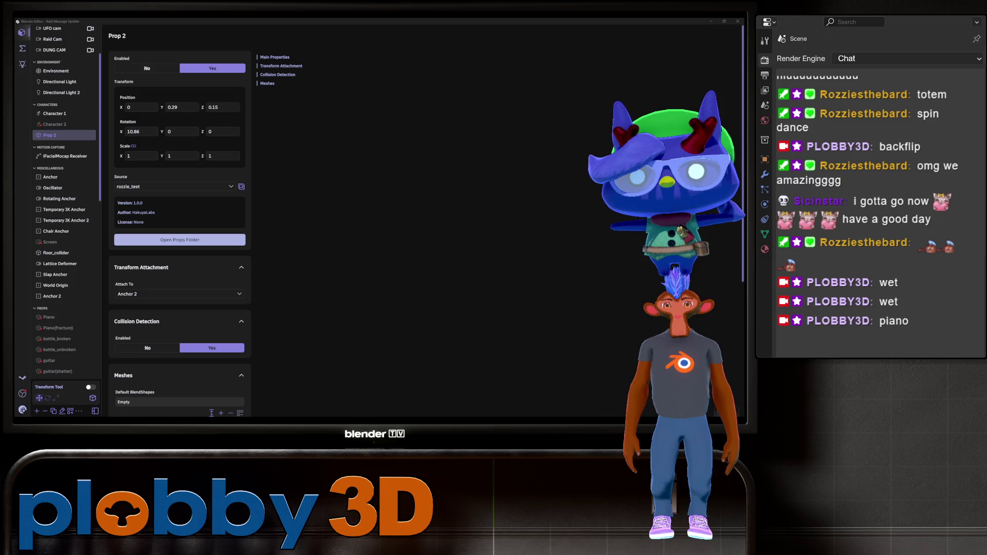
key("alt+Tab")
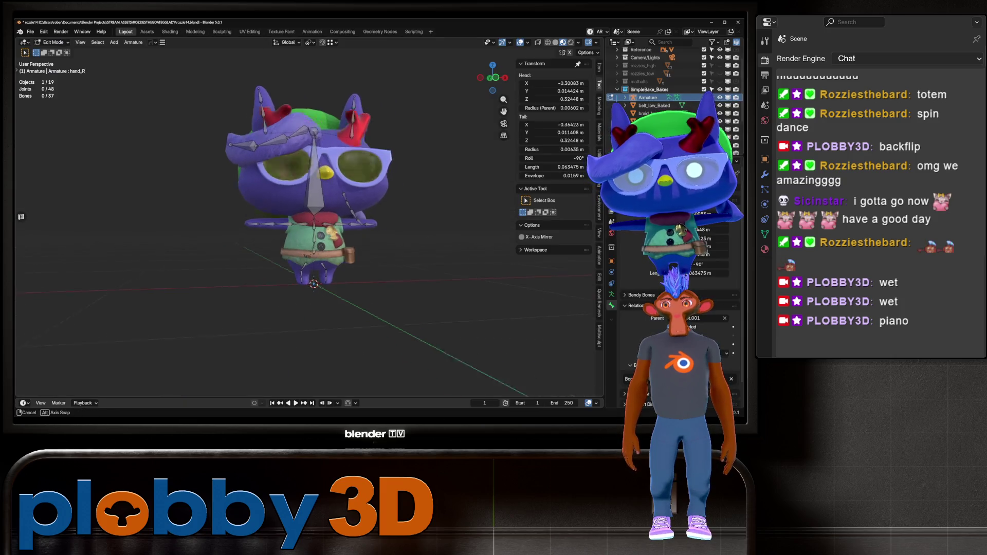
Orbit around the character to inspect the rig and the head bone from the side
middle_click_drag(308, 221, 319, 216)
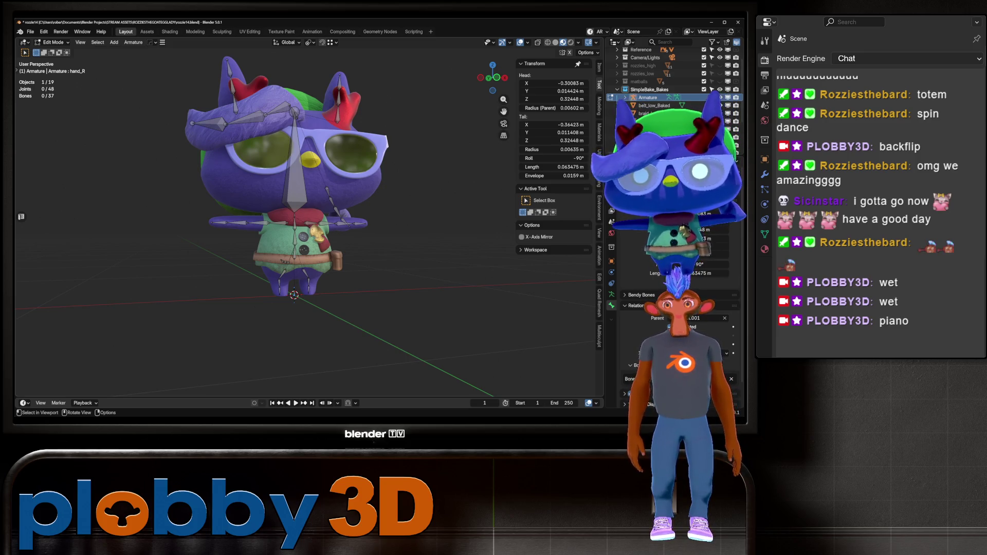
mouse_move(308, 221)
middle_mouse_down()
mouse_move(354, 211)
mouse_move(318, 221)
mouse_move(318, 257)
mouse_move(318, 221)
mouse_move(318, 246)
mouse_move(319, 226)
mouse_move(309, 226)
mouse_move(318, 221)
mouse_move(318, 247)
mouse_move(319, 229)
mouse_move(211, 230)
mouse_move(229, 230)
middle_mouse_up()
scroll(319, 221, "up", 5)
scroll(319, 221, "down", 3)
left_click(341, 185)
middle_click_drag(341, 185, 421, 185)
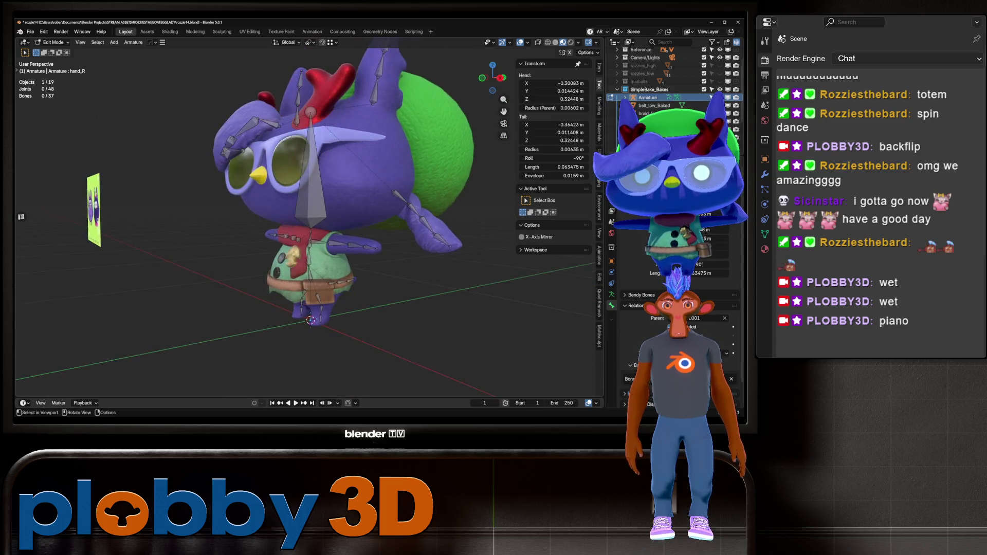
scroll(308, 221, "up", 4)
scroll(308, 221, "up", 3)
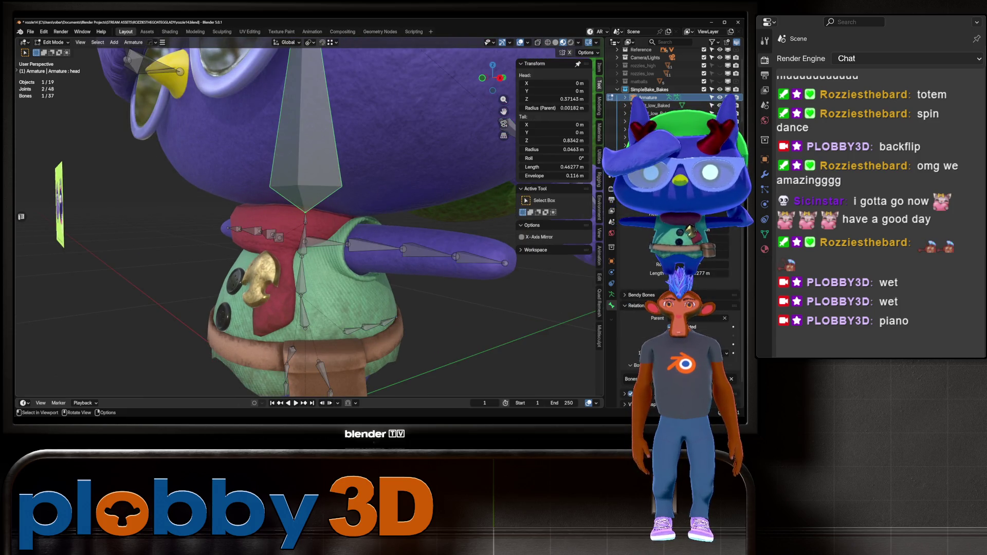
scroll(309, 221, "down", 3)
mouse_move(308, 221)
middle_mouse_down()
mouse_move(355, 211)
mouse_move(339, 216)
middle_mouse_up()
key("alt+a")
Move the head bone's tail along Y to about 0.0025 m, then return to Object Mode
left_click(306, 62)
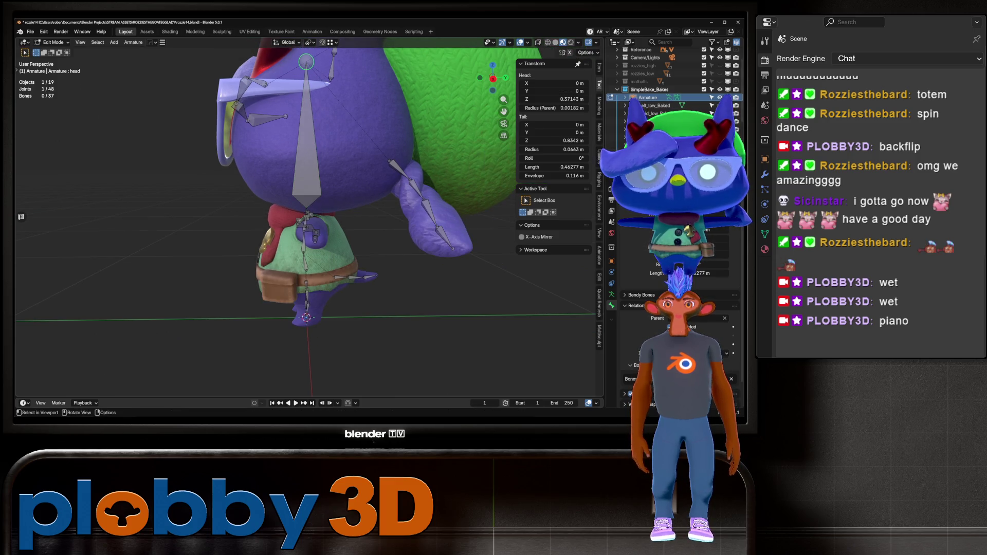
key("g")
key("y")
key("Escape")
key("g")
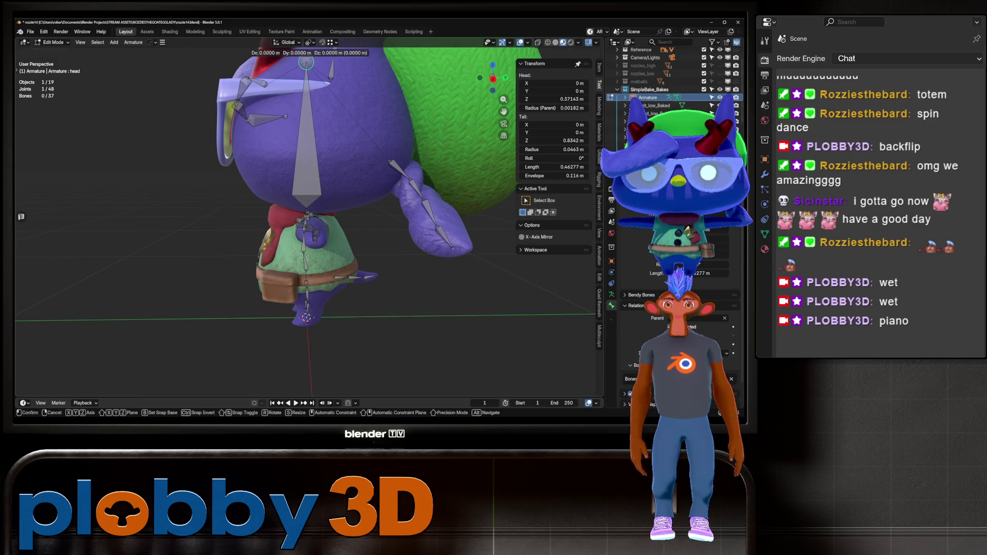
key("y")
key("Return")
middle_click_drag(309, 206, 339, 209)
key("g")
key("y")
key("Return")
middle_click_drag(318, 206, 334, 211)
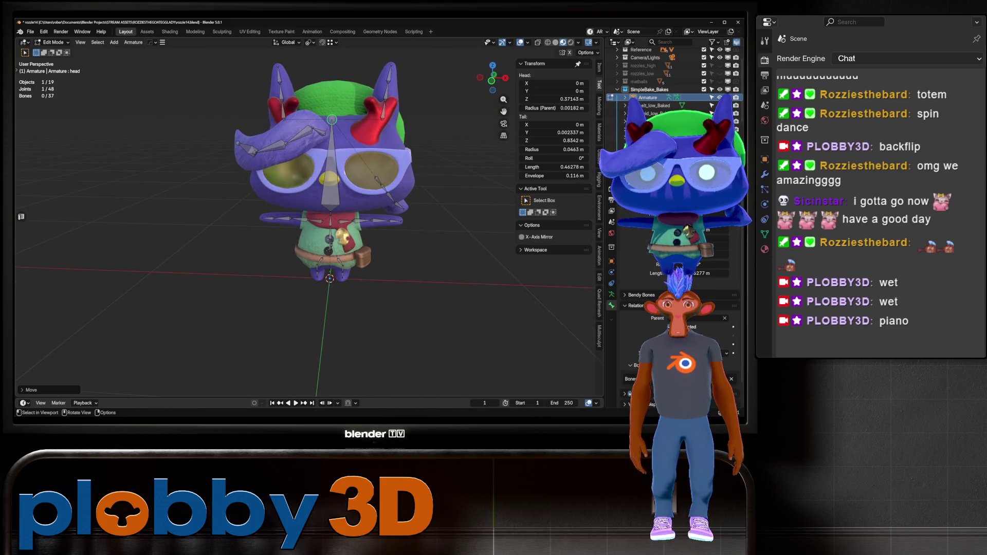
key("Tab")
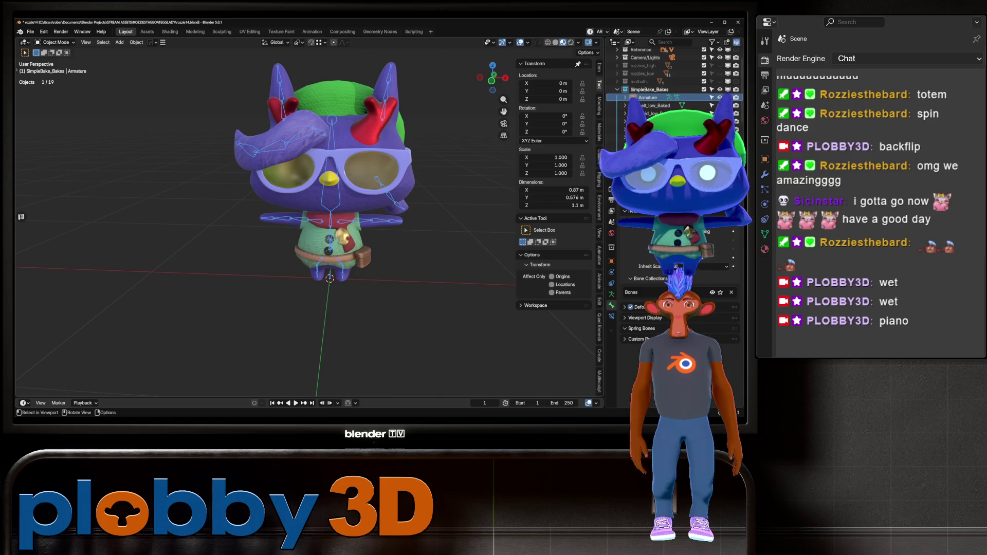
Save an incremental copy of the file as rozzie15.blend
scroll(319, 216, "up", 2)
mouse_move(319, 216)
middle_mouse_down()
mouse_move(360, 211)
mouse_move(370, 195)
mouse_move(339, 185)
mouse_move(319, 231)
mouse_move(391, 231)
mouse_move(329, 226)
mouse_move(334, 241)
mouse_move(308, 257)
mouse_move(324, 268)
mouse_move(334, 247)
middle_mouse_up()
scroll(339, 185, "up", 2)
scroll(319, 216, "down", 2)
scroll(329, 257, "down", 2)
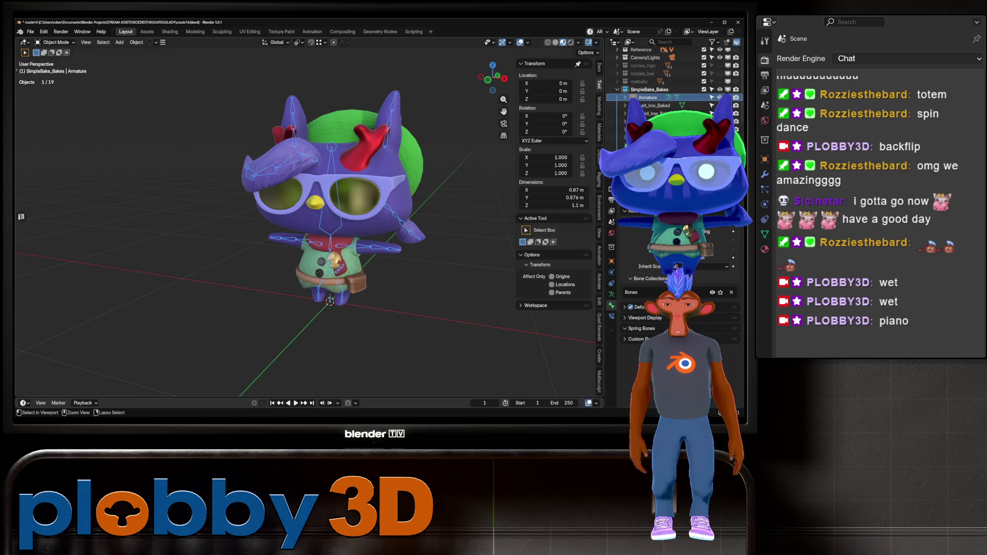
key("ctrl+alt+s")
Select the character meshes with the armature and run Voxel Heat Diffuse Skinning on them
left_click_drag(222, 77, 431, 334)
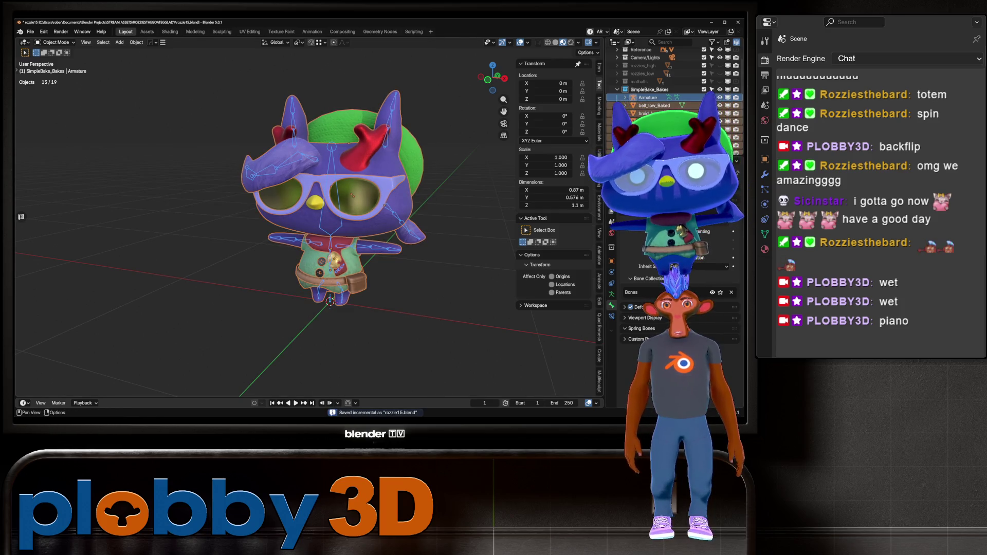
mouse_move(329, 216)
middle_mouse_down()
mouse_move(336, 288)
mouse_move(341, 218)
middle_mouse_up()
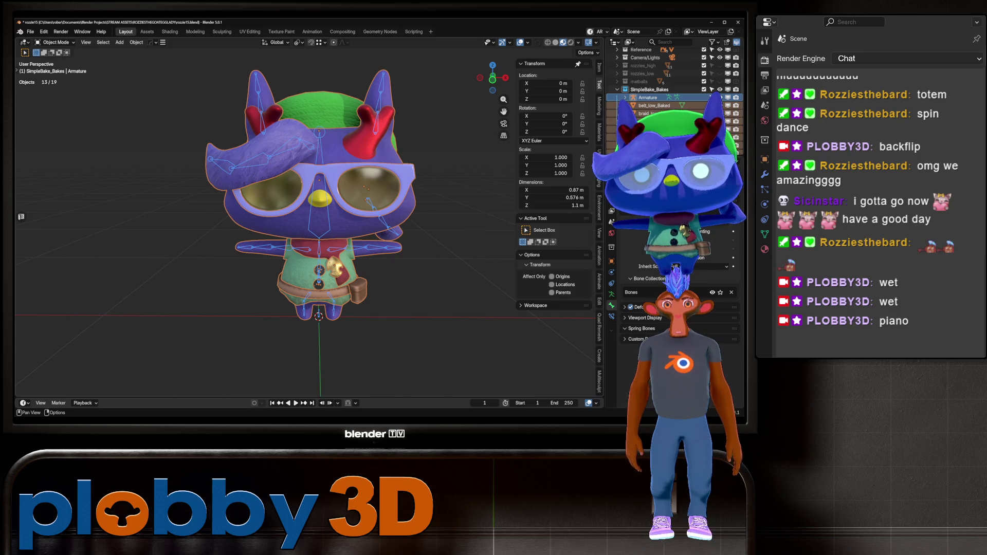
left_click(599, 175)
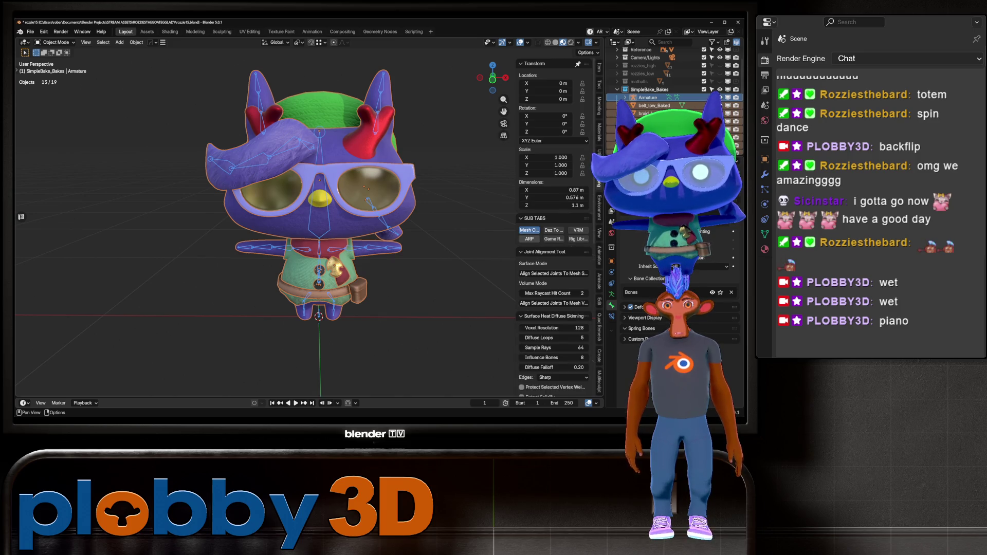
scroll(554, 232, "down", 5)
scroll(554, 231, "down", 6)
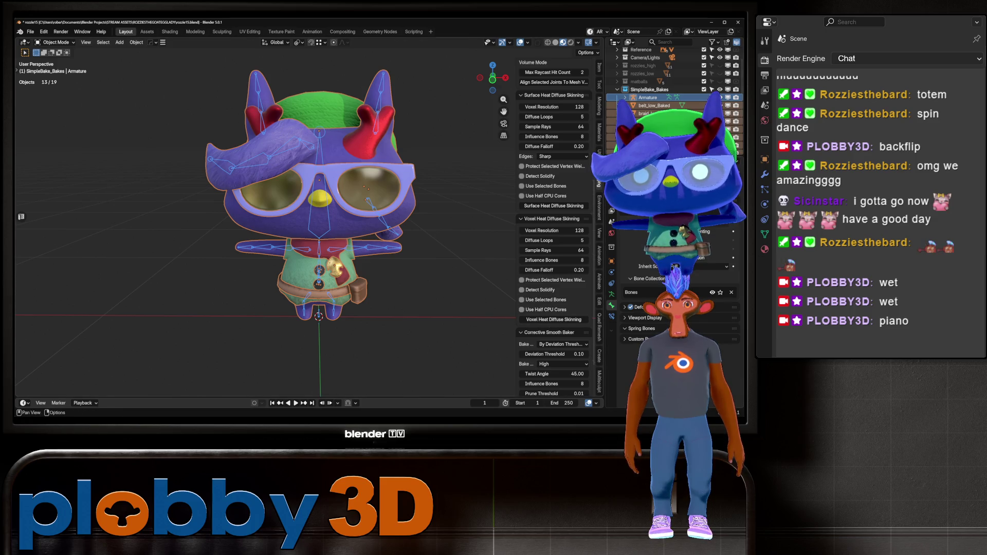
left_click(553, 319)
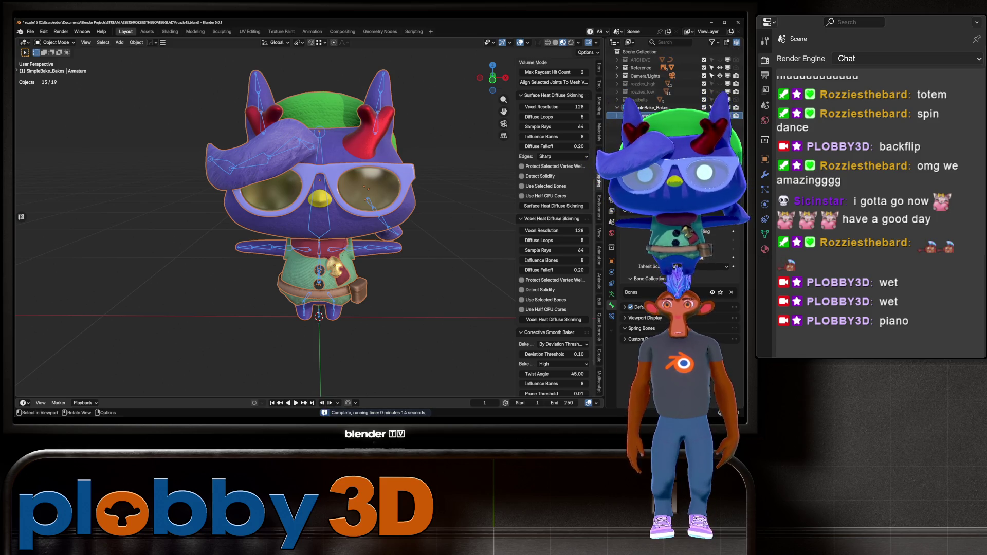
Select the armature and switch it into Pose Mode
left_click(319, 216)
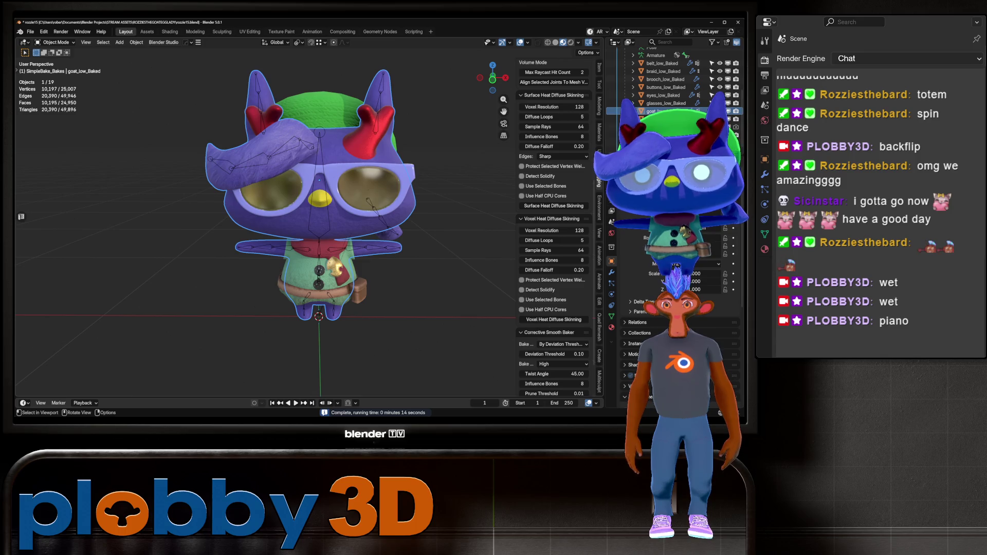
left_click(318, 221)
left_click(55, 42)
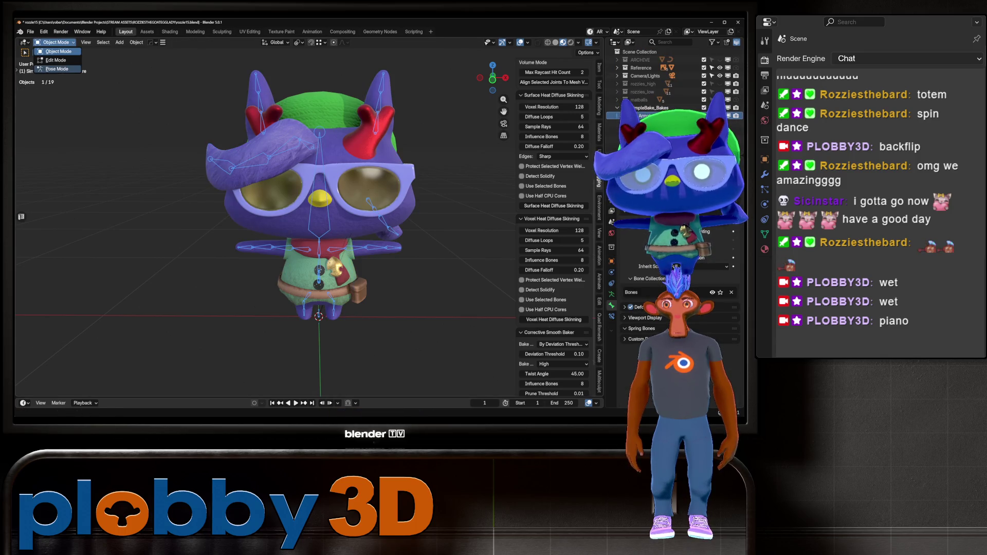
left_click(57, 69)
Test-rotate the arm_L.001 forearm bone around Z, then cancel
left_click(319, 206)
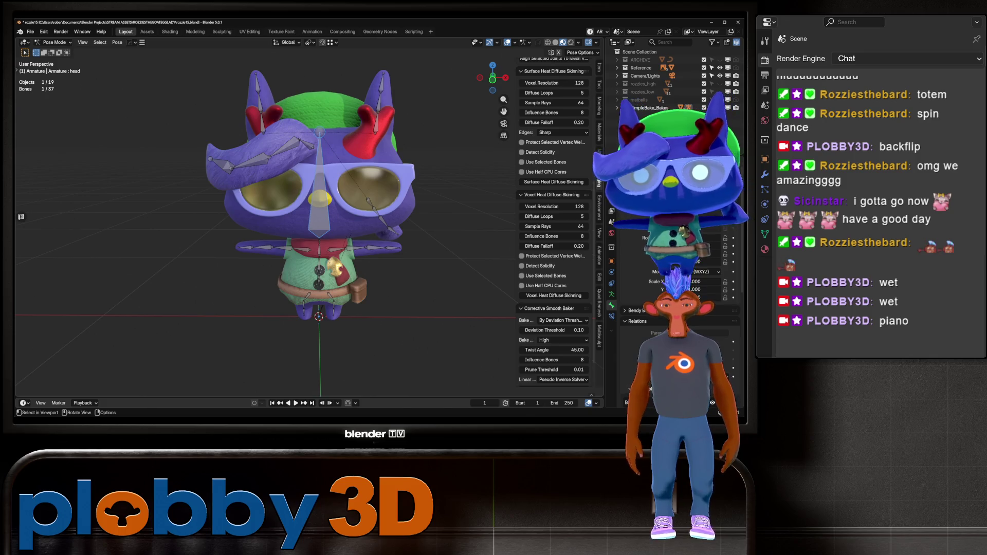
mouse_move(328, 216)
middle_mouse_down()
mouse_move(368, 201)
mouse_move(442, 195)
mouse_move(360, 201)
middle_mouse_up()
left_click(360, 249)
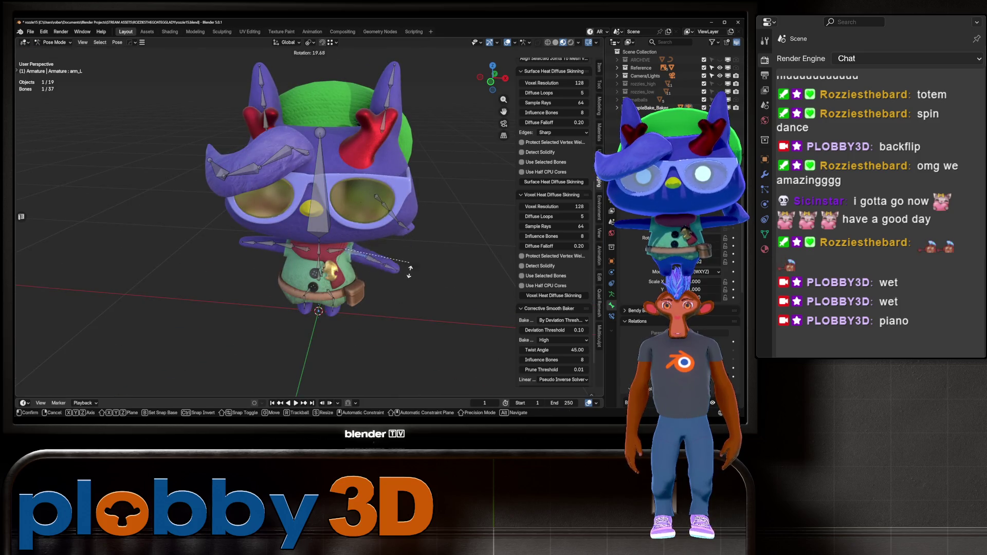
middle_click_drag(371, 250, 363, 250)
left_click(362, 249)
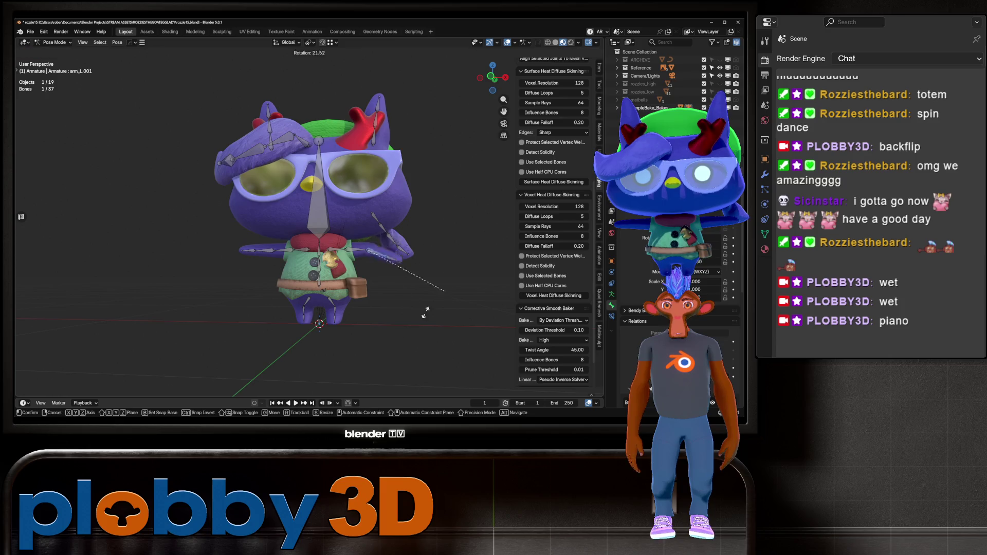
key("r")
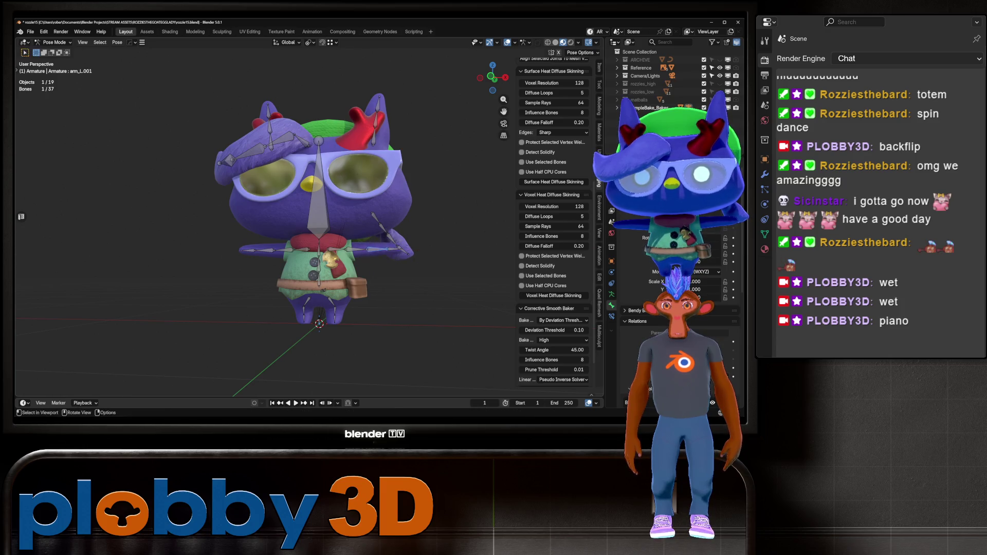
key("z")
key("Escape")
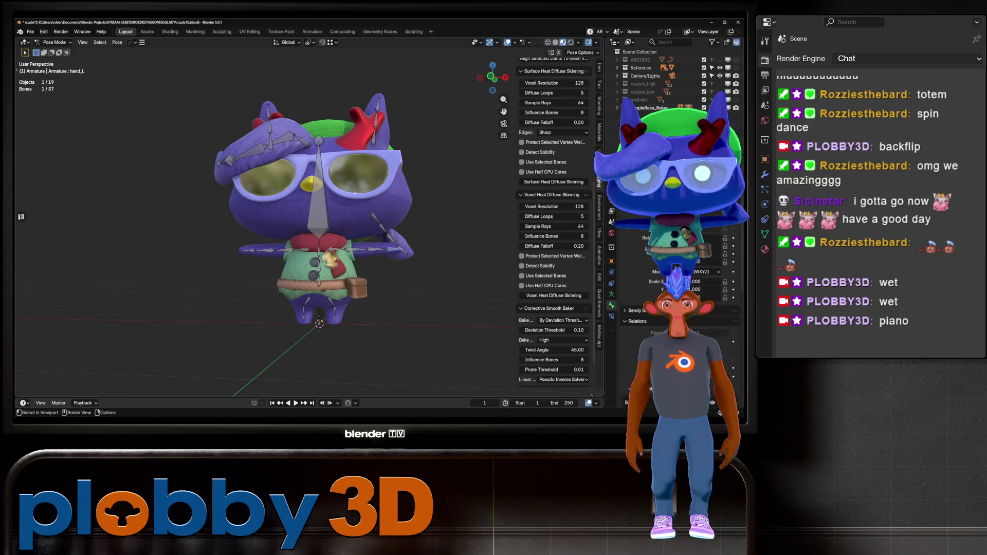
Test-rotate the hand bone around X and then Y, and cancel back to rest
mouse_move(359, 288)
middle_mouse_down()
mouse_move(418, 341)
mouse_move(398, 332)
middle_mouse_up()
key("r")
key("x")
key("y")
key("Escape")
Test-rotate the leg_L bone, cancel, then select leg_L.001 and the head bone
scroll(399, 332, "up", 2)
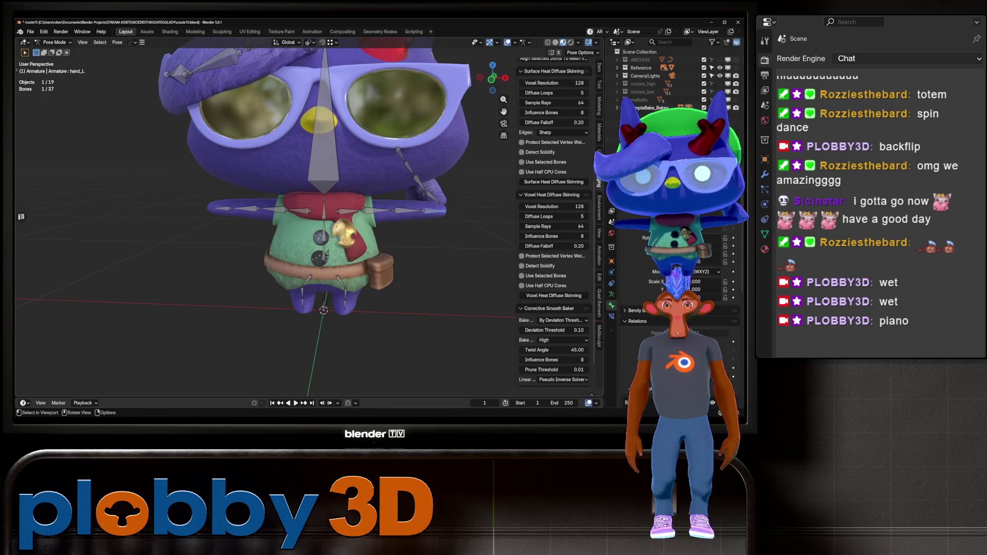
left_click(341, 282)
key("r")
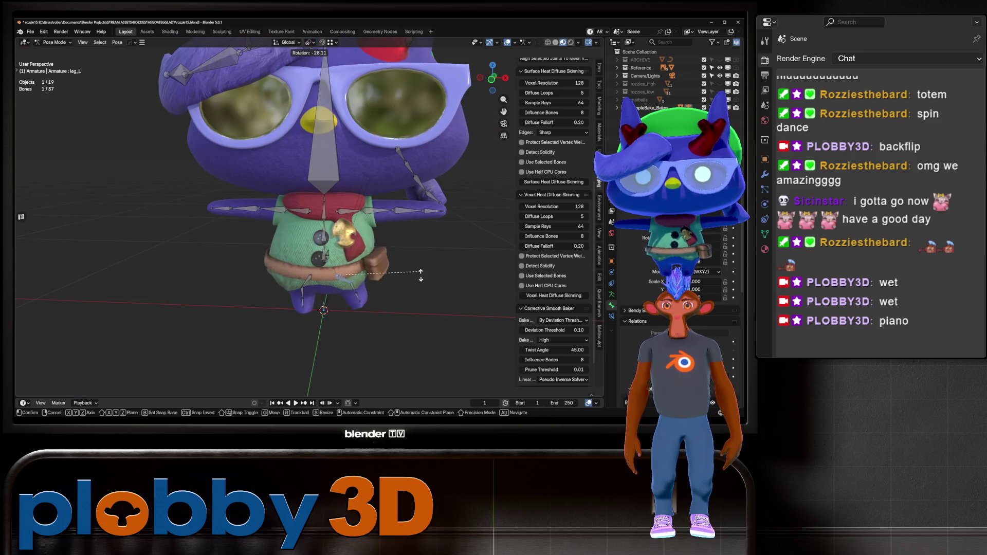
key("Escape")
left_click(342, 294)
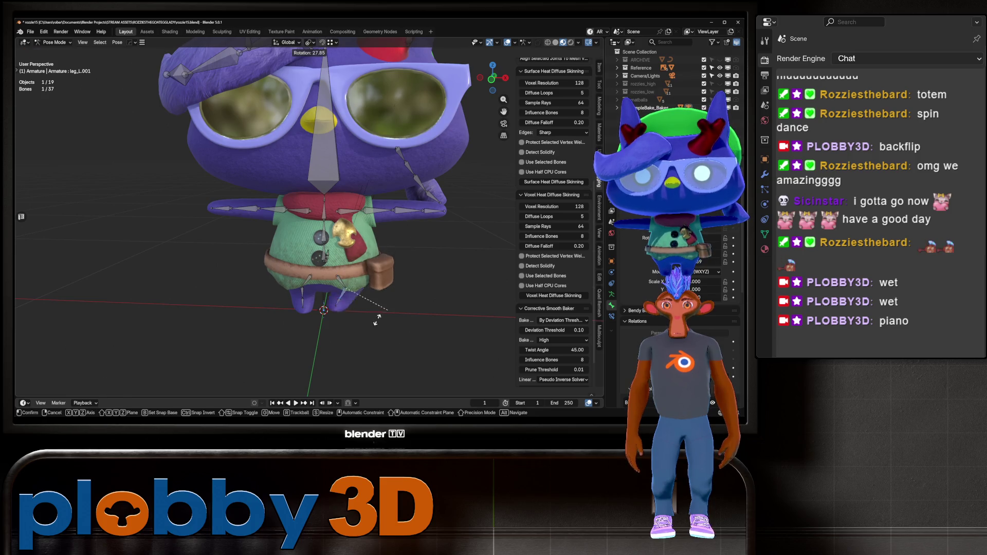
mouse_move(342, 294)
middle_mouse_down()
mouse_move(354, 304)
mouse_move(362, 242)
mouse_move(309, 247)
mouse_move(242, 234)
middle_mouse_up()
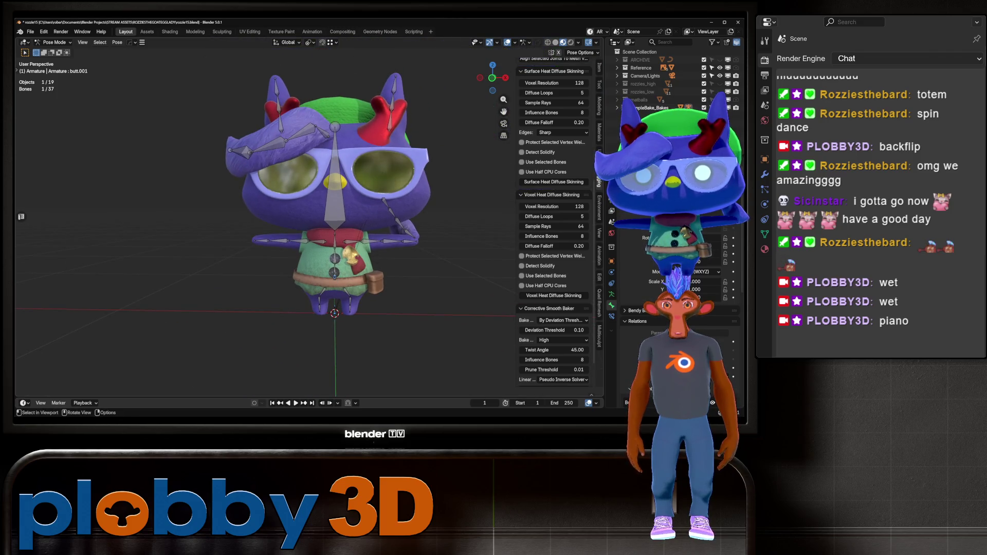
left_click(334, 169)
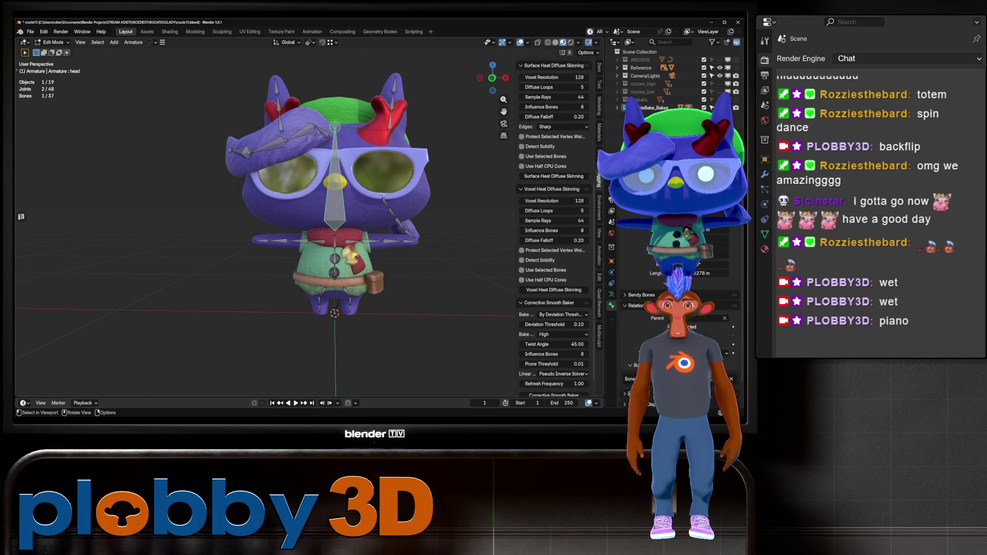
Return to Object Mode, save, and save an incremental copy as rozzie16.blend
key("ctrl+Tab")
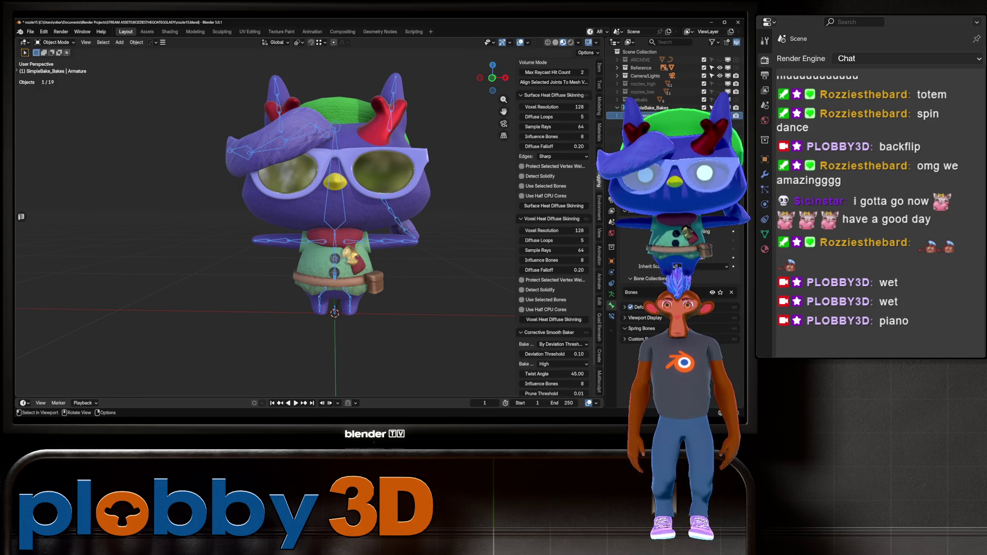
key("ctrl+s")
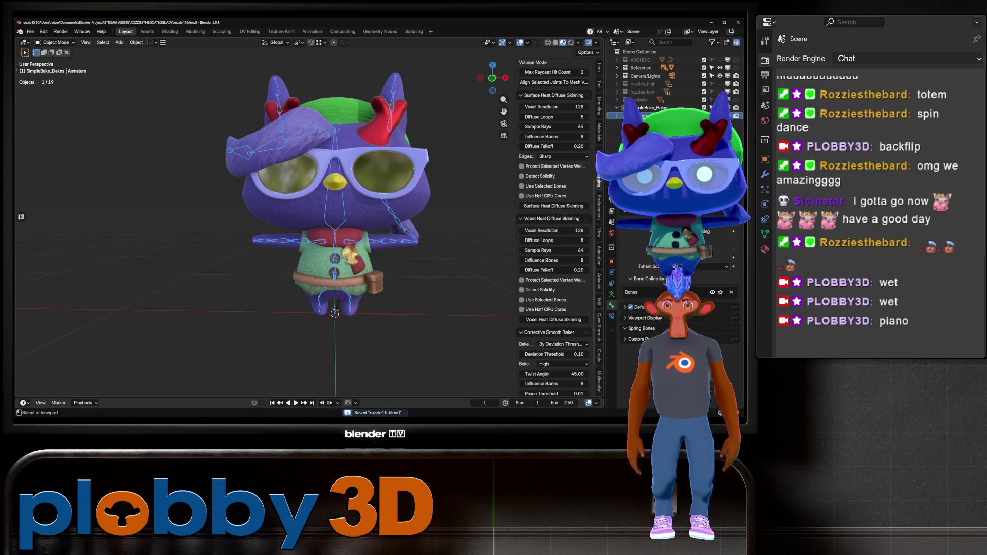
key("ctrl+alt+s")
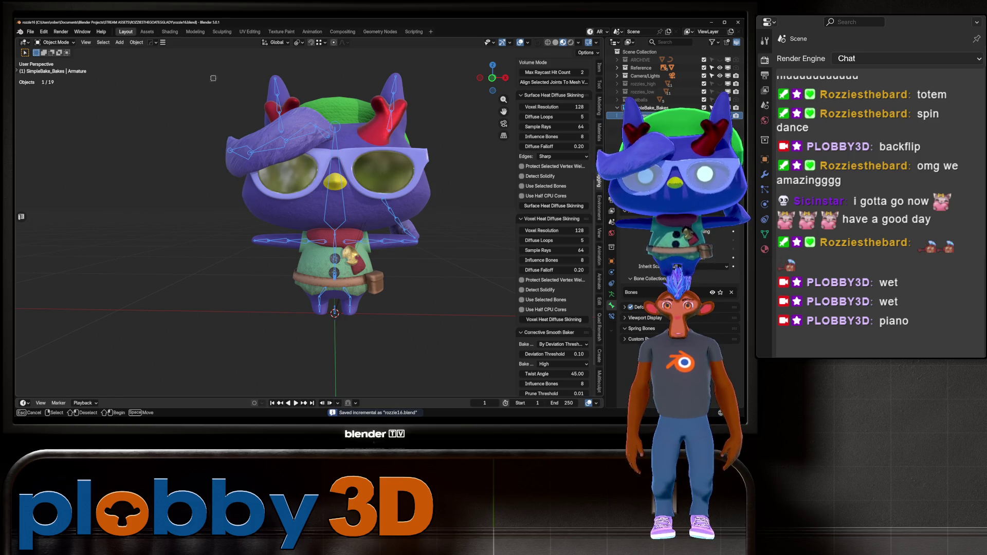
Parent all character meshes to the armature with automatic weights
key("a")
key("ctrl+p")
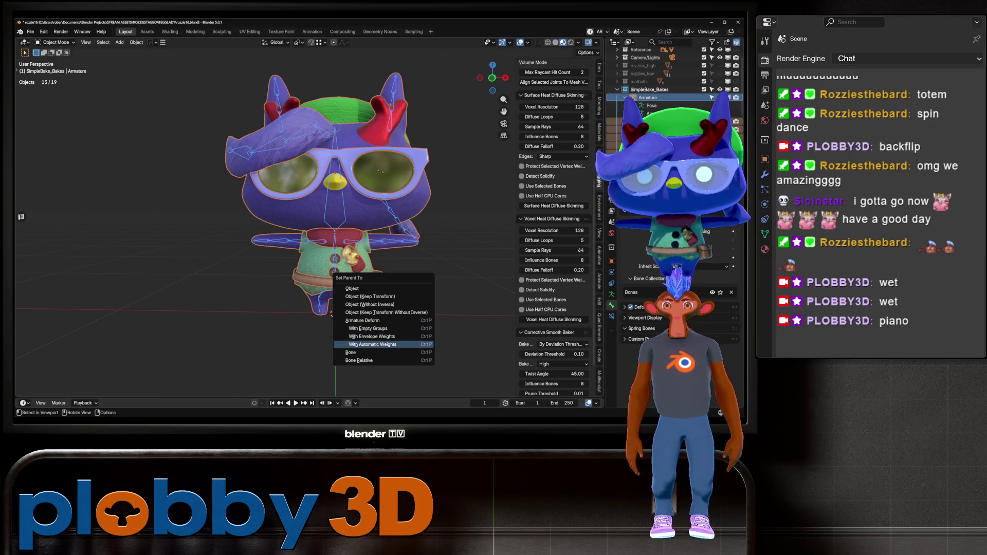
key("Return")
Put the armature into Pose Mode and test-rotate the head bone around X
left_click(335, 242)
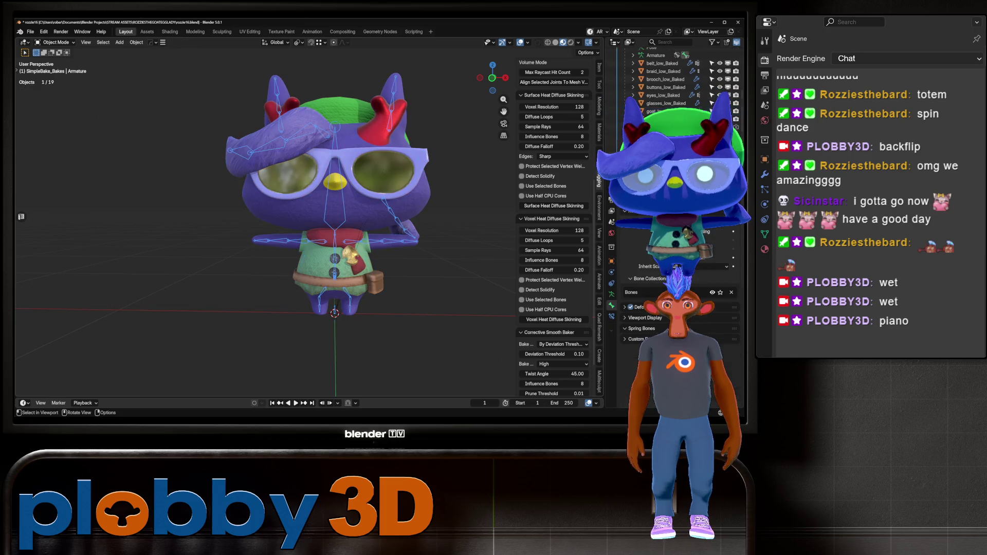
left_click(56, 42)
left_click(56, 69)
key("r")
key("x")
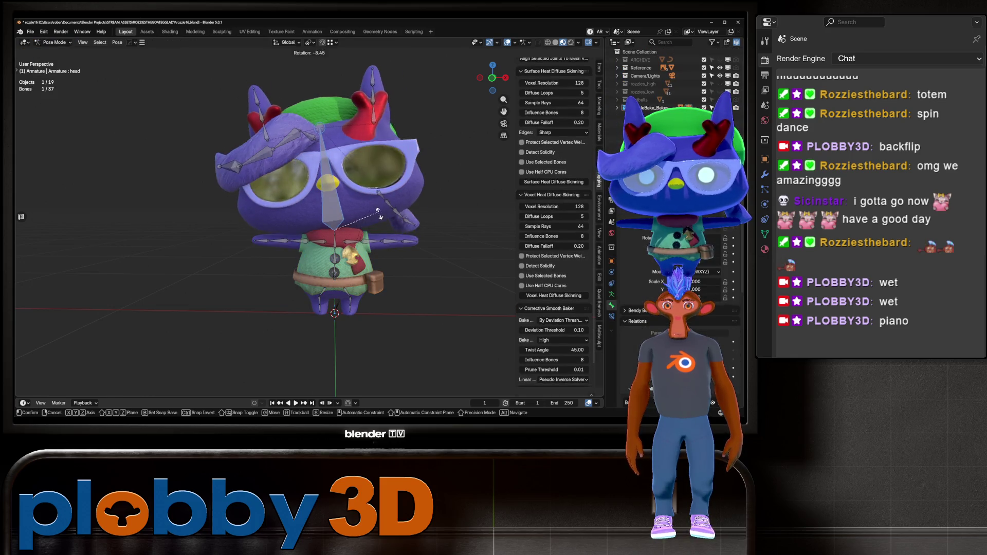
right_click(390, 197)
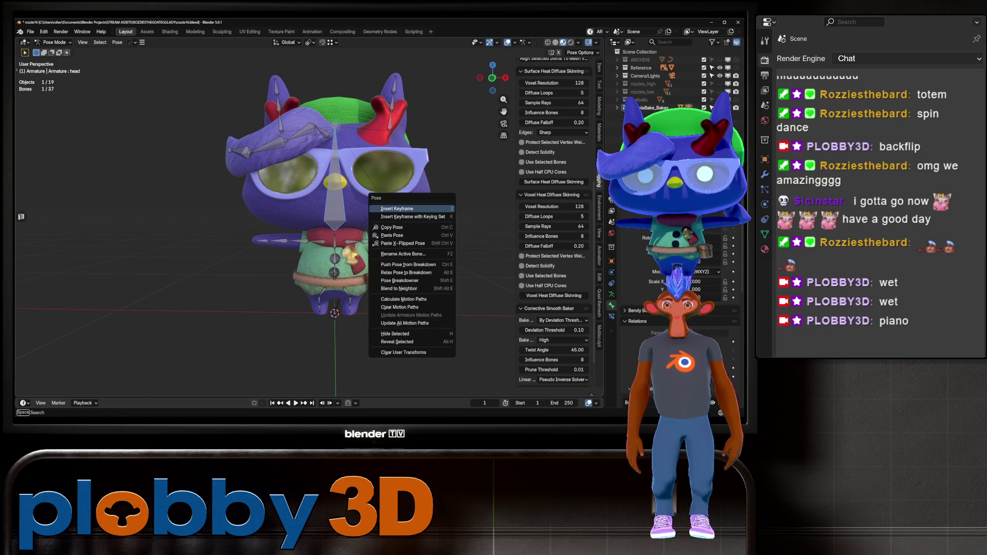
key("Escape")
Rotate the head bone again around X and Z, cancelling each test
mouse_move(391, 198)
middle_mouse_down()
mouse_move(436, 177)
mouse_move(550, 177)
middle_mouse_up()
key("r")
key("x")
key("Escape")
key("r")
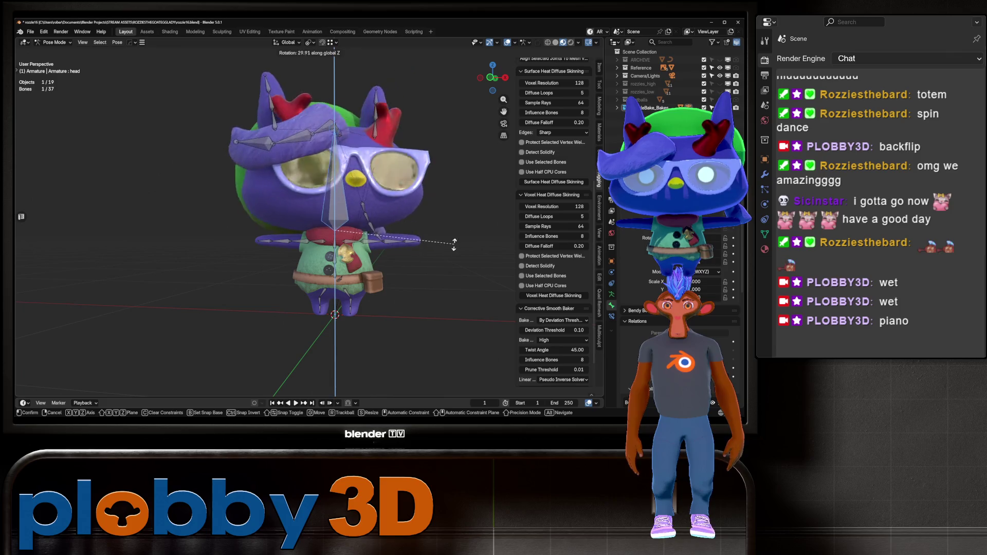
key("Escape")
Swing the arm_L bone downward to test its weights, then cancel
left_click(373, 241)
key("r")
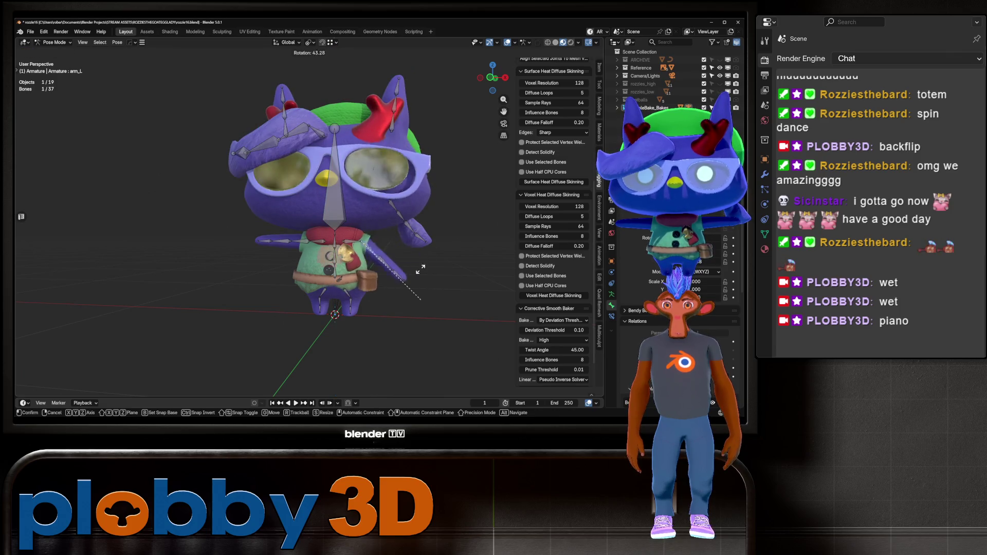
key("Escape")
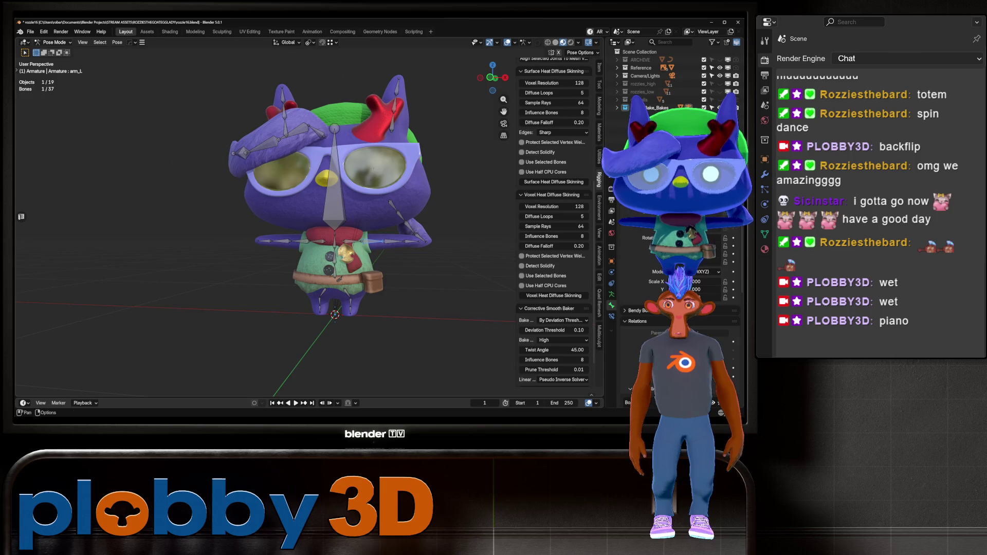
left_click(30, 31)
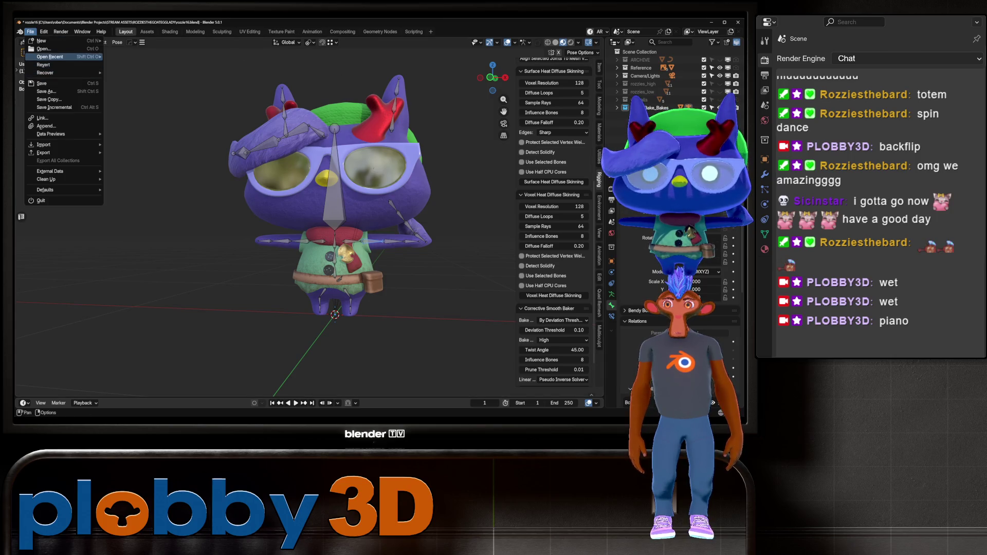
Reload rozzie16.blend from recent files, discarding unsaved changes
mouse_move(52, 56)
left_click(131, 57)
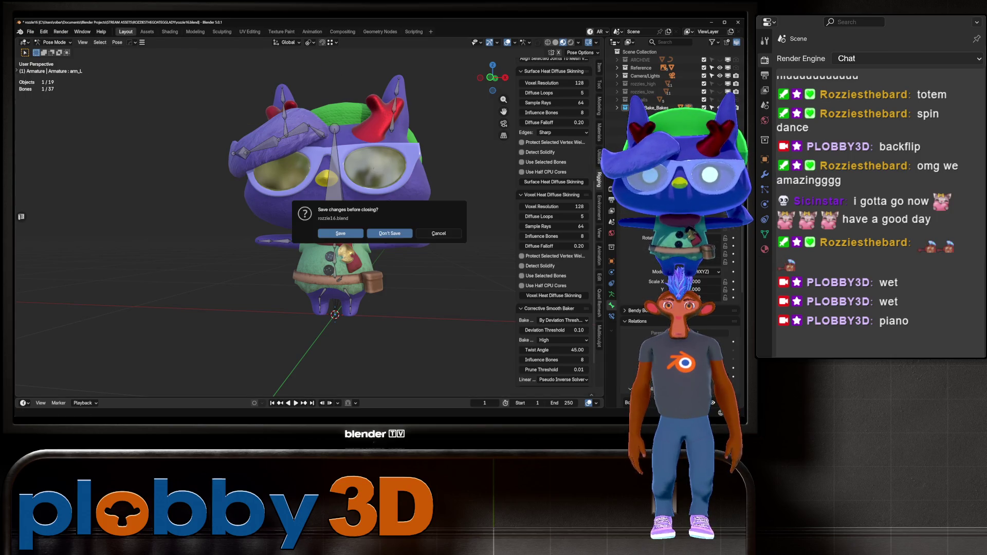
left_click(389, 234)
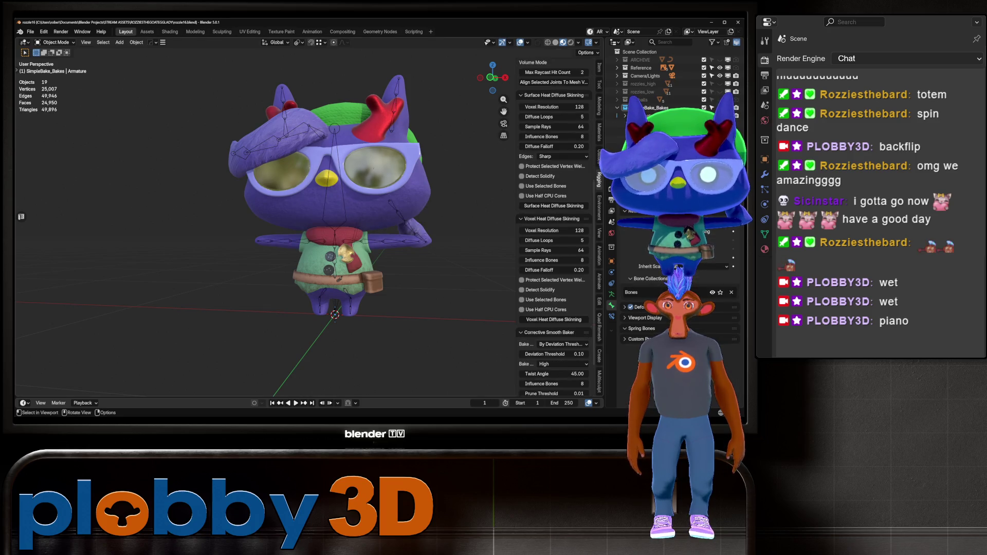
In Pose Mode, select the head and arm_L bones and switch to solid grey shading
left_click(643, 115)
key("ctrl+Tab")
left_click(334, 180)
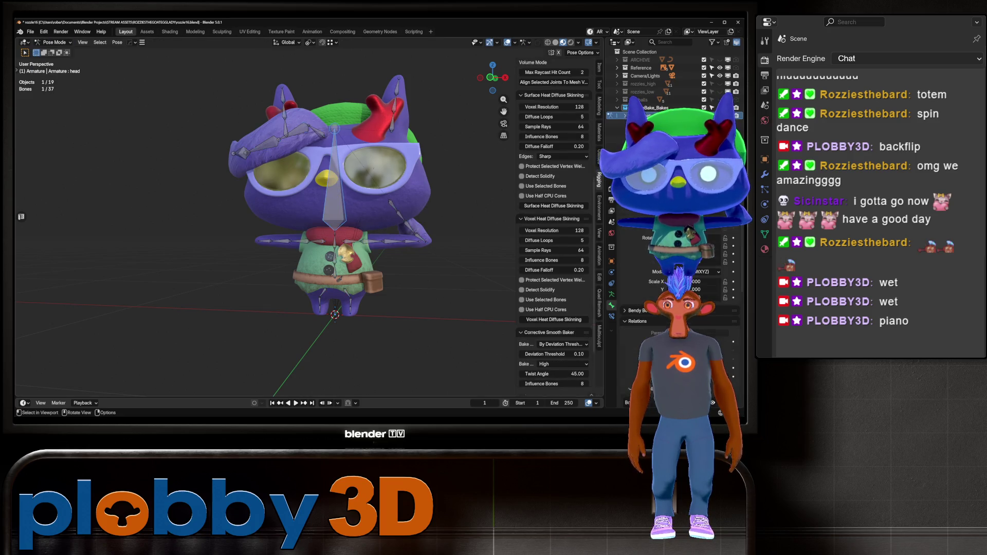
left_click(375, 241)
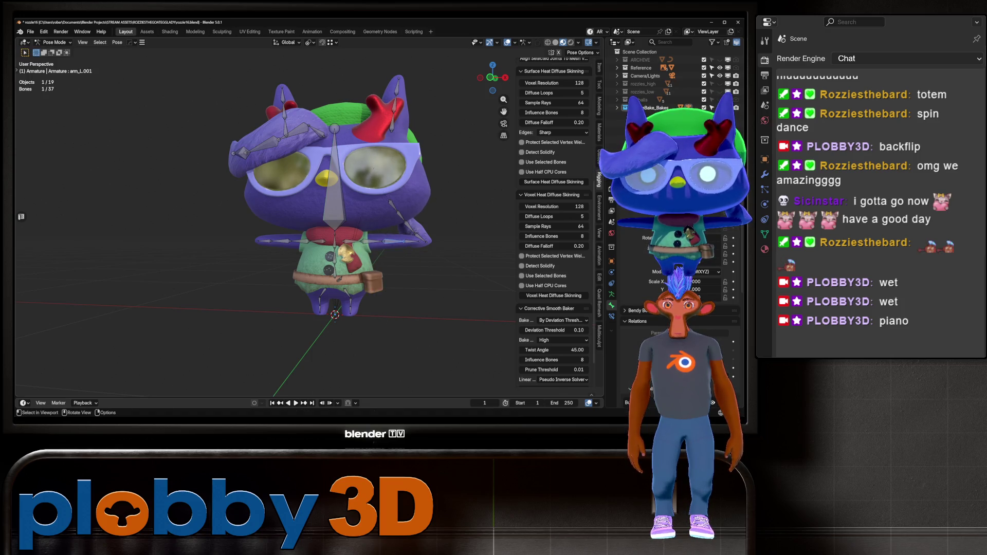
left_click(555, 42)
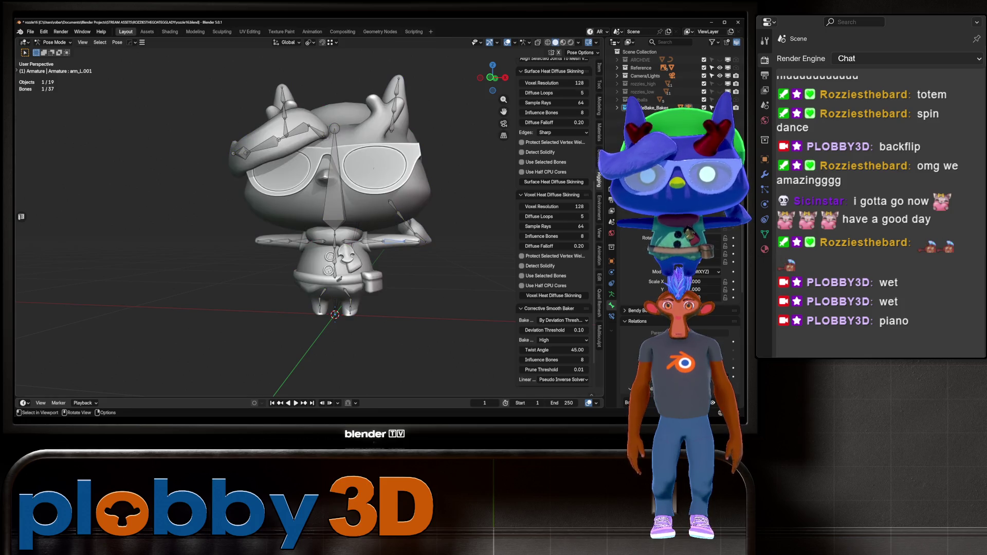
Return to Object Mode and put the body mesh into Weight Paint
key("ctrl+Tab")
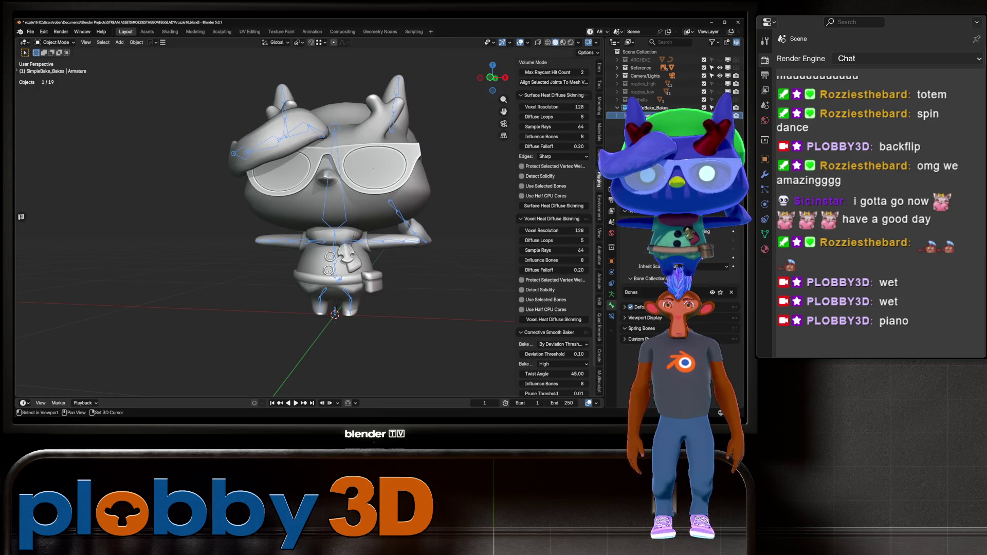
left_click(334, 205)
left_click(56, 42)
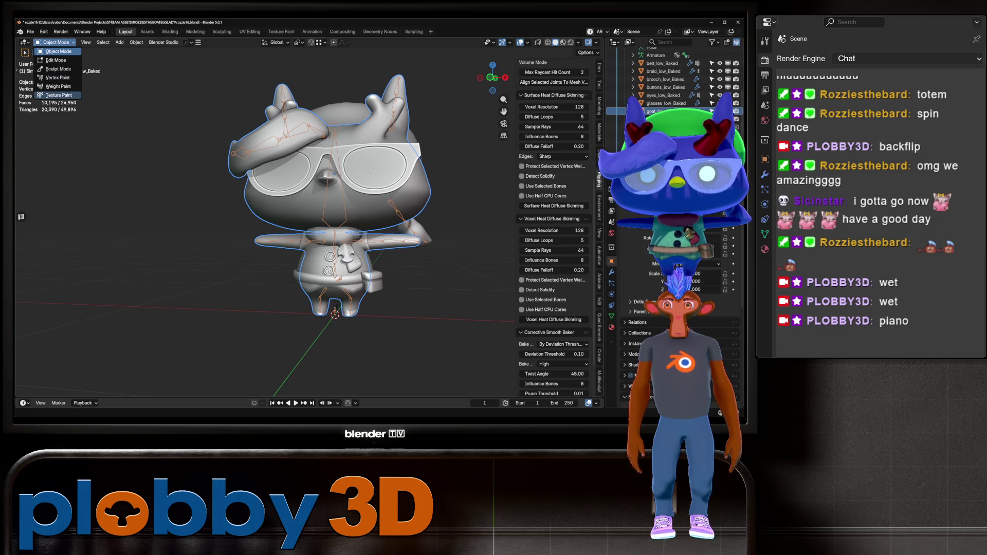
left_click(56, 86)
scroll(393, 230, "up", 3)
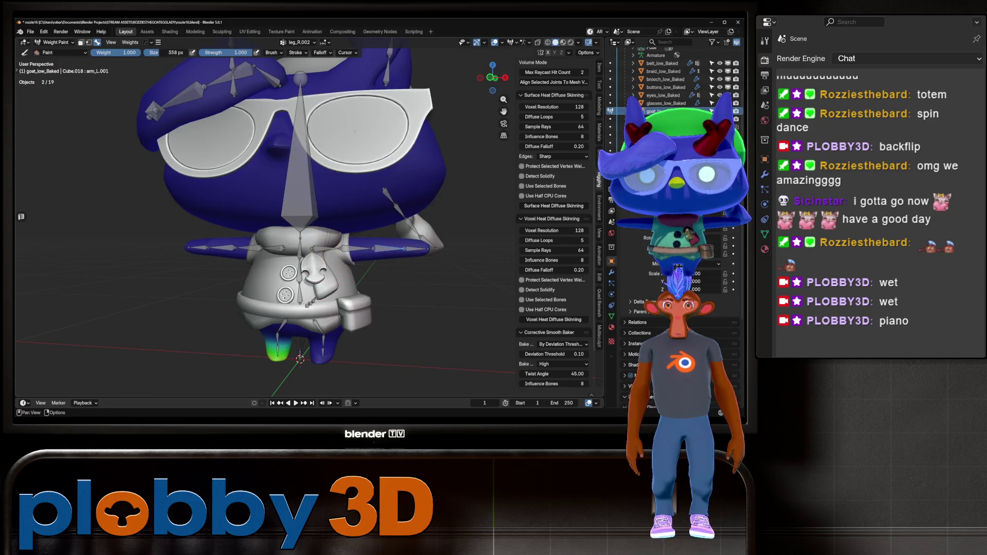
Set Zero Weights to Active, pick arm_L, and paint its weight off the shoulder
left_click(526, 42)
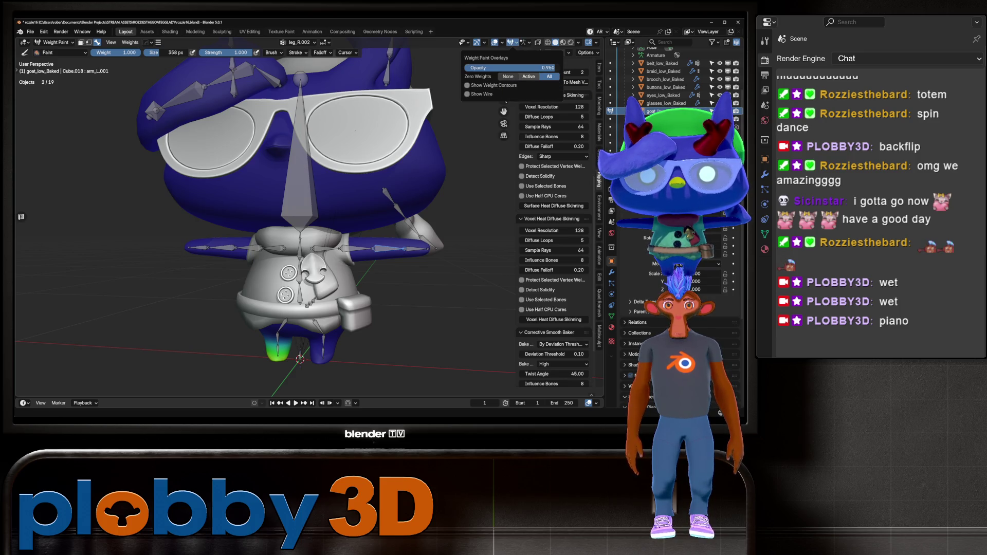
left_click(529, 76)
left_click(355, 250, "ctrl")
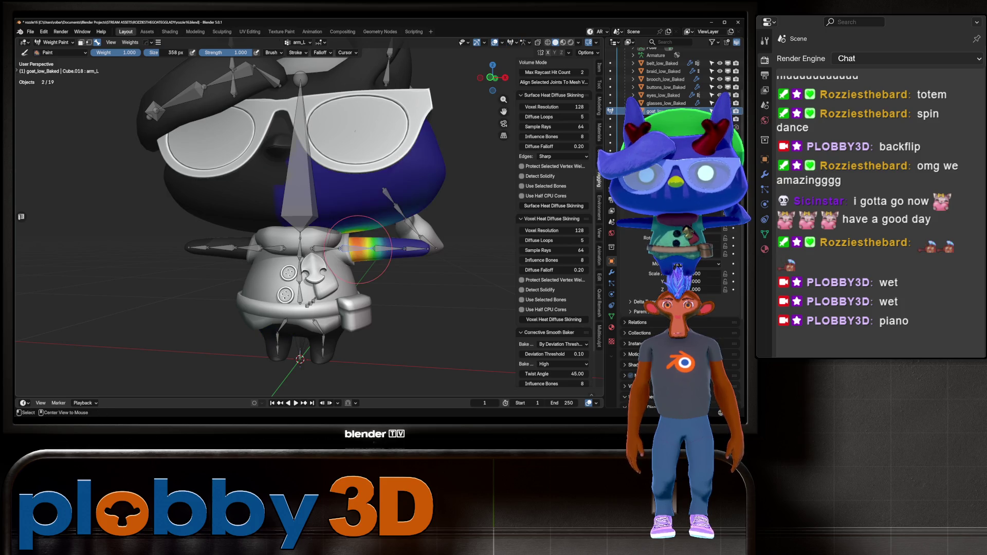
mouse_move(359, 246)
middle_mouse_down()
mouse_move(401, 231)
mouse_move(344, 221)
middle_mouse_up()
scroll(344, 231, "up", 6)
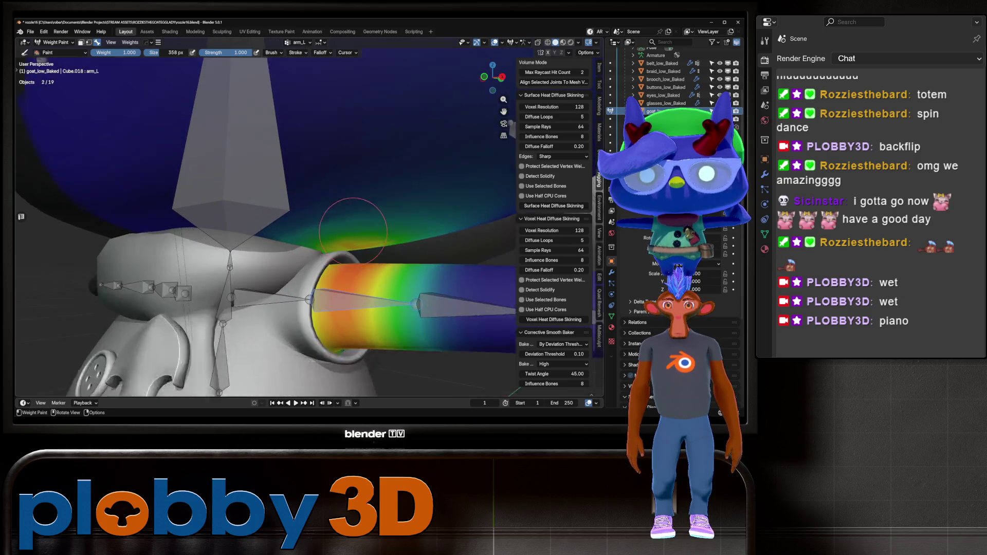
mouse_move(344, 242)
left_mouse_down("ctrl")
mouse_move(298, 231)
mouse_move(436, 221)
mouse_move(406, 234)
mouse_move(457, 229)
mouse_move(380, 234)
mouse_move(354, 250)
left_mouse_up("ctrl")
scroll(355, 250, "down", 5)
mouse_move(354, 250)
middle_mouse_down()
mouse_move(370, 216)
mouse_move(360, 195)
middle_mouse_up()
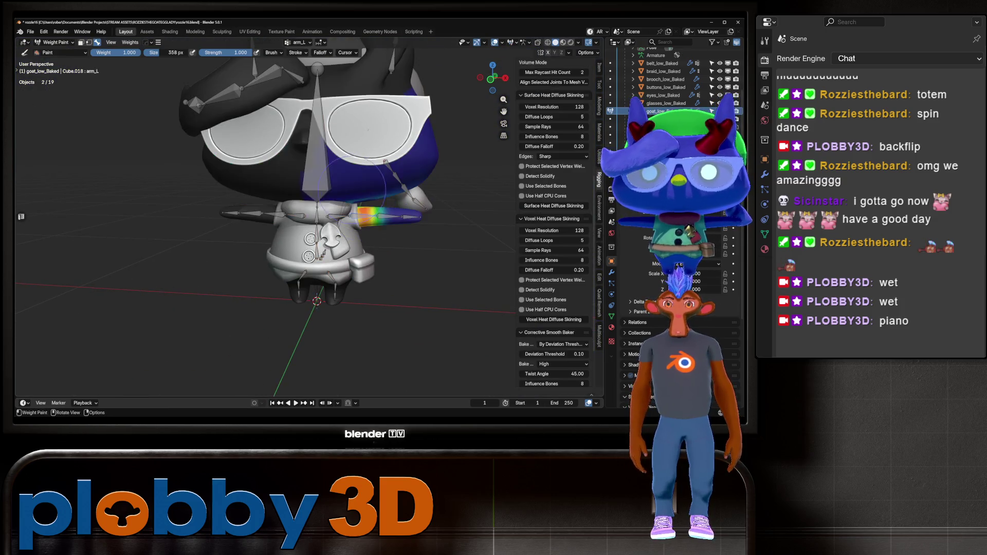
Go back to Object Mode and select the armature
key("ctrl+Tab")
left_click(656, 55)
scroll(668, 82, "up", 5)
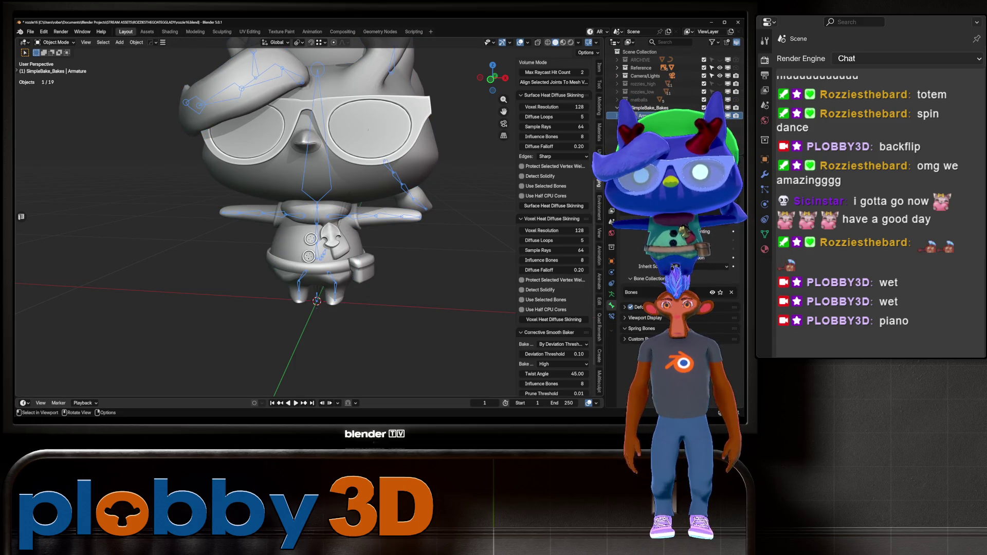
Enter Edit Mode on goat_low_Baked and select a face between the horns
key("ctrl+z")
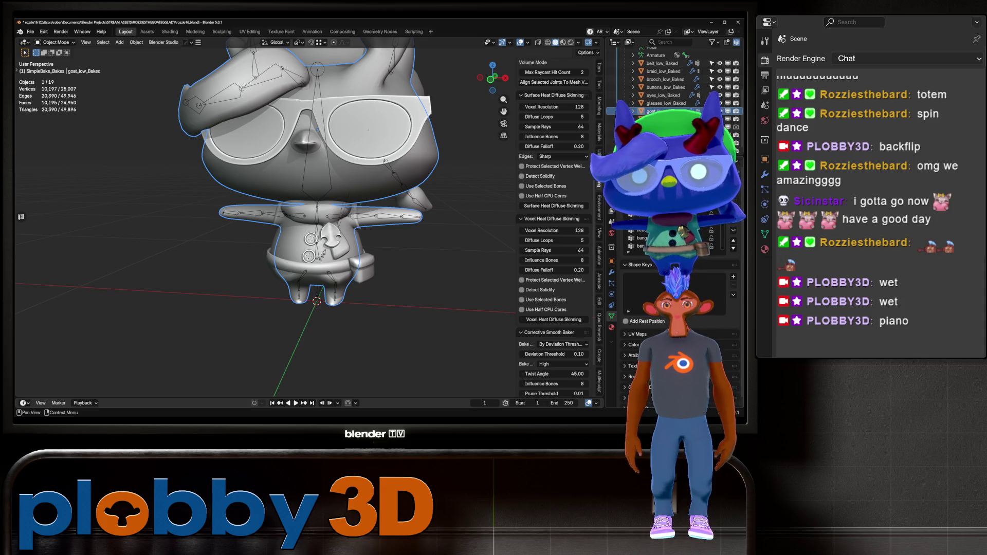
key("Tab")
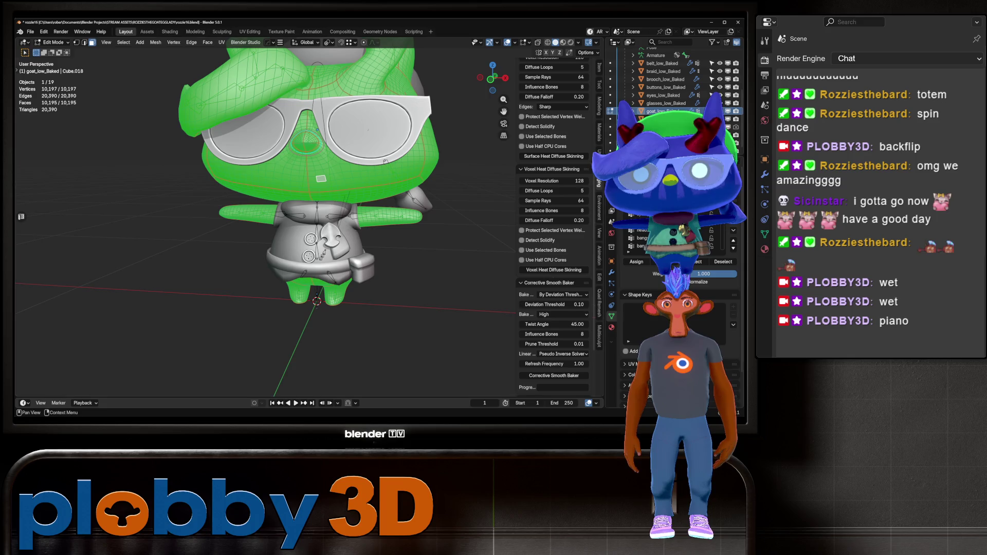
scroll(443, 180, "down", 3)
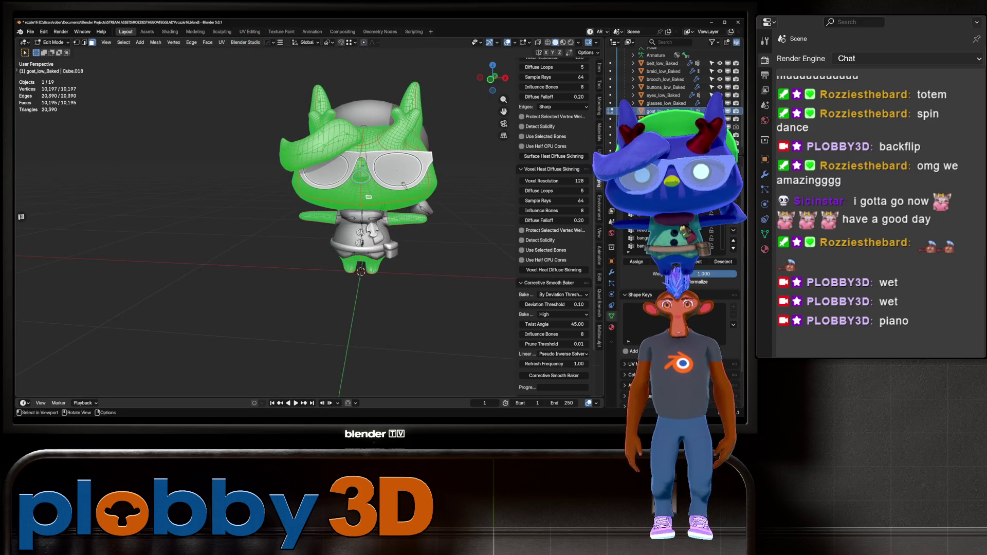
middle_click_drag(359, 206, 298, 185)
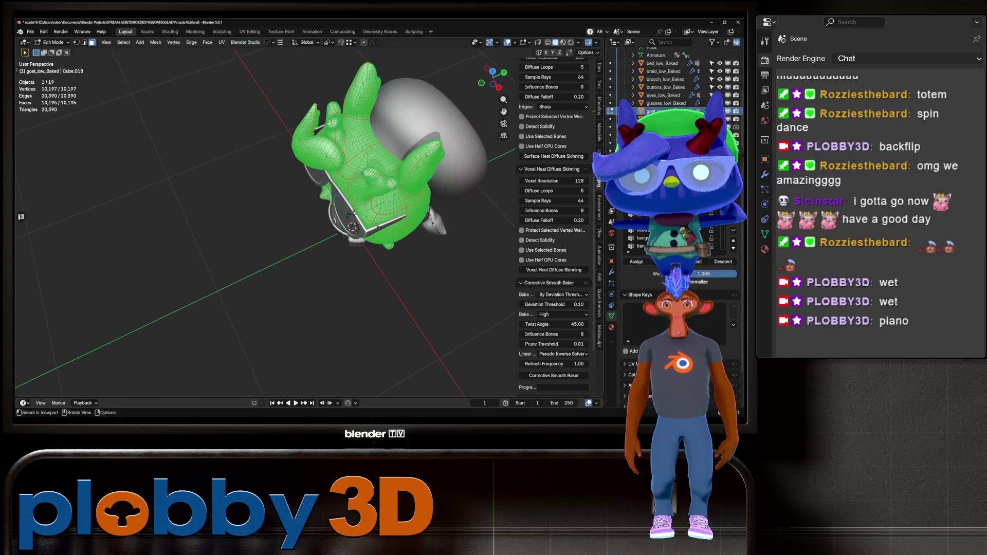
left_click(374, 151)
middle_click_drag(374, 151, 367, 183)
Grow the selection over the head, then shrink it a few rings, checking in X-ray
key("ctrl+KP_Add")
key("ctrl+KP_Add")
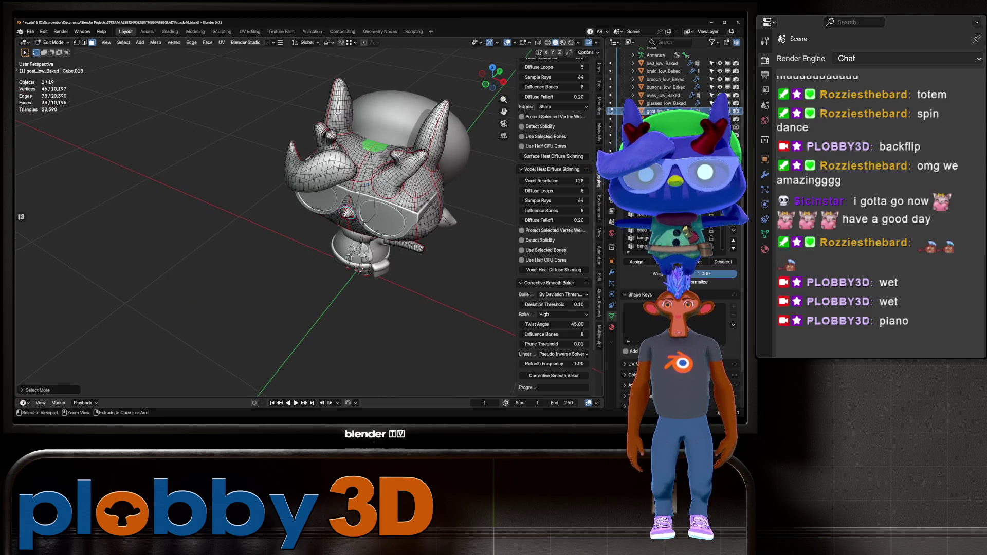
key("ctrl+KP_Add")
key("ctrl+KP_Add")
key("ctrl+KP_Add")
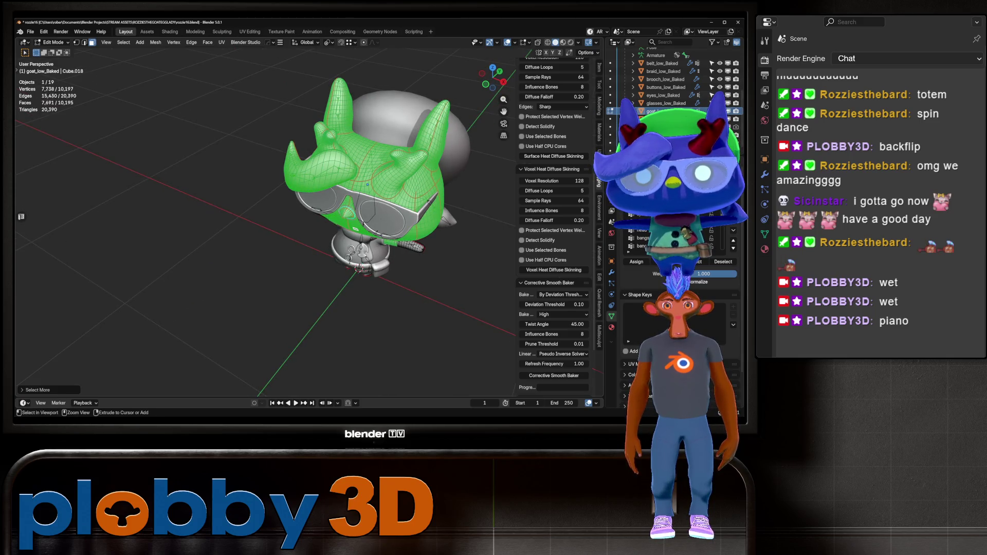
key("ctrl+KP_Subtract")
middle_click_drag(367, 184, 370, 186)
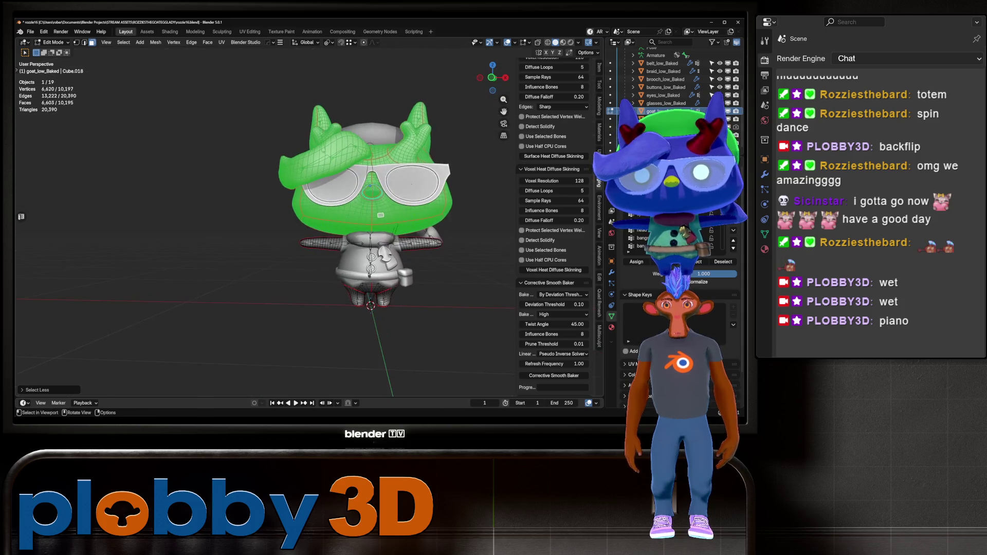
key("alt+z")
key("ctrl+KP_Subtract")
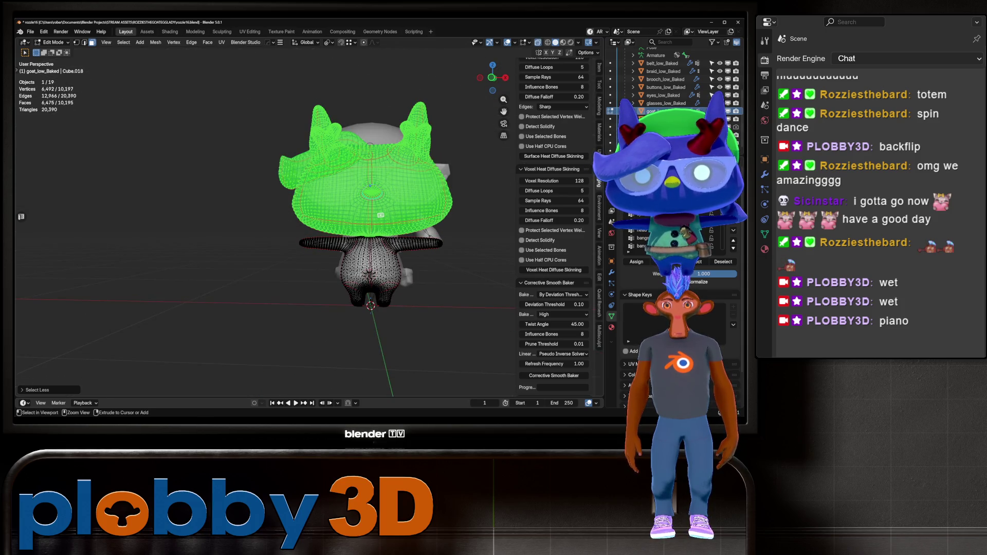
scroll(308, 216, "up", 8)
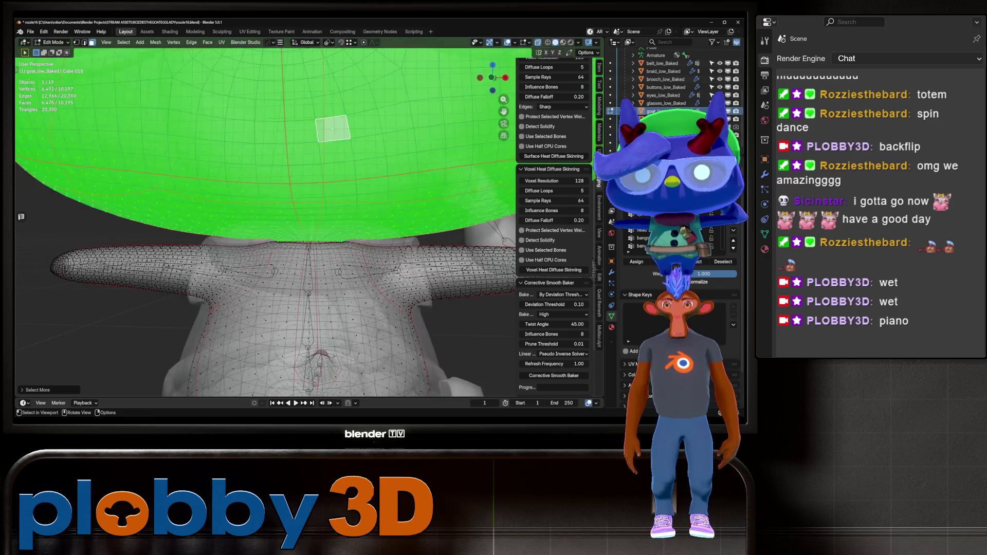
key("ctrl+KP_Subtract")
key("ctrl+KP_Subtract")
middle_click_drag(308, 216, 234, 232)
scroll(265, 221, "down", 10)
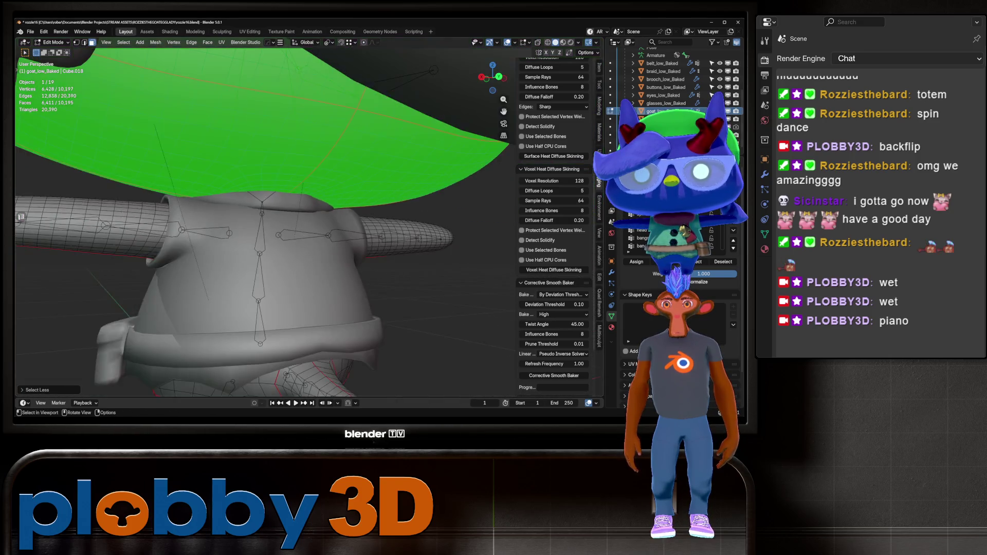
key("shift")
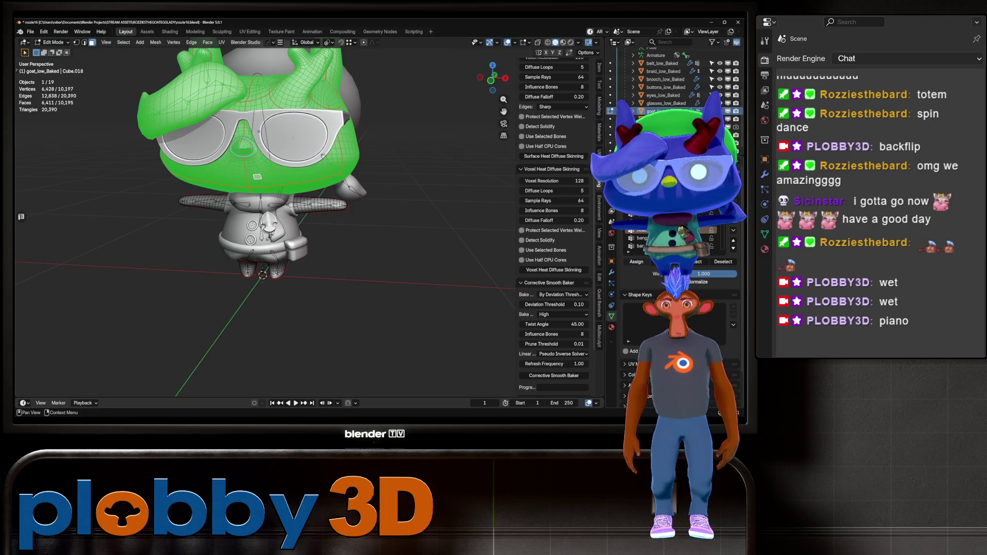
Leave Edit Mode on the goat mesh and switch the armature to Pose Mode
key("Tab")
scroll(265, 221, "up", 3)
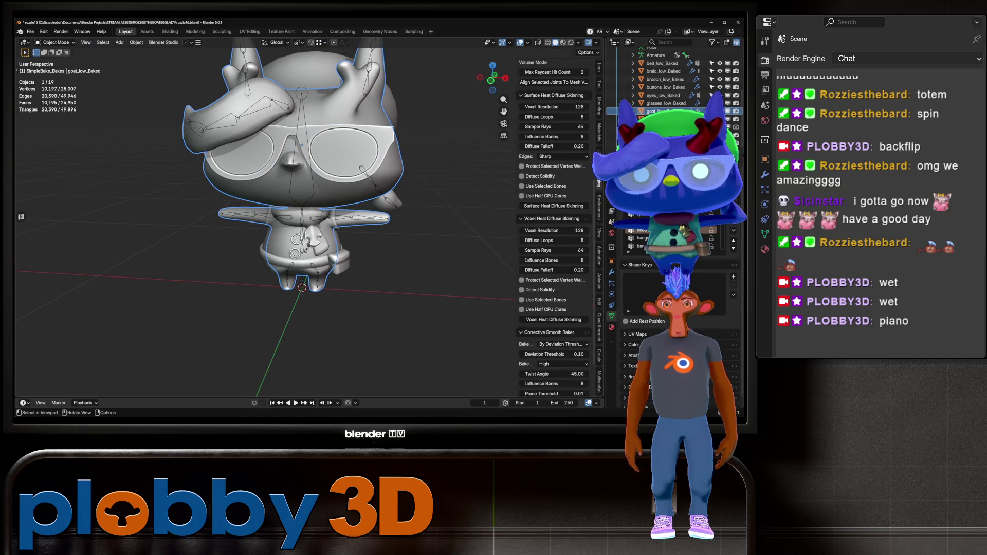
key("ctrl+Tab")
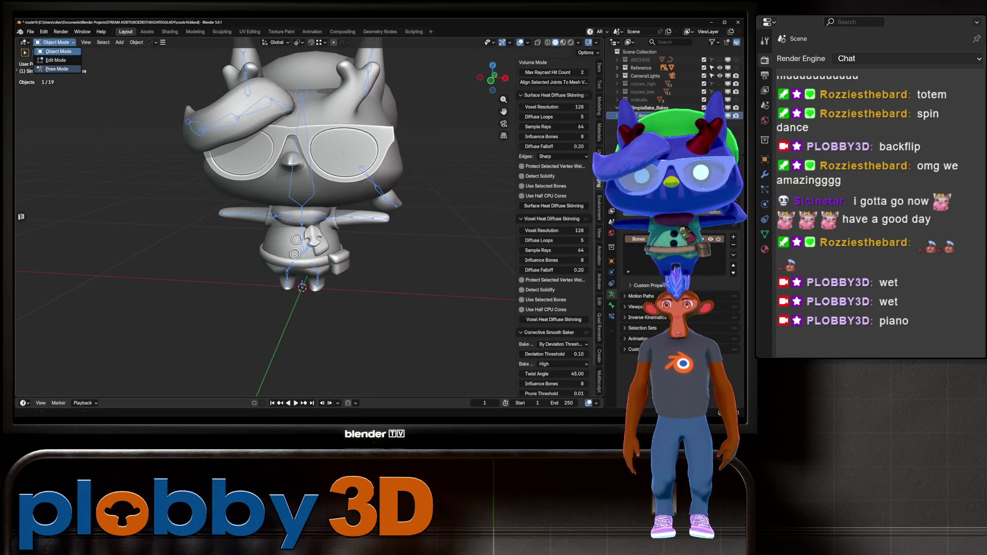
Test-rotate the head bone around the global X axis
key("r")
key("x")
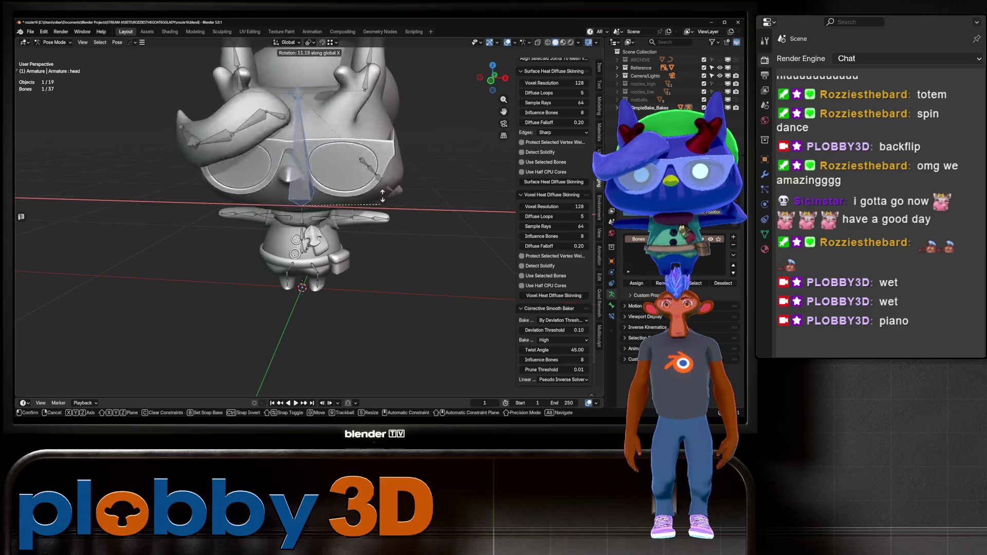
left_click(387, 148)
middle_click_drag(387, 148, 328, 154)
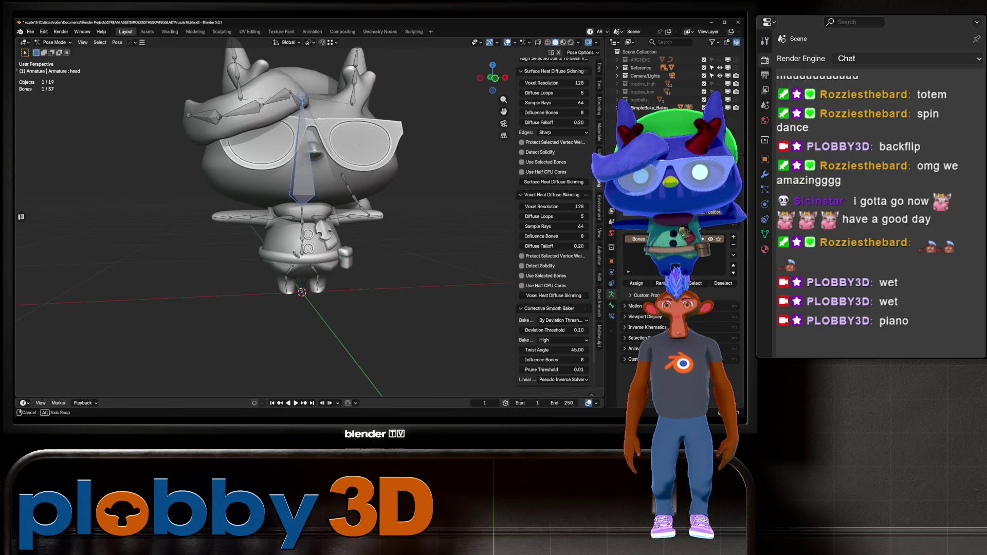
Select arm_L and test-rotate it, then cancel the rotation
left_click(362, 216)
left_click(340, 216)
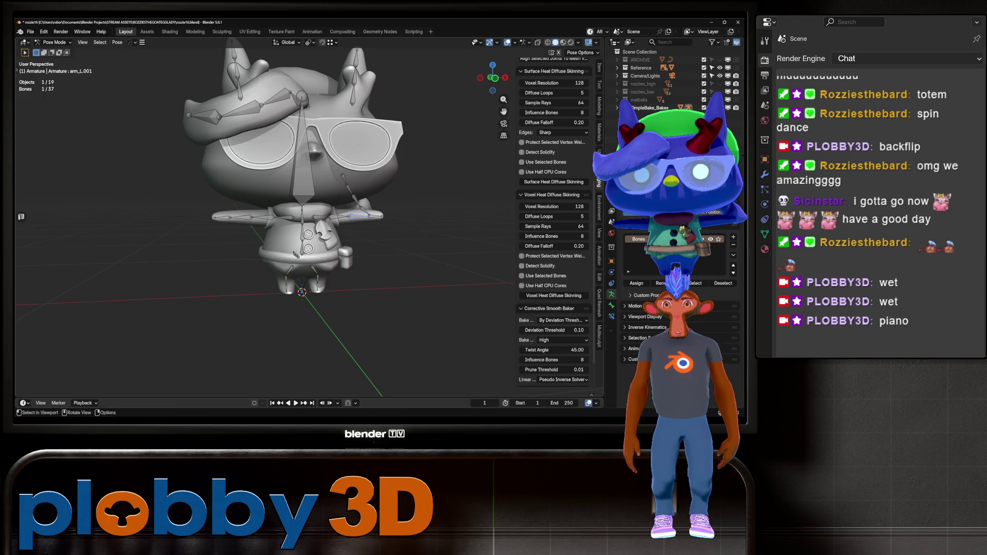
middle_click_drag(360, 227, 411, 237)
key("r")
right_click(433, 241)
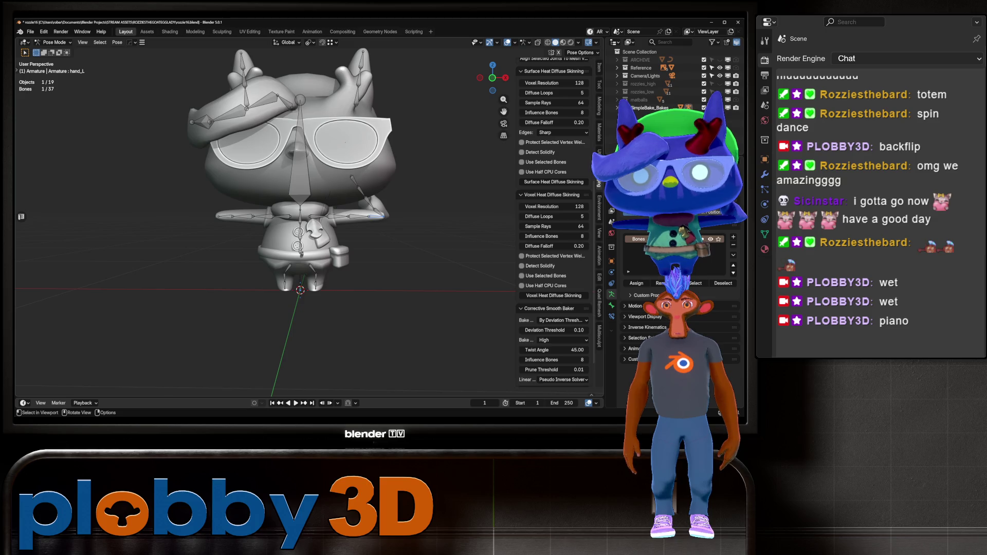
From a side profile, rotate the ear_L bone to test its weights, then return to Object Mode
middle_click_drag(308, 215, 257, 221)
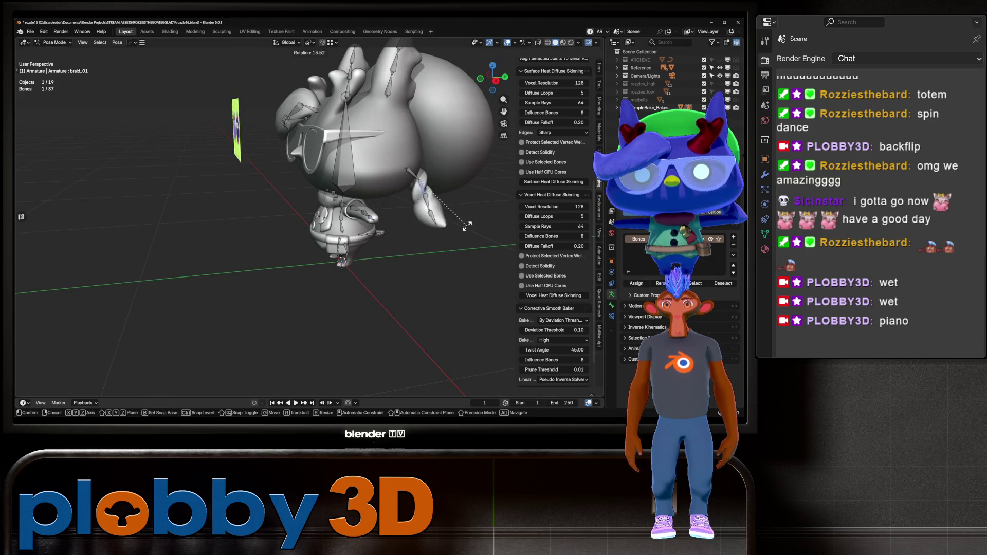
middle_click_drag(452, 221, 280, 231)
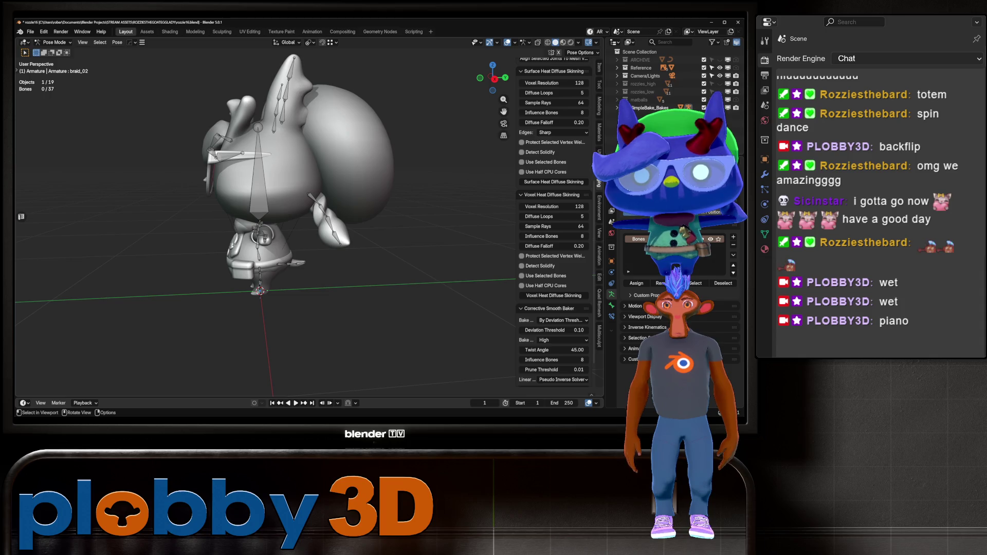
left_click(282, 110)
key("r")
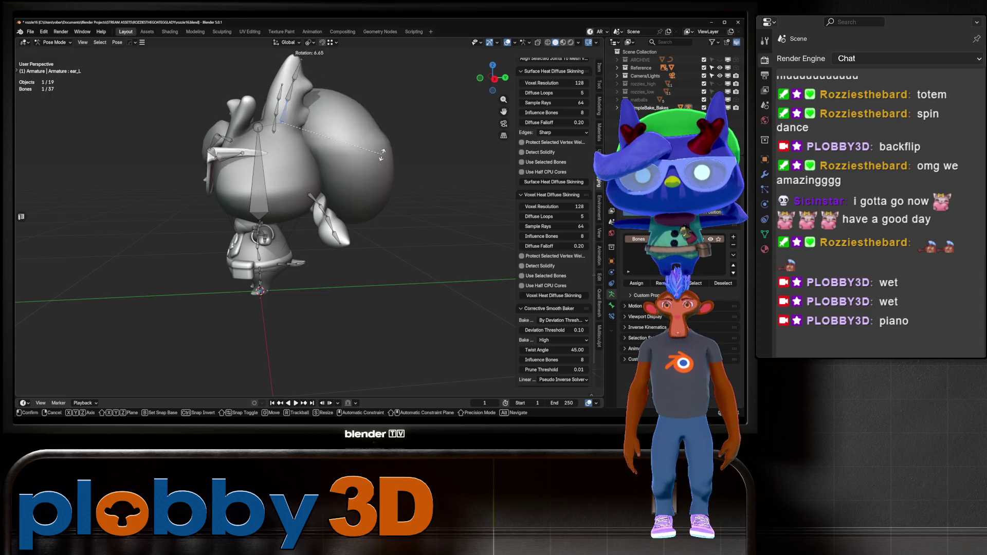
left_click(383, 151)
mouse_move(383, 152)
middle_mouse_down()
mouse_move(329, 173)
mouse_move(329, 161)
middle_mouse_up()
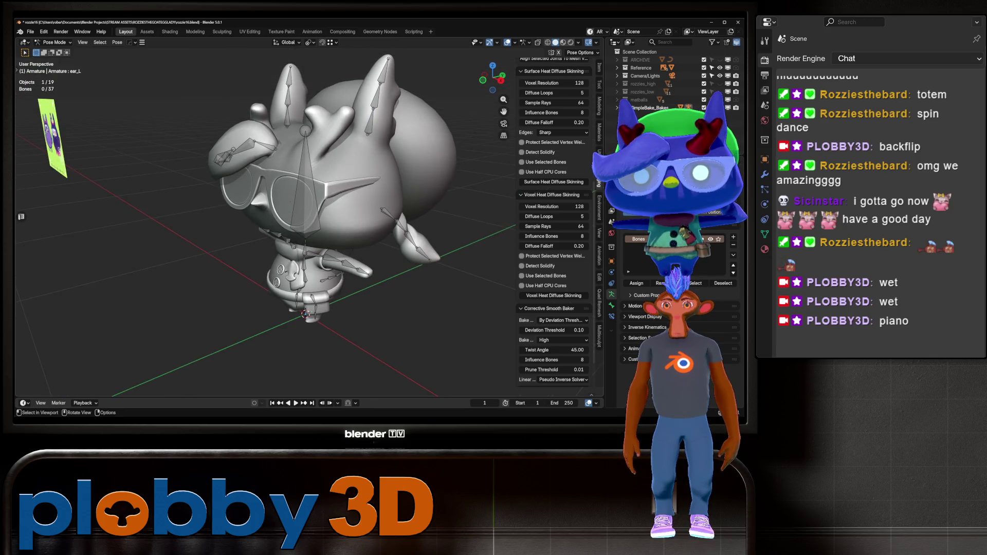
key("ctrl+Tab")
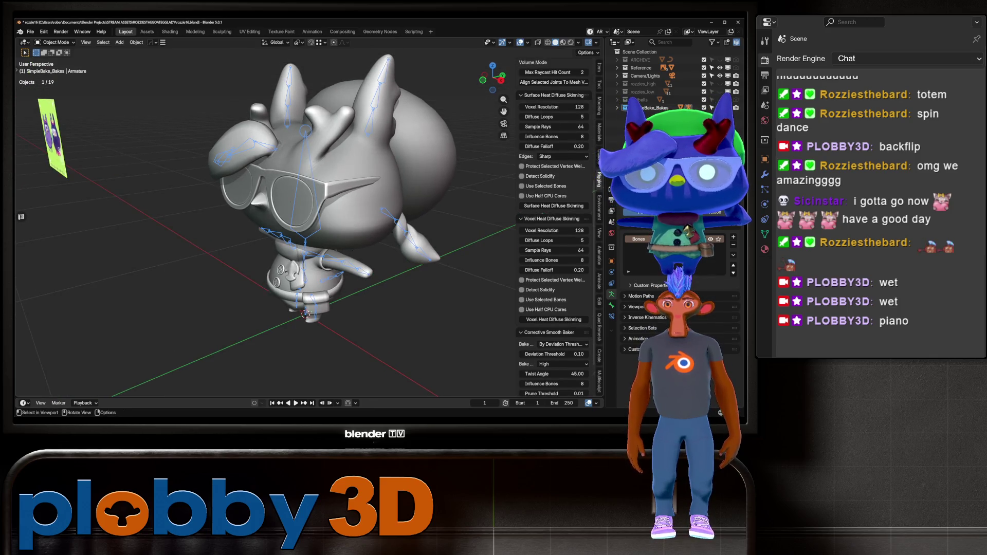
left_click(293, 198)
key("Tab")
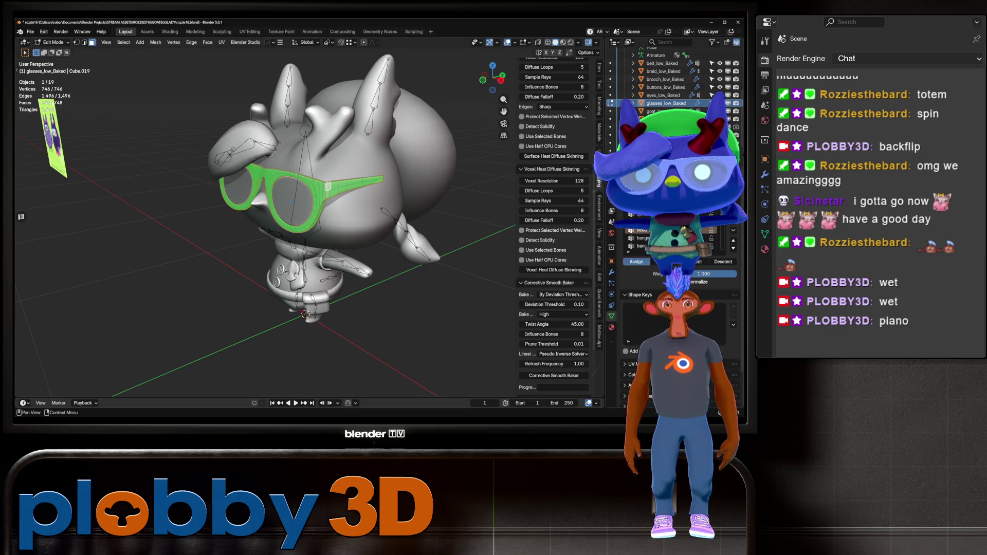
key("Tab")
left_click(660, 126)
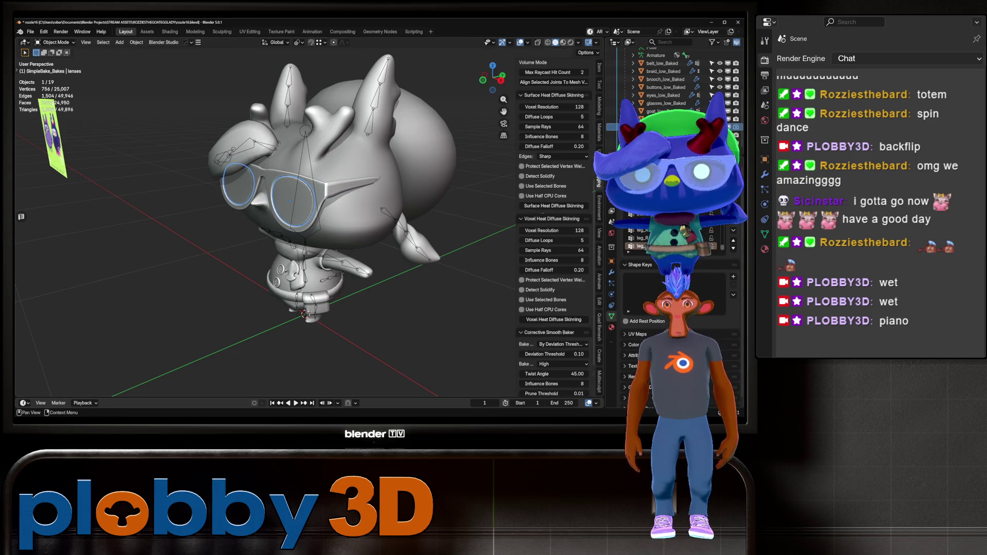
key("Tab")
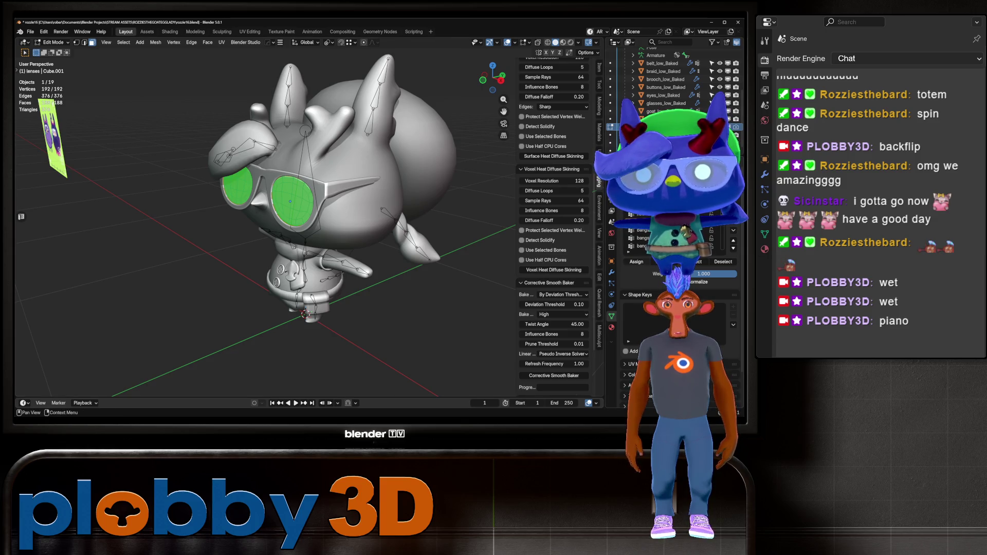
key("Tab")
middle_click_drag(360, 231, 277, 234)
left_click(334, 216)
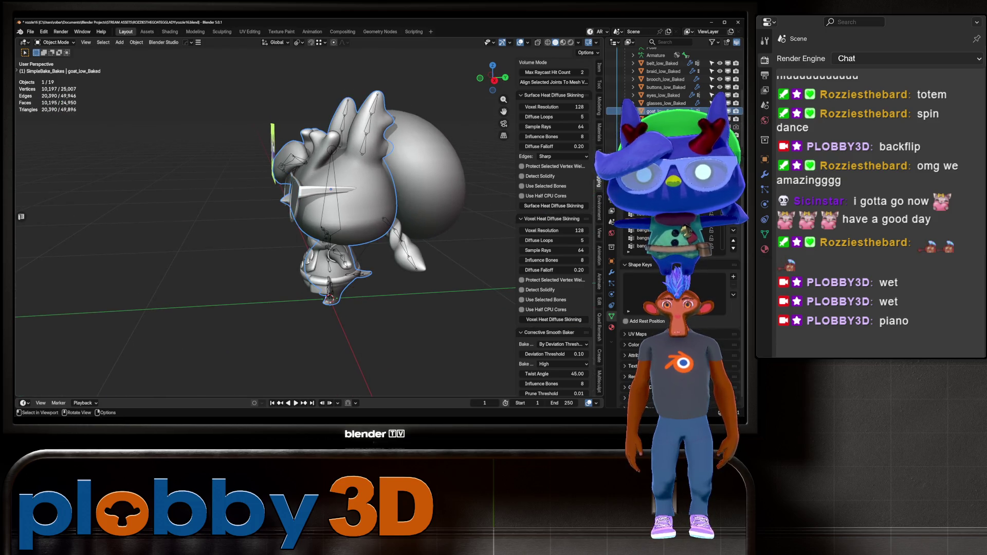
left_click(427, 170)
mouse_move(426, 170)
middle_mouse_down()
mouse_move(396, 175)
mouse_move(427, 180)
middle_mouse_up()
key("Tab")
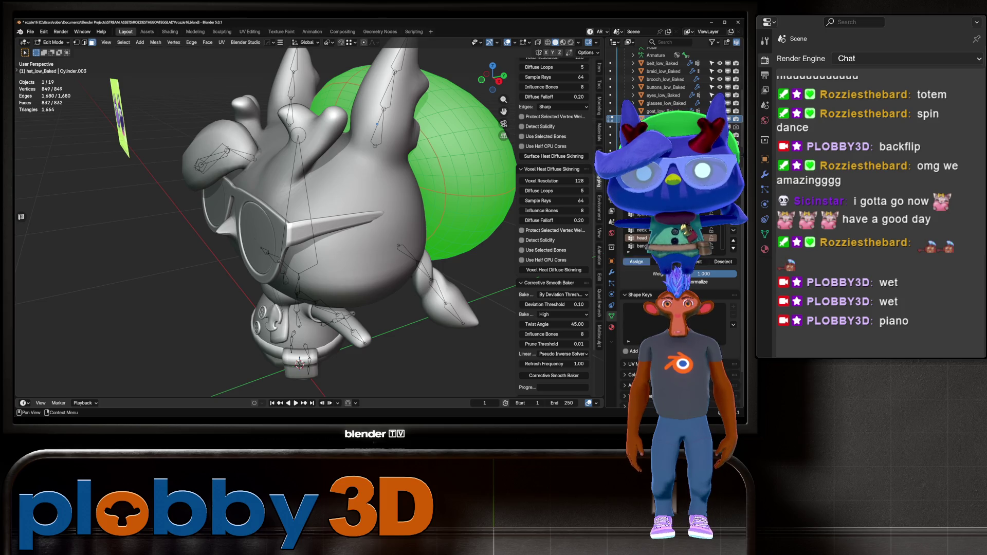
key("Tab")
scroll(265, 216, "down", 5)
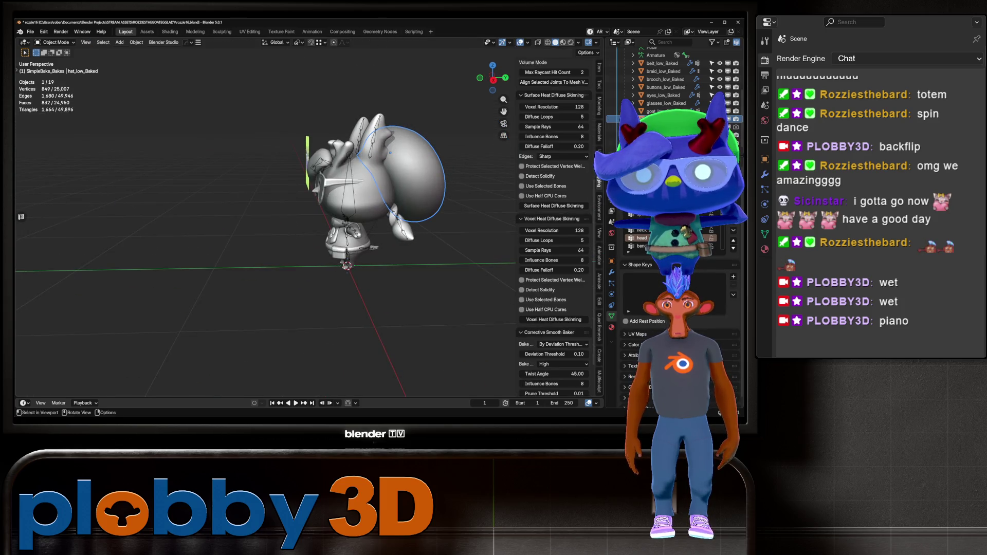
Put the armature into Pose Mode and test-rotate the head bone around X, then cancel
left_click(645, 116)
key("ctrl+Tab")
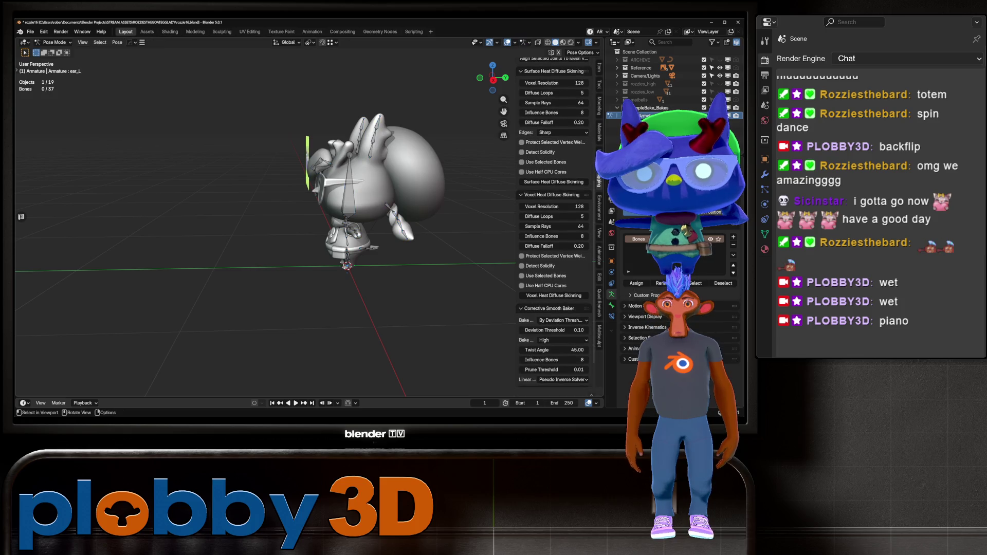
left_click(349, 174)
key("r")
key("x")
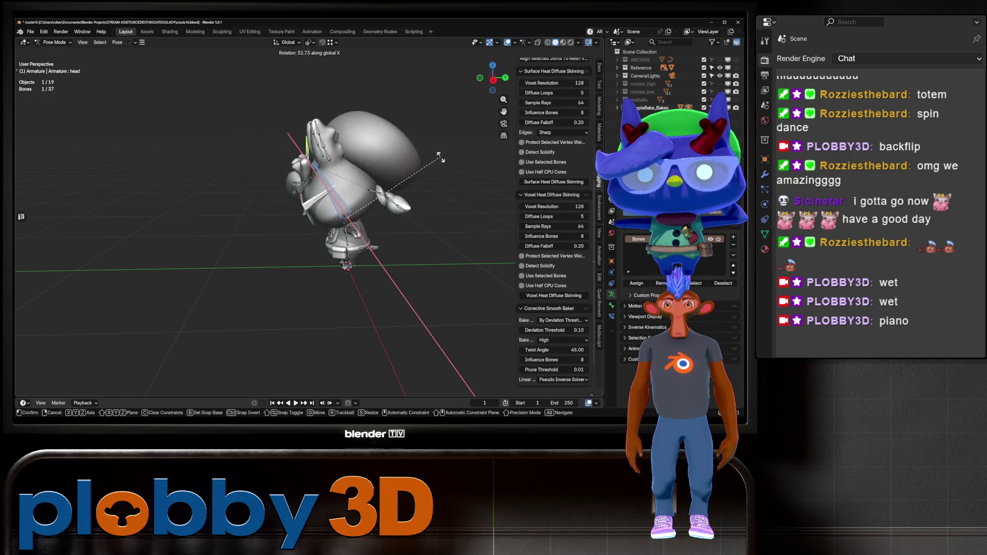
key("Escape")
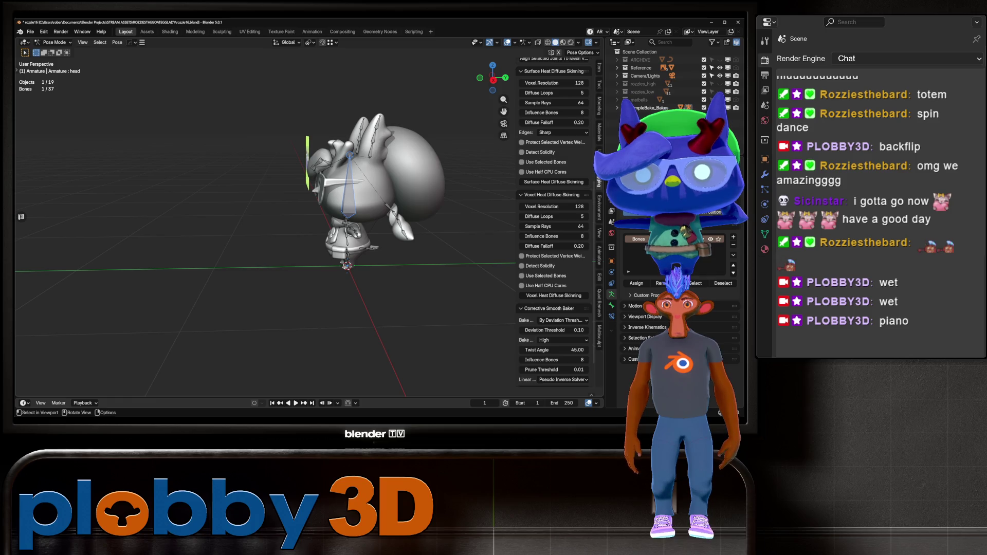
Select the ear_L bone and swing it to test the ear deformation
left_click(370, 150)
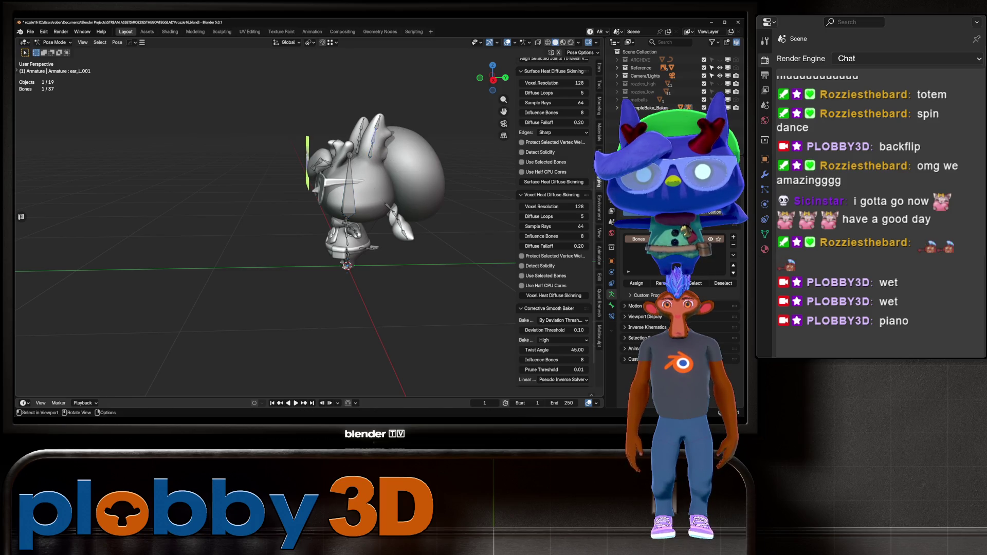
scroll(370, 154, "up", 3)
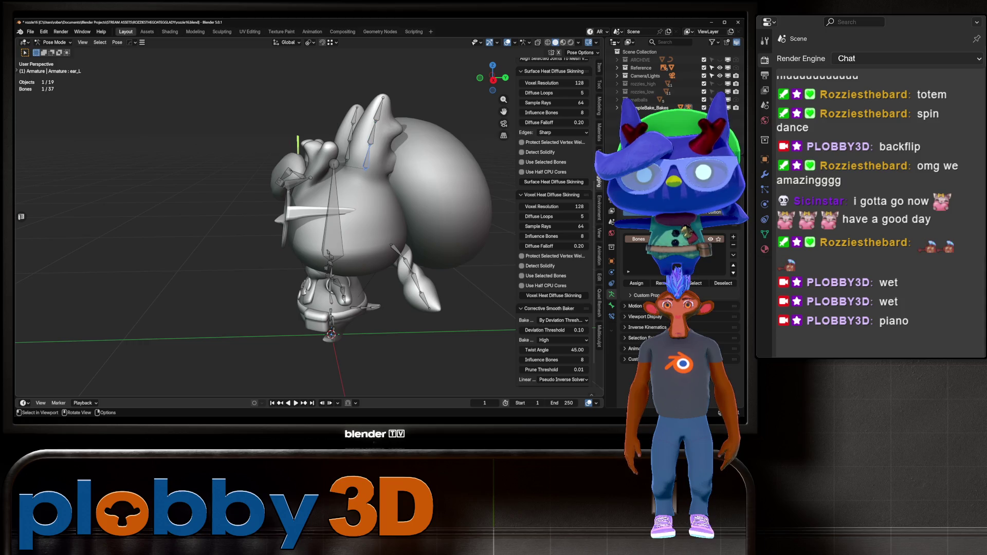
middle_click_drag(360, 216, 329, 208)
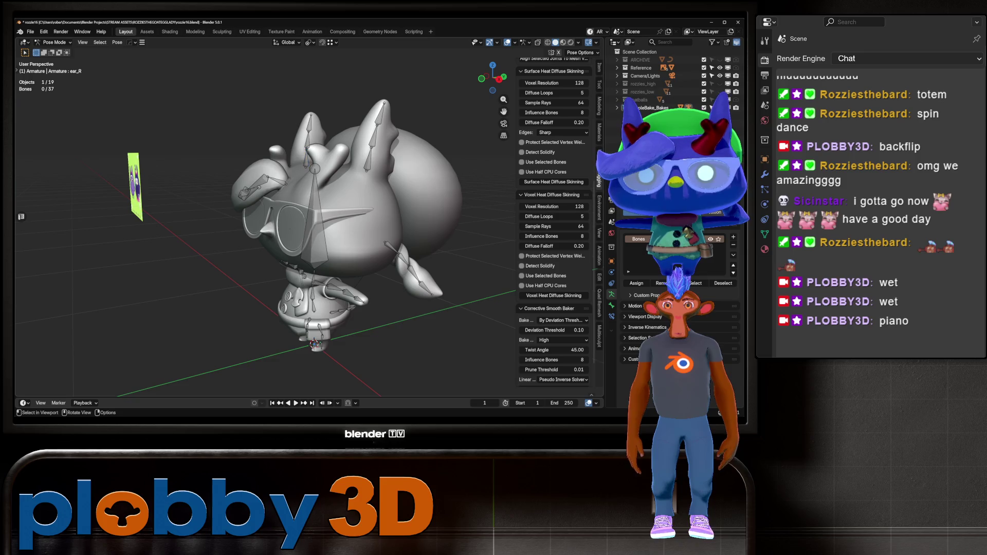
key("r")
mouse_move(437, 291)
middle_mouse_down()
mouse_move(427, 291)
mouse_move(439, 293)
middle_mouse_up()
left_click(439, 292)
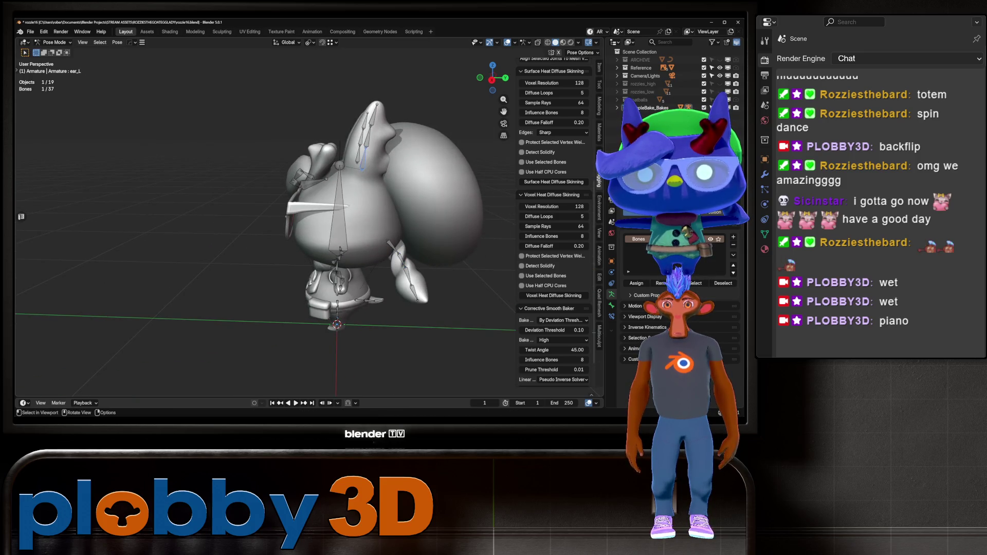
Deselect all bones, pick bangs.001 to inspect, then return to Object Mode
scroll(267, 226, "up", 3)
key("alt+a")
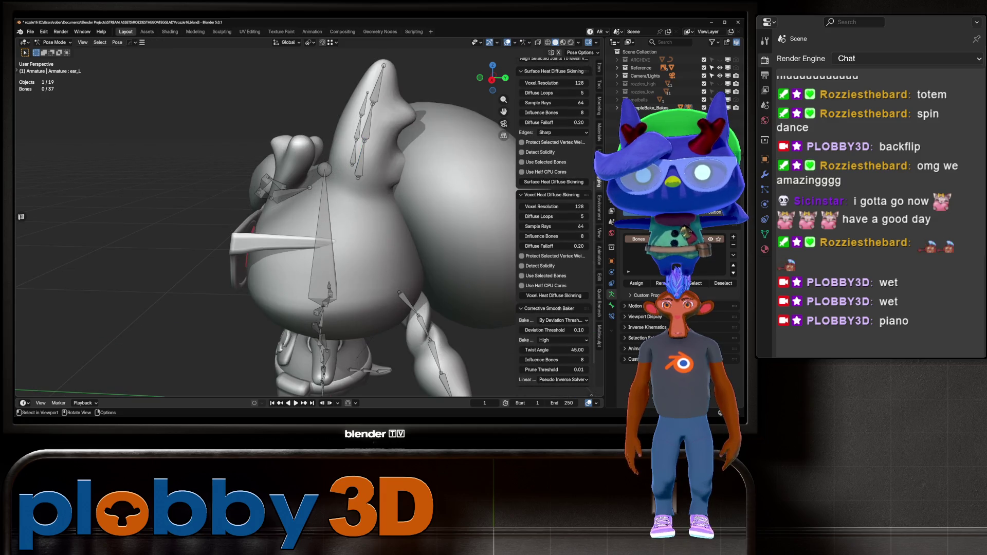
middle_click_drag(257, 226, 360, 226)
left_click(237, 232)
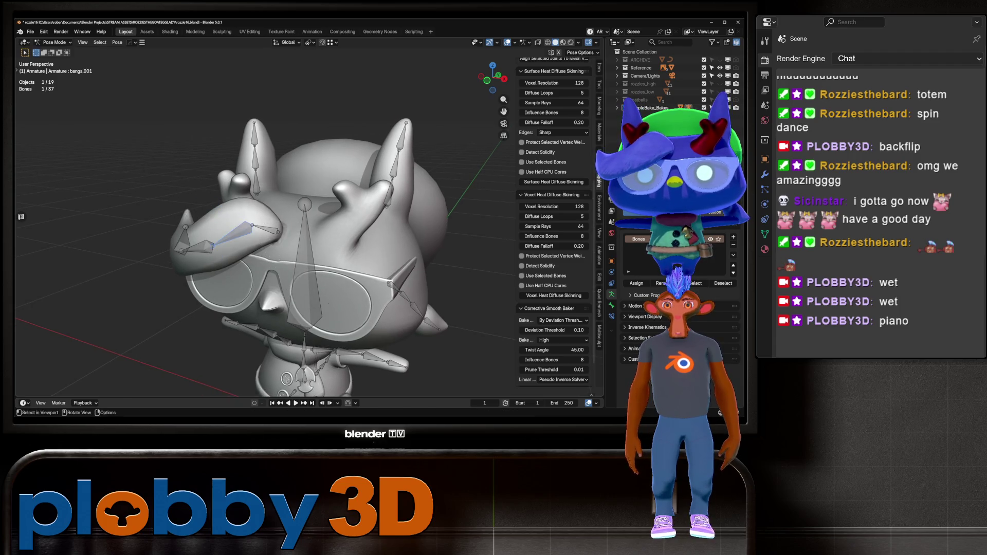
mouse_move(236, 232)
middle_mouse_down()
mouse_move(298, 230)
mouse_move(282, 278)
mouse_move(267, 277)
middle_mouse_up()
key("ctrl+Tab")
Check the ear_L.002 bone in the armature's Edit Mode, then enter Edit Mode on the goat mesh
left_click(282, 277)
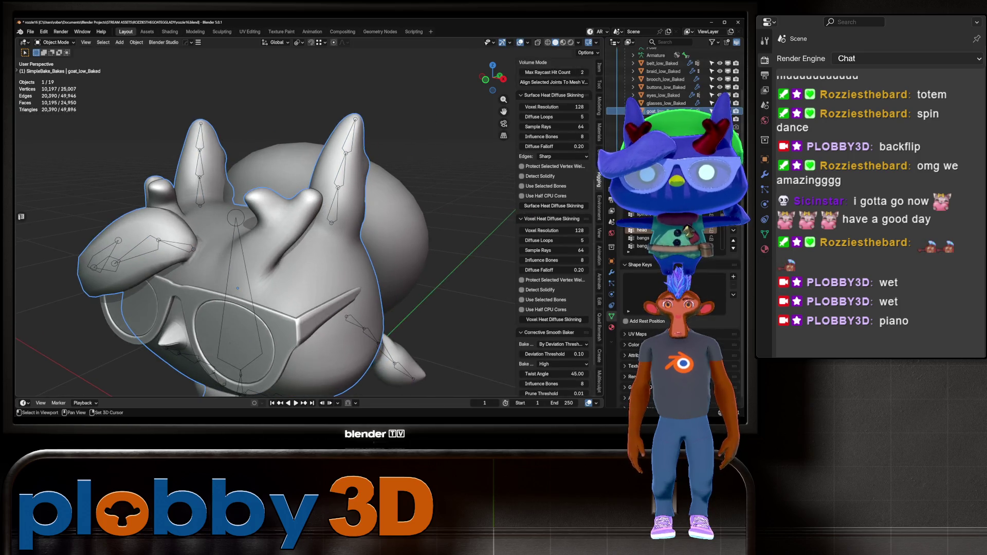
key("Tab")
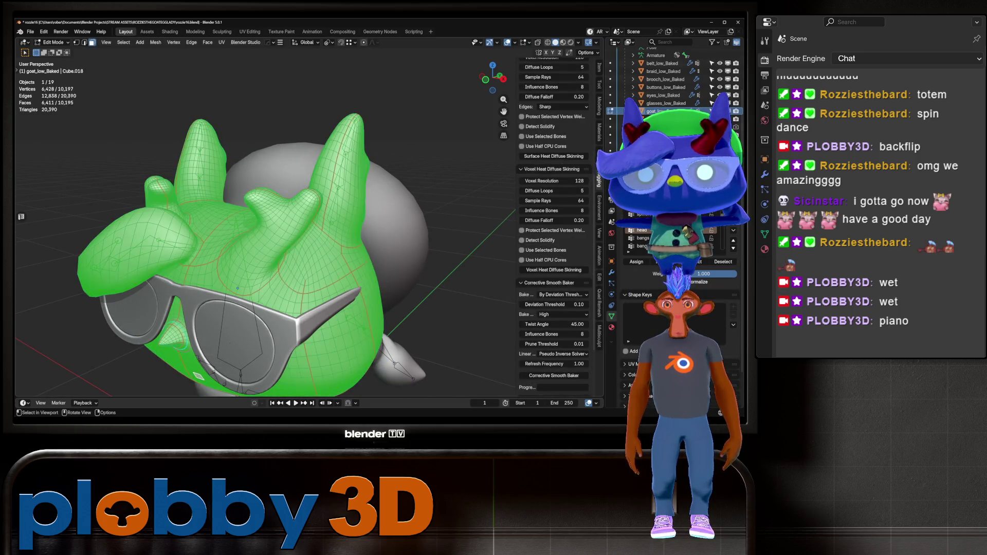
key("Tab")
left_click(236, 216)
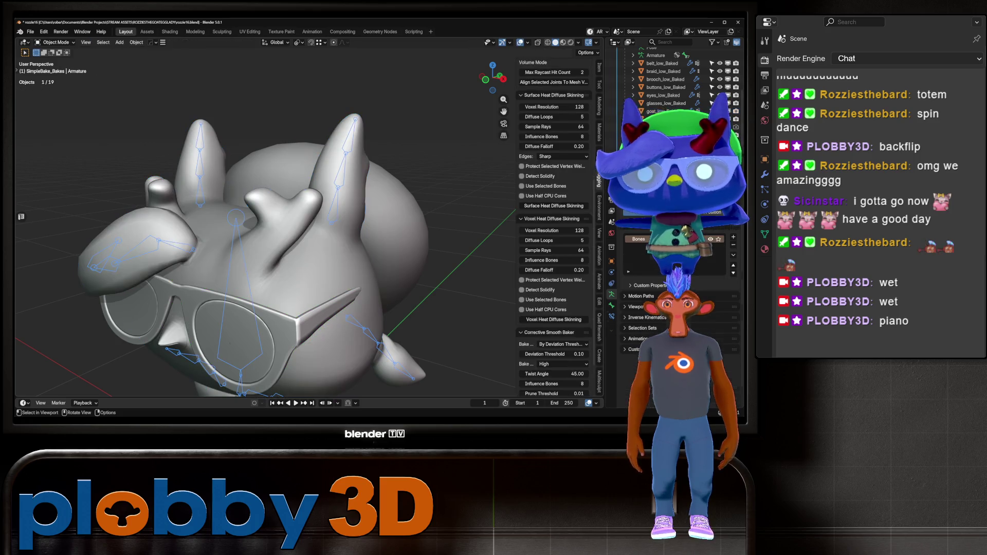
key("Tab")
left_click(349, 136)
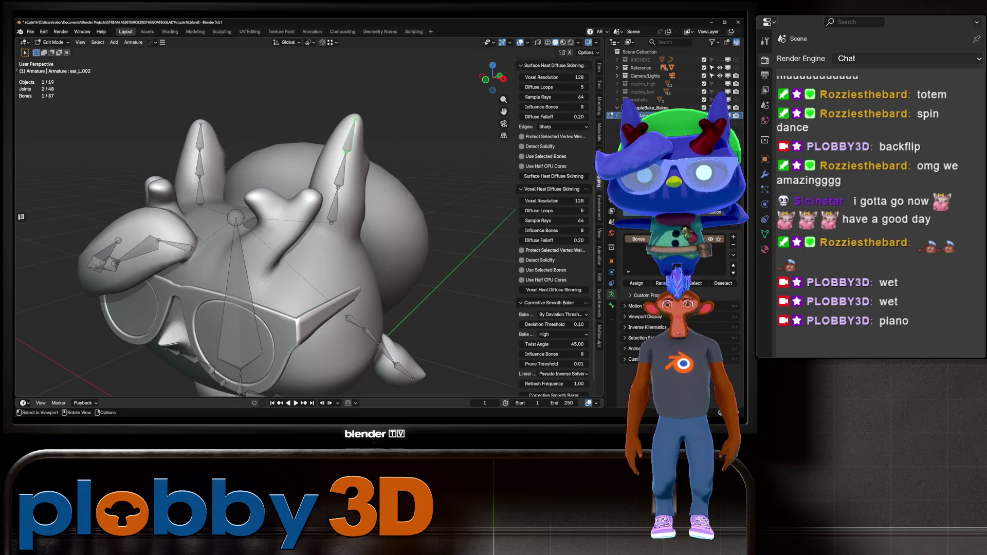
key("Tab")
left_click(236, 257)
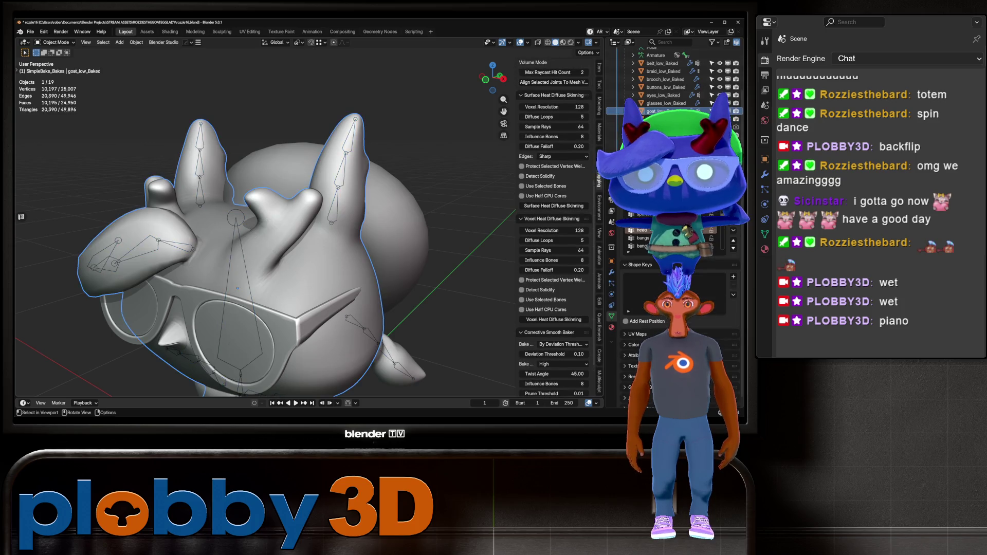
key("Tab")
Select the right horn tip and grow or shrink the selection with Ctrl+Numpad +/-
left_click(351, 124)
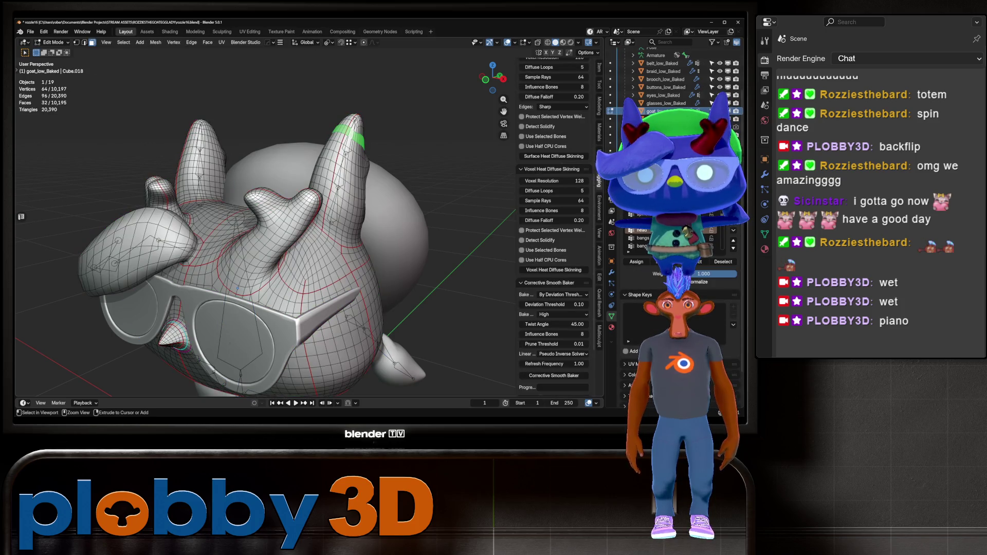
key("ctrl+KP_Add")
key("ctrl+KP_Add")
key("ctrl+KP_Add")
key("ctrl+KP_Add")
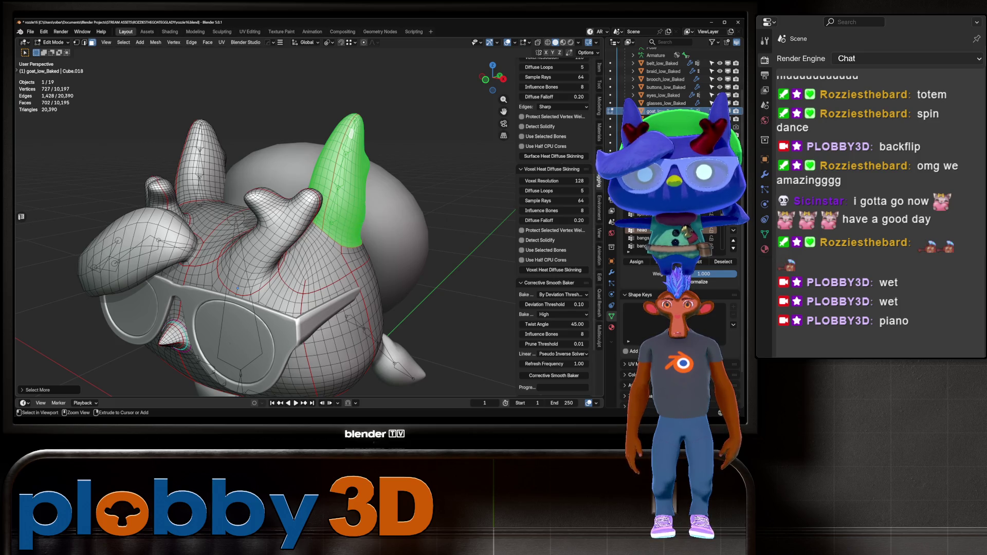
middle_click_drag(256, 231, 263, 222)
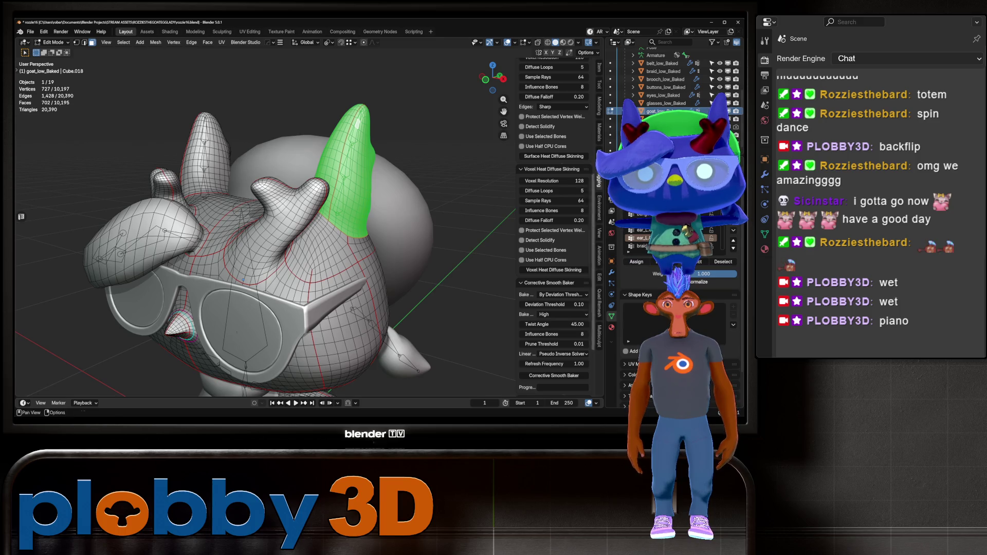
key("ctrl+KP_Subtract")
key("ctrl+KP_Subtract")
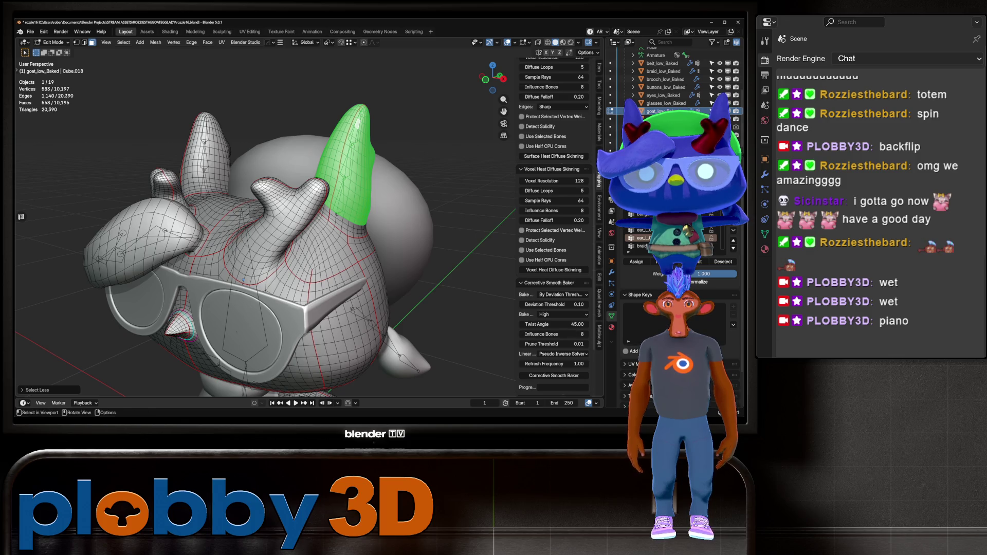
key("ctrl+KP_Add")
key("ctrl+KP_Add")
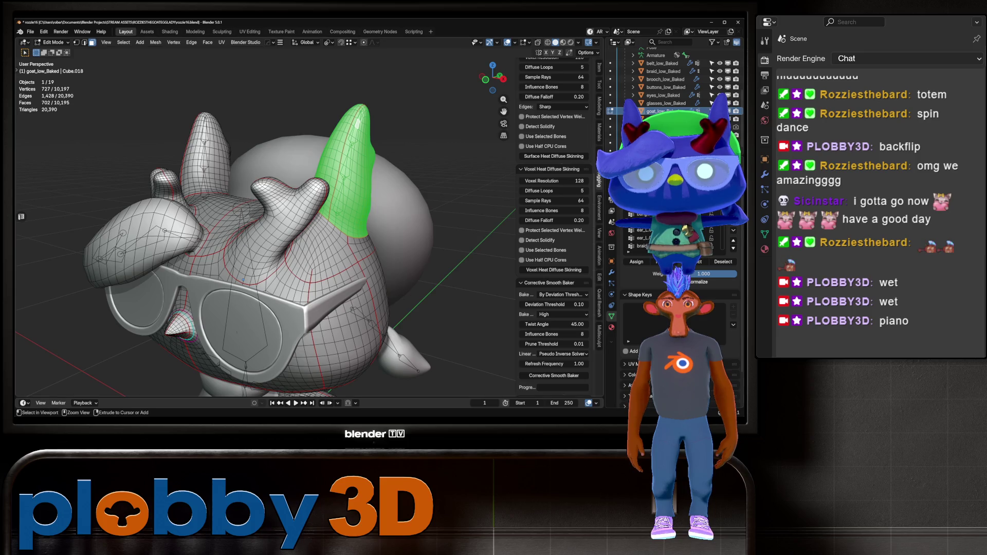
key("ctrl+KP_Subtract")
key("ctrl+KP_Subtract")
key("ctrl+KP_Subtract")
key("ctrl+KP_Add")
key("ctrl+KP_Add")
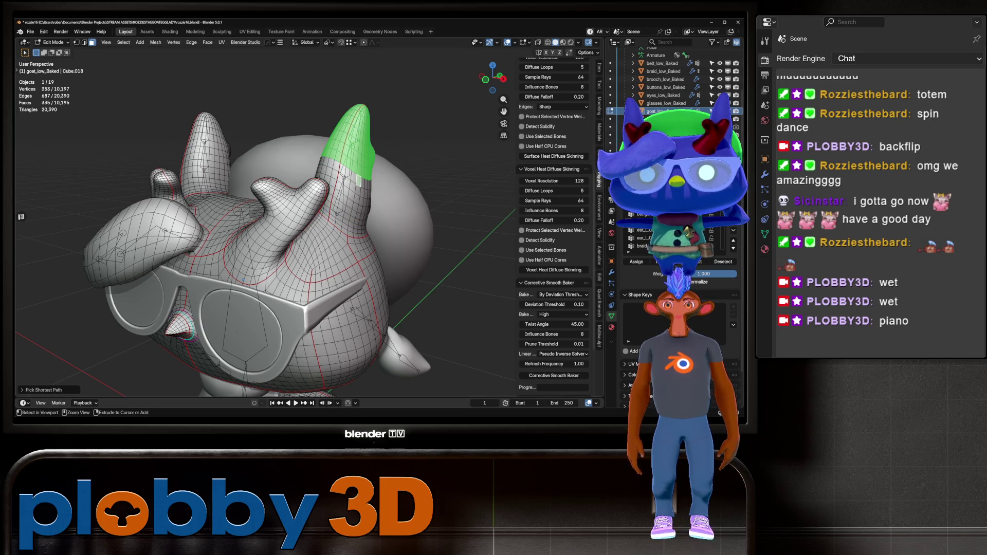
key("ctrl+KP_Subtract")
key("ctrl+KP_Subtract")
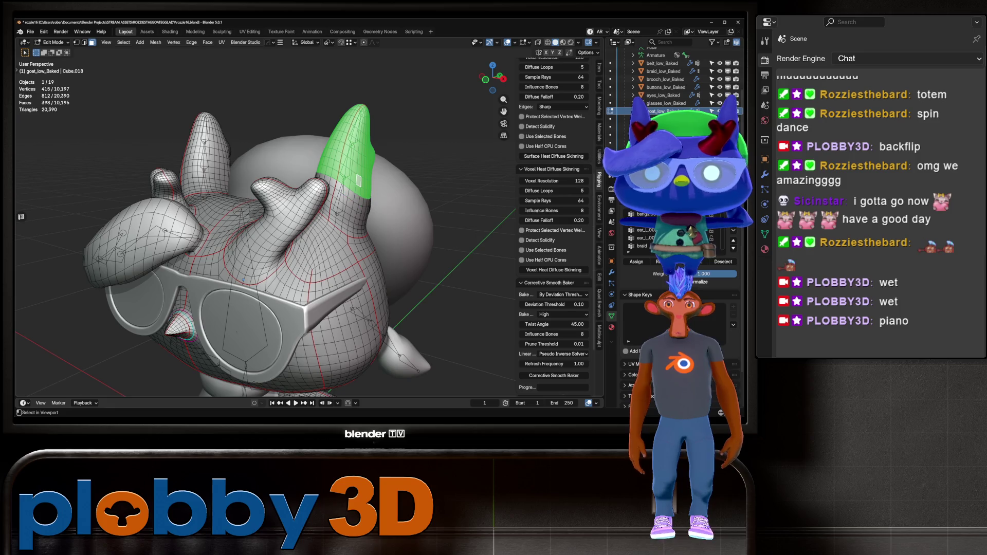
Refine the horn selection ring by ring from the front and side views of the head
key("KP_4")
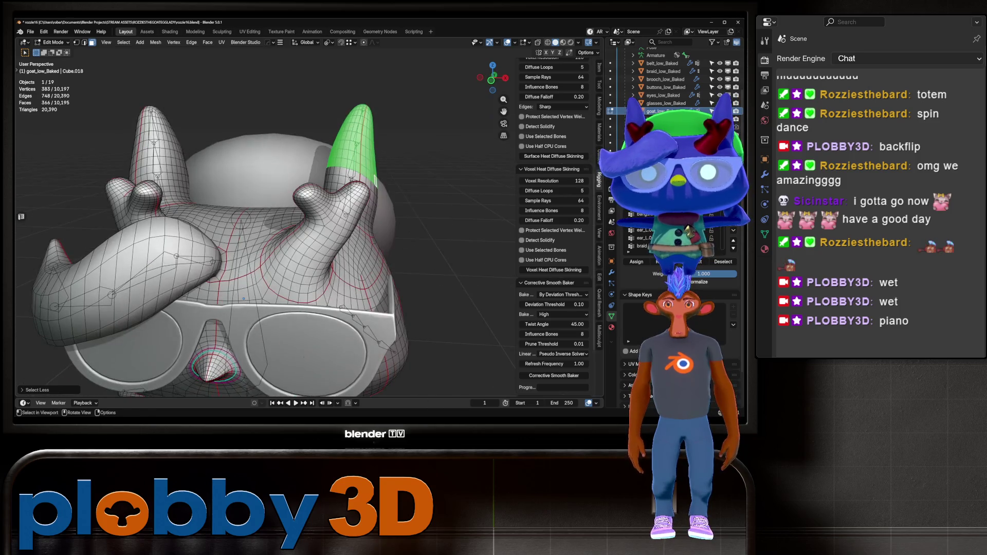
key("ctrl+KP_Add")
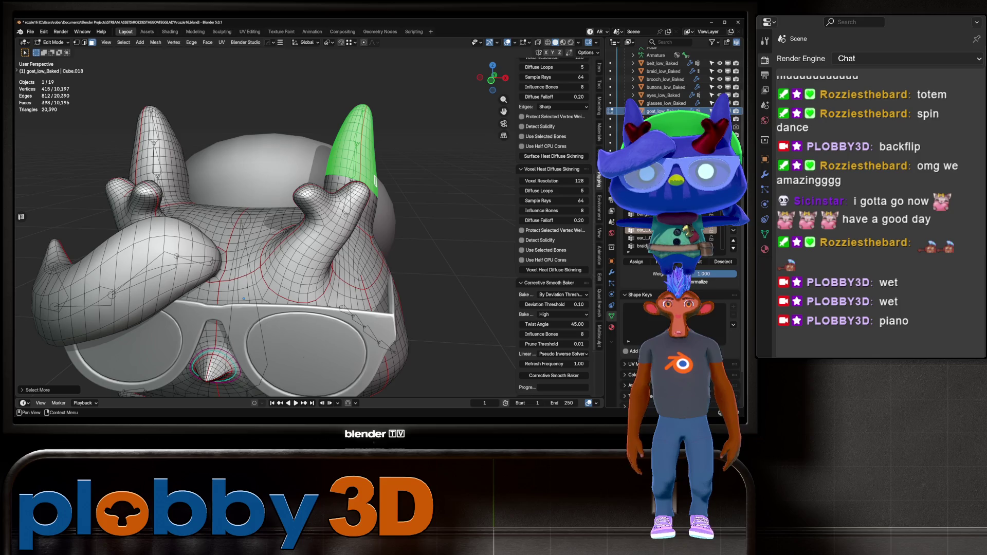
key("KP_6")
key("KP_6")
key("KP_6")
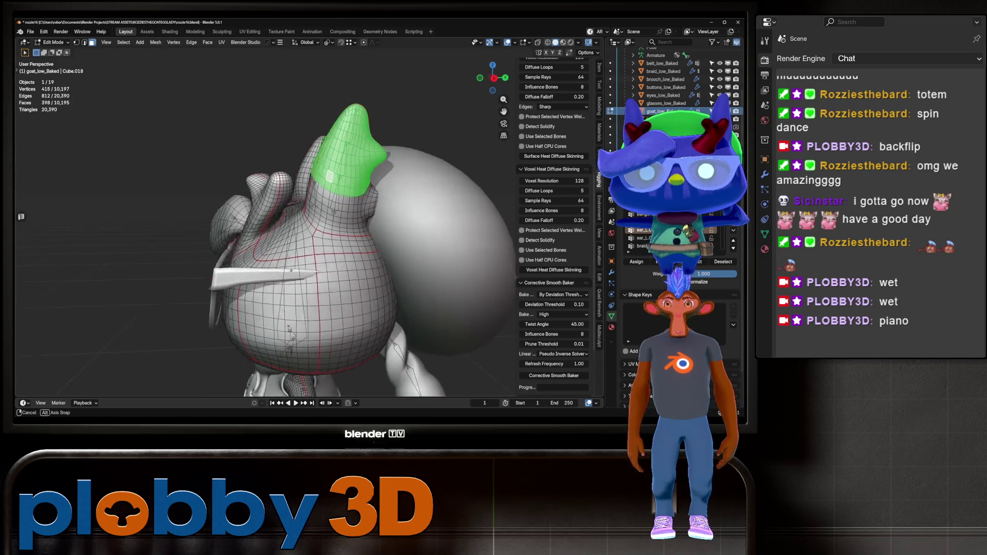
key("ctrl+KP_Subtract")
key("ctrl+KP_Subtract")
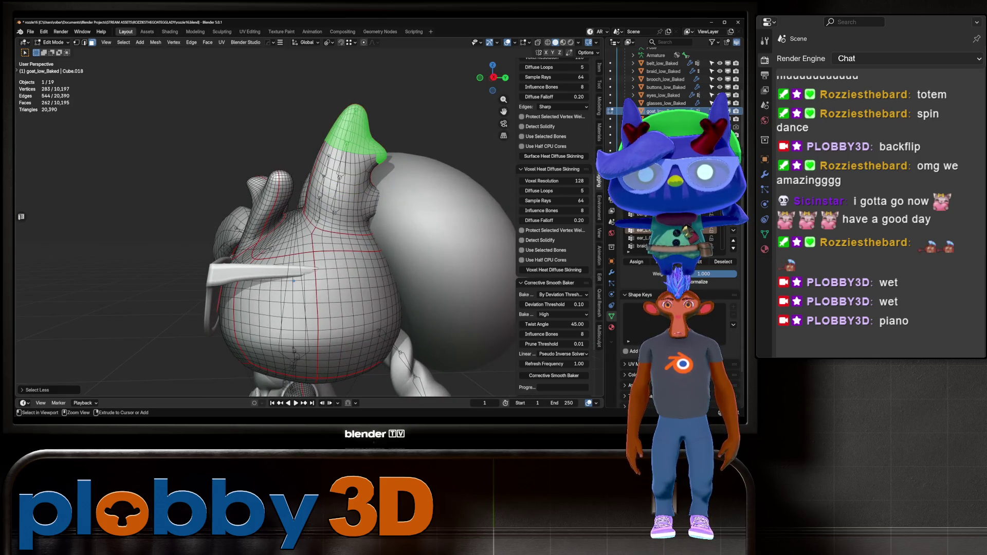
key("ctrl+KP_Subtract")
key("ctrl+KP_Add")
scroll(386, 144, "up", 2)
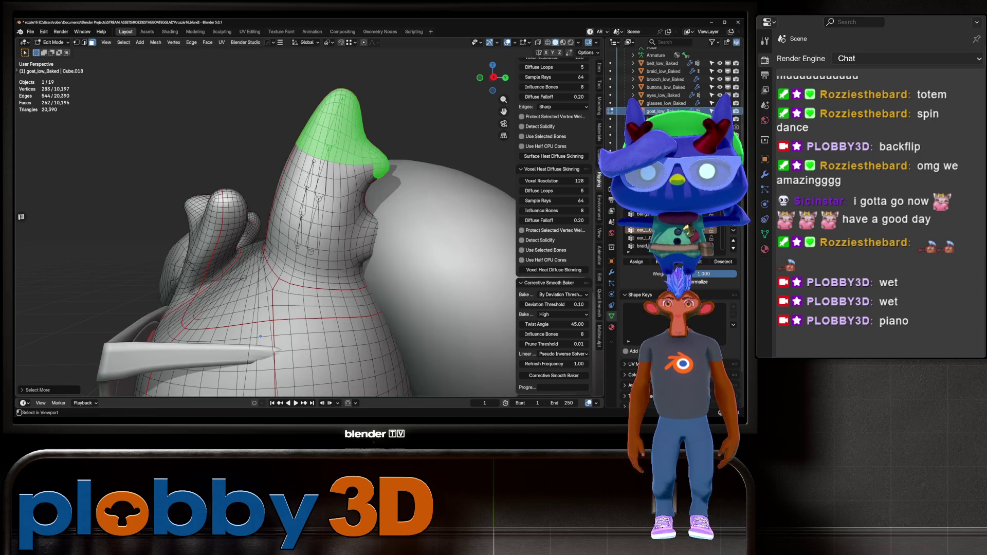
Circle-deselect the horn's base vertices, return to Object Mode, and view the whole goat
key("c")
key("KP_4")
key("KP_4")
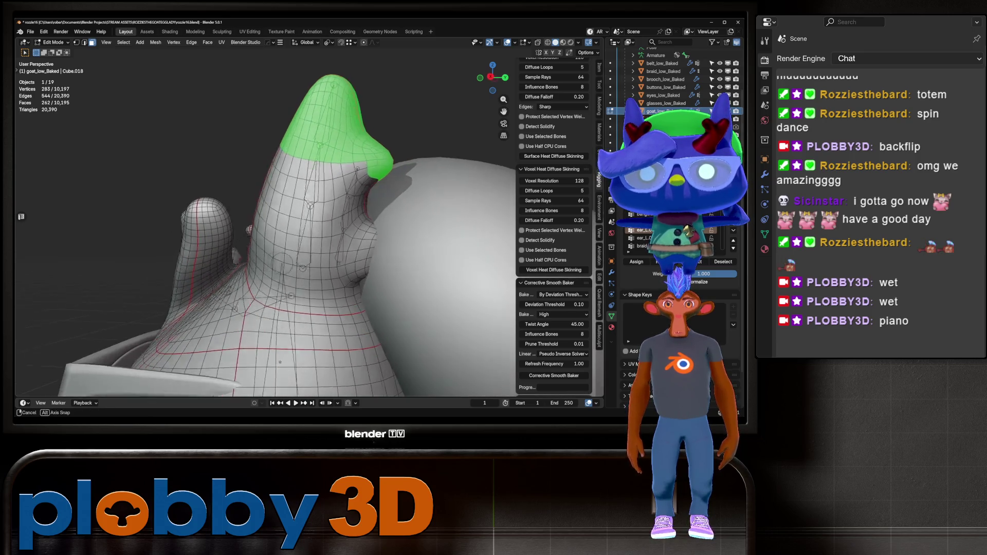
mouse_move(371, 171)
middle_mouse_down()
mouse_move(384, 168)
mouse_move(374, 169)
mouse_move(272, 390)
mouse_move(139, 370)
middle_mouse_up()
key("KP_4")
key("KP_4")
key("Escape")
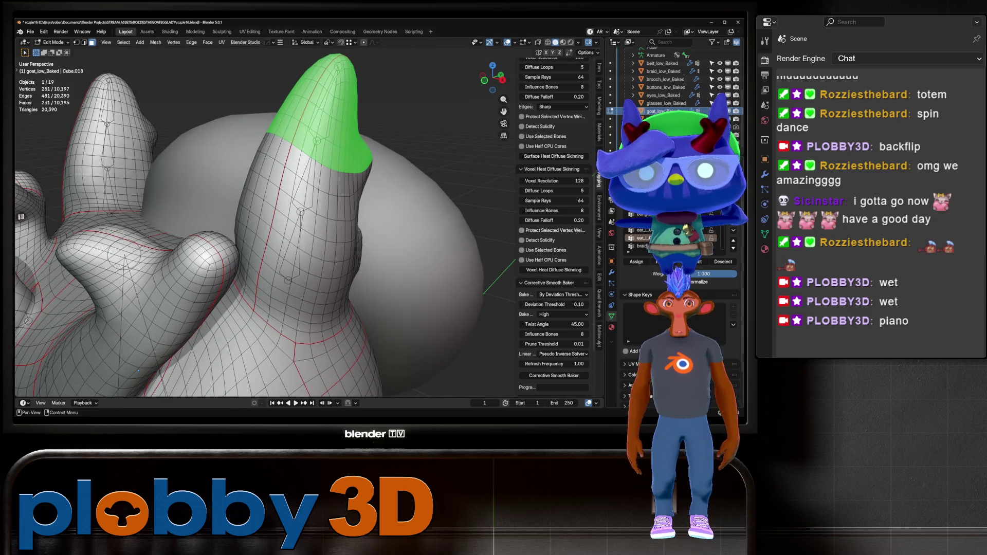
key("Tab")
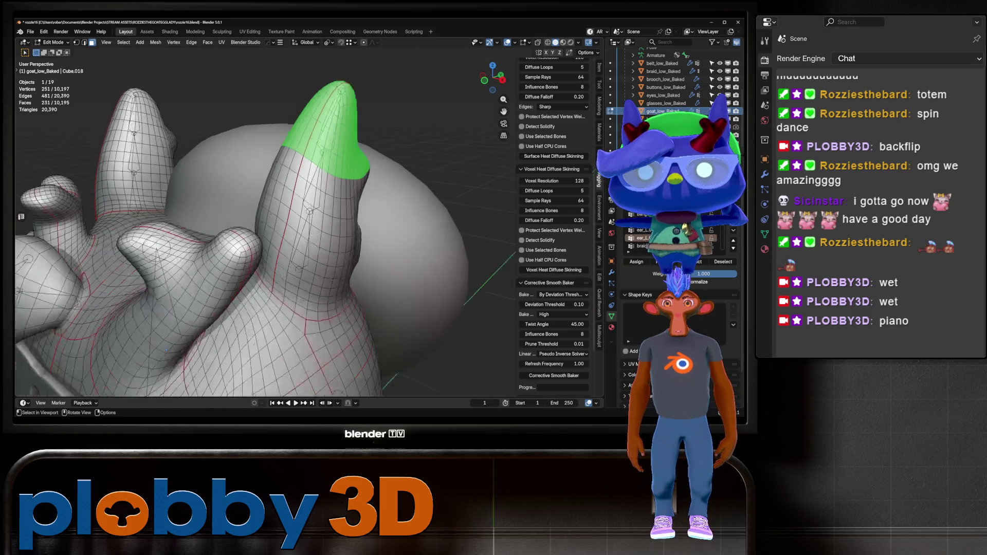
scroll(138, 371, "down", 5)
middle_click_drag(138, 370, 196, 344)
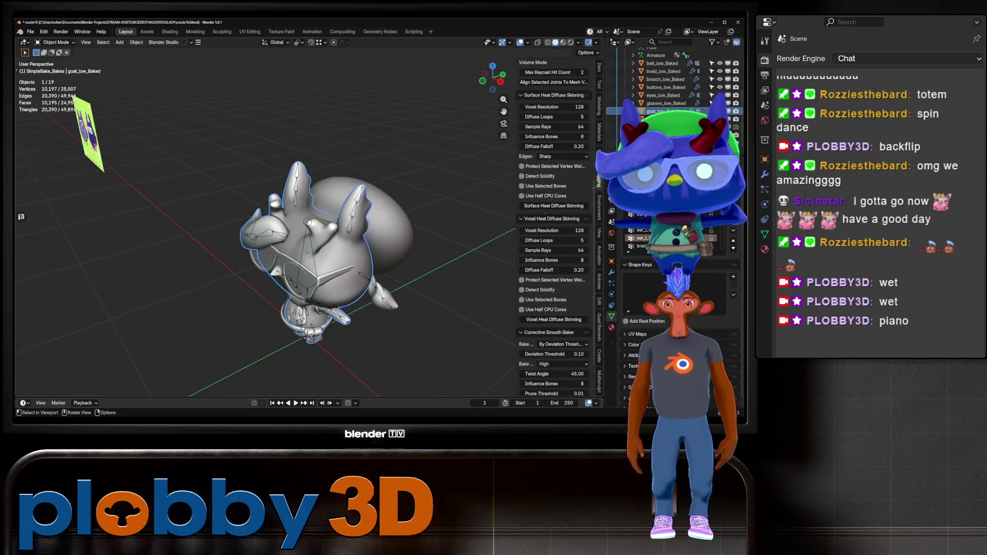
left_click(308, 223)
In Pose Mode, test-bend the ear_L bone around the X axis and cancel the rotation
key("ctrl+Tab")
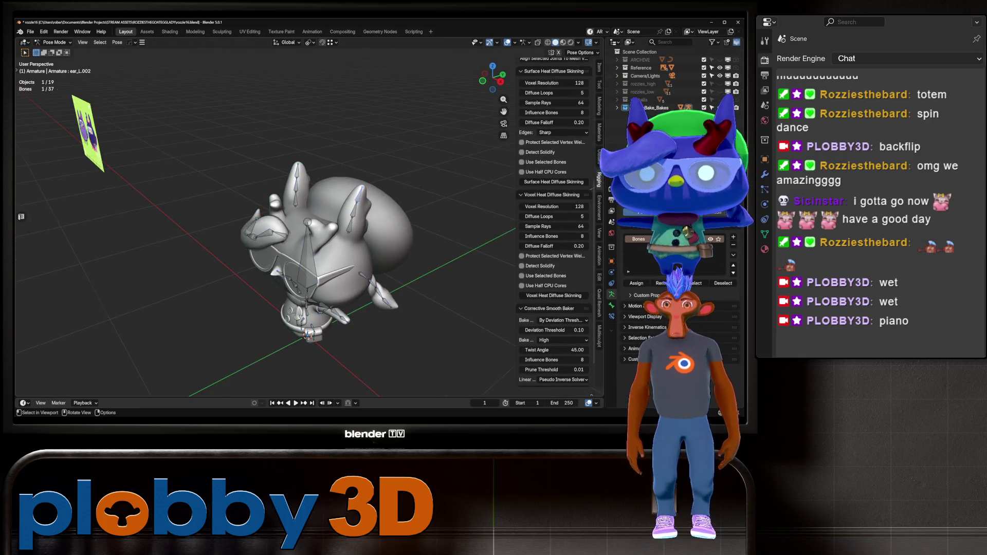
scroll(309, 231, "up", 3)
middle_click_drag(359, 221, 308, 216)
key("r")
key("x")
key("Escape")
left_click(355, 206)
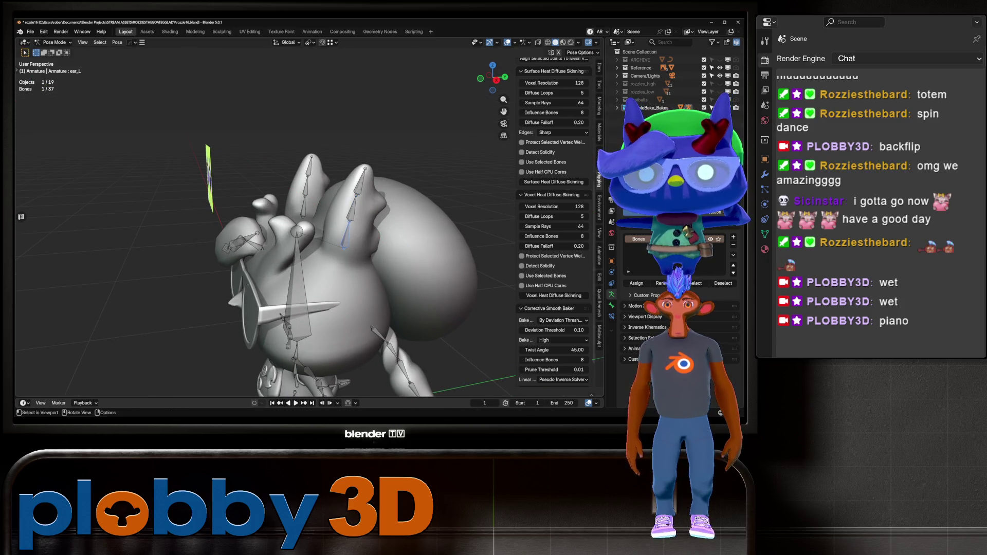
key("r")
key("x")
key("Escape")
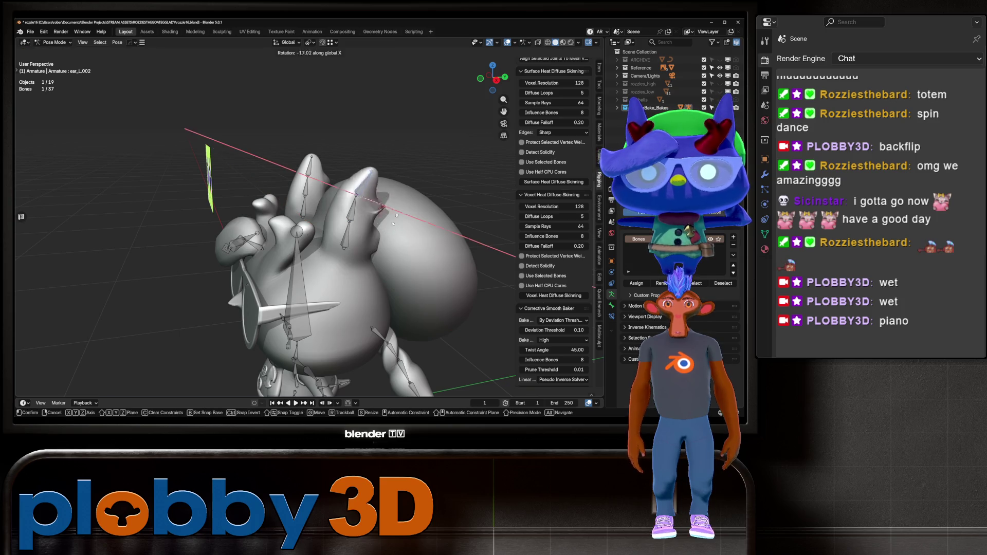
Select ear_L.002, view the goat from a front three-quarter angle, deselect all bones, and edit the mesh
left_click(360, 183)
middle_click_drag(359, 183, 324, 187)
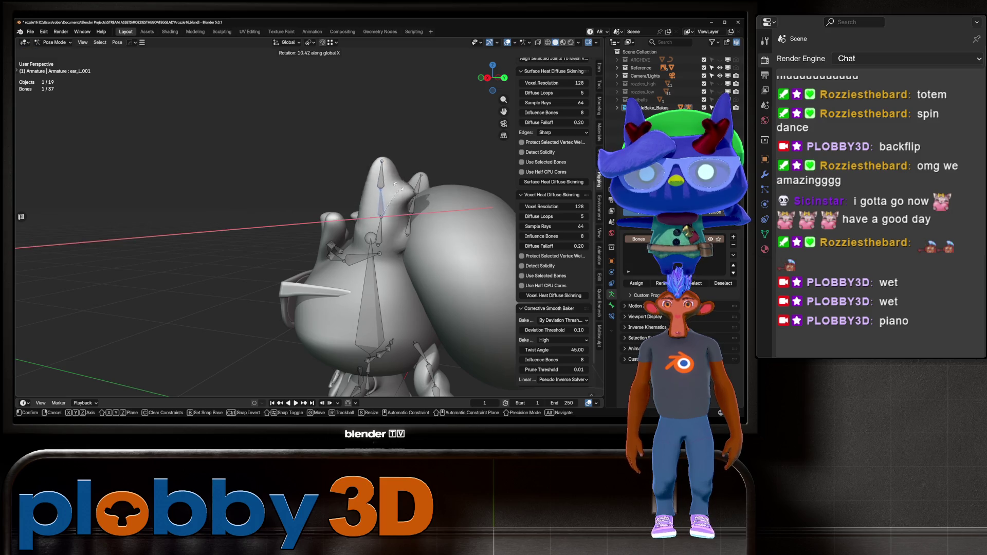
mouse_move(391, 195)
middle_mouse_down()
mouse_move(277, 201)
mouse_move(284, 170)
mouse_move(323, 182)
middle_mouse_up()
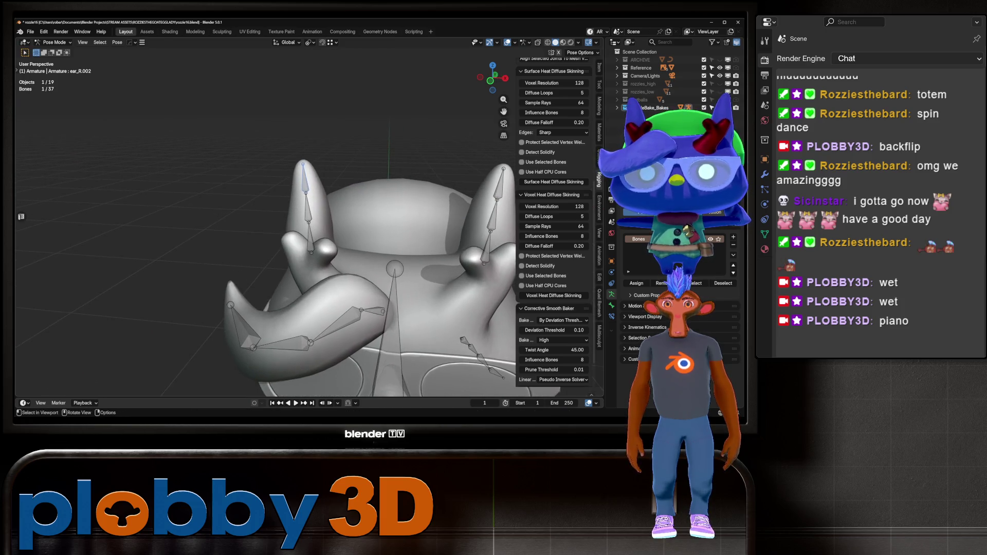
key("alt+a")
scroll(554, 221, "up", 1)
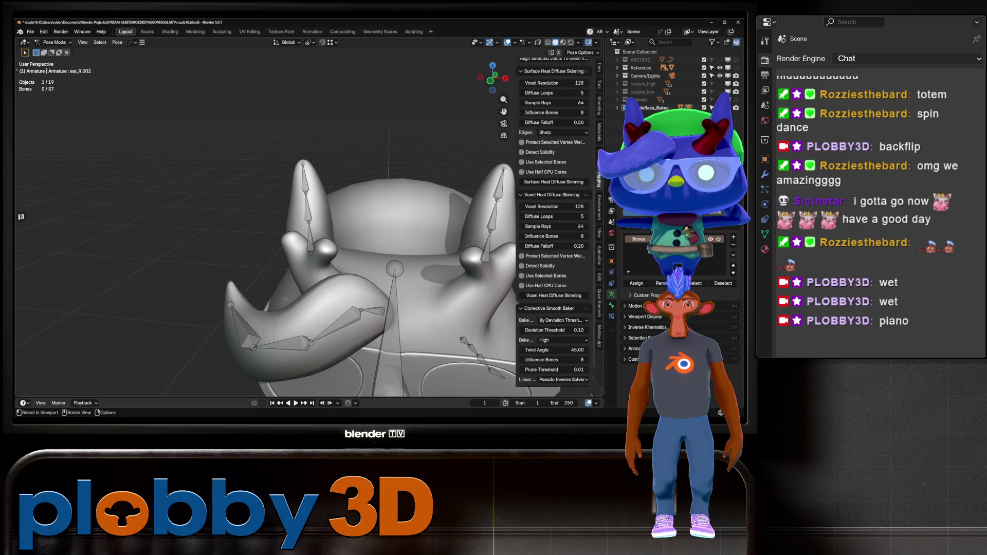
left_click(611, 111)
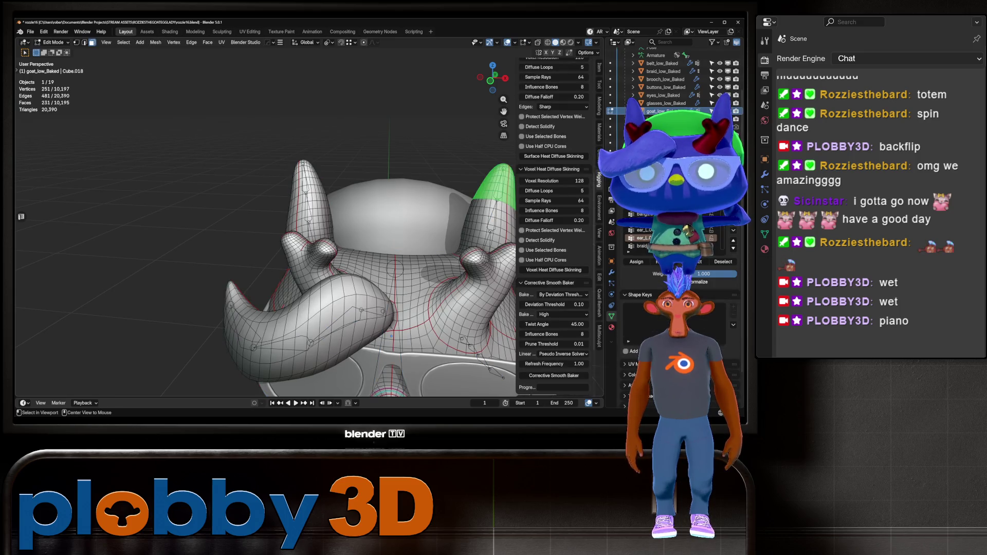
Select the left ear tip vertices and grow or shrink the selection with Ctrl+Numpad +/-
left_click(306, 170)
key("ctrl+KP_Add")
key("ctrl+KP_Add")
key("ctrl+KP_Add")
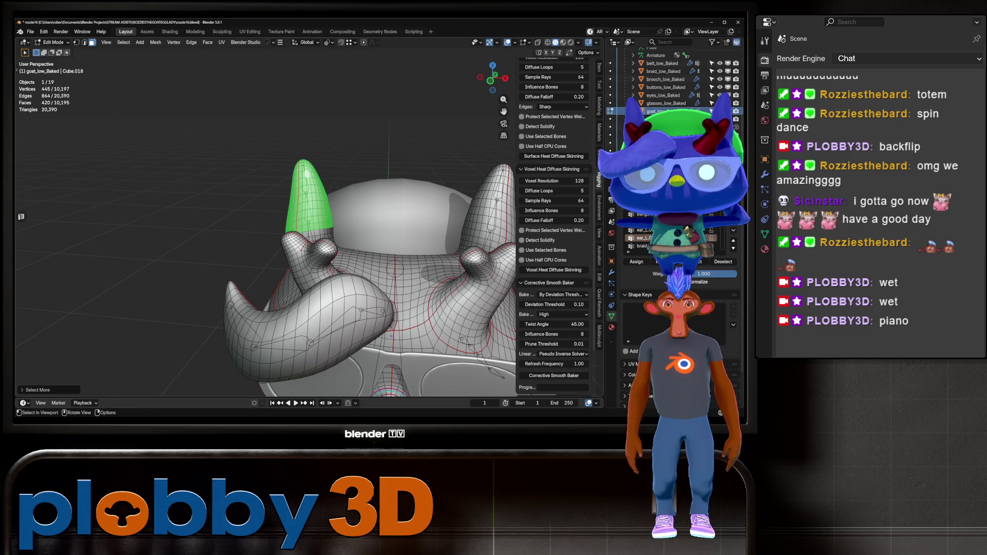
middle_click_drag(309, 231, 349, 216)
key("ctrl+KP_Add")
key("ctrl+KP_Add")
key("ctrl+KP_Add")
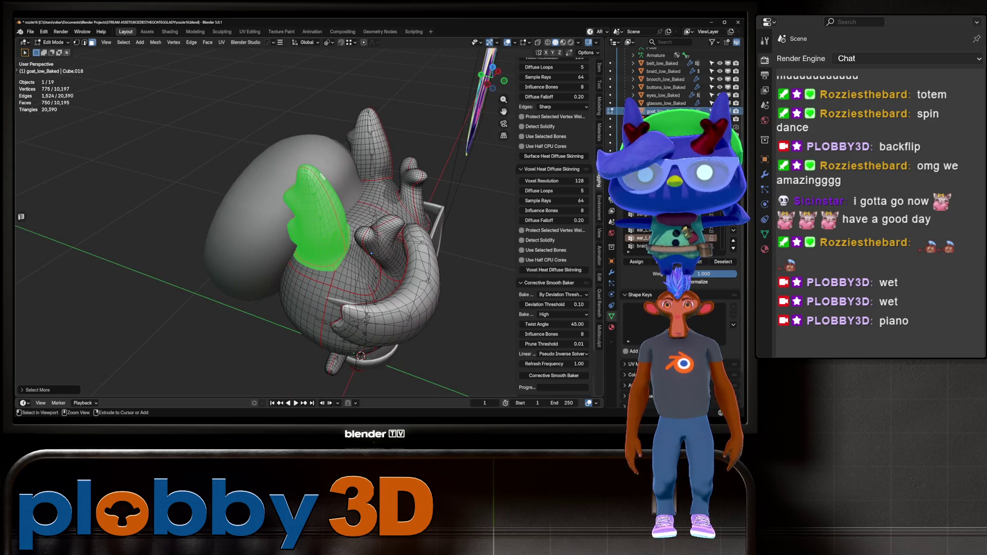
key("ctrl+KP_Subtract")
middle_click_drag(371, 253, 324, 257)
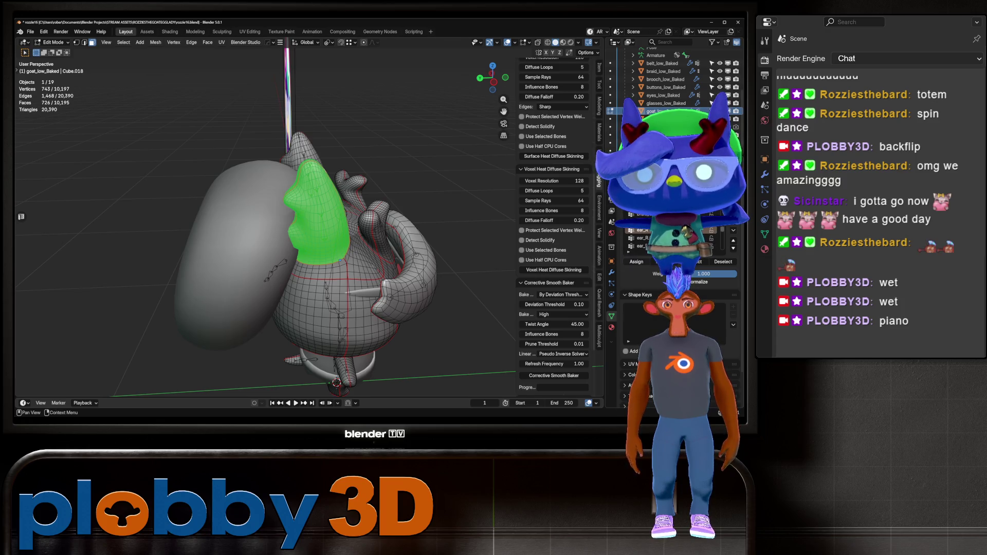
key("ctrl+KP_Subtract")
middle_click_drag(309, 232, 329, 221)
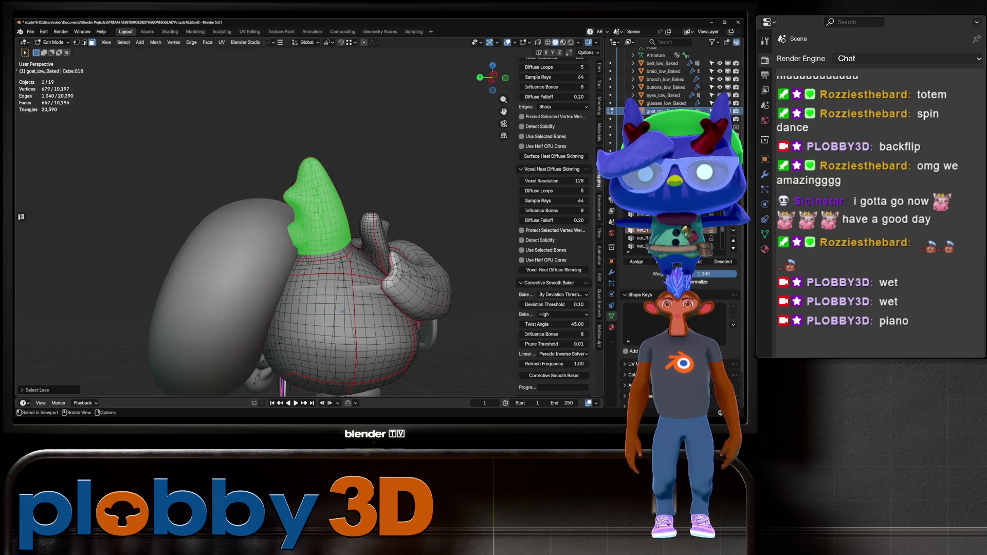
middle_click_drag(342, 311, 355, 325)
Trim the ear tip selection further while checking it from several angles
key("ctrl+KP_Subtract")
key("ctrl+KP_Subtract")
key("ctrl+KP_Subtract")
key("ctrl+KP_Subtract")
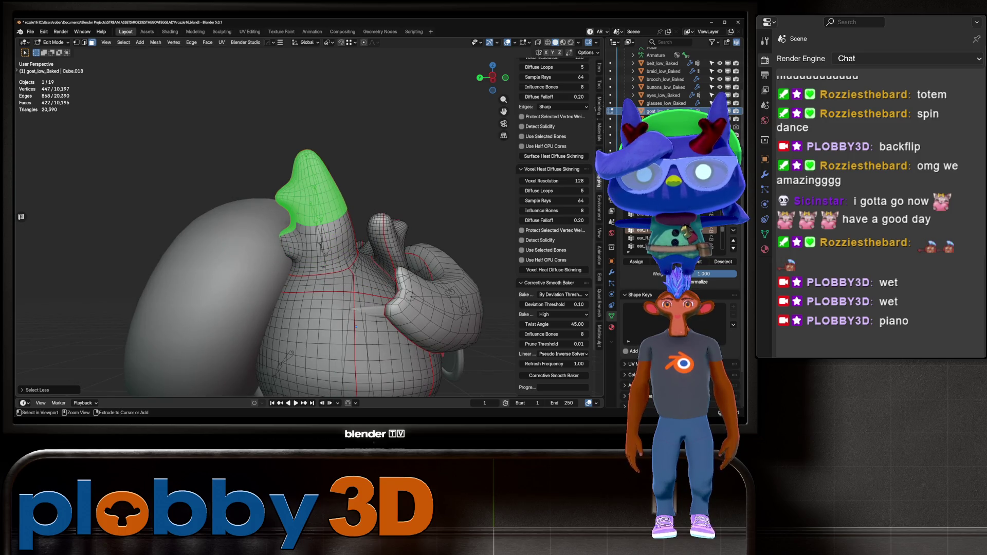
key("ctrl+KP_Subtract")
key("ctrl+KP_Subtract")
key("ctrl+KP_Subtract")
key("ctrl+KP_Add")
key("ctrl+KP_Add")
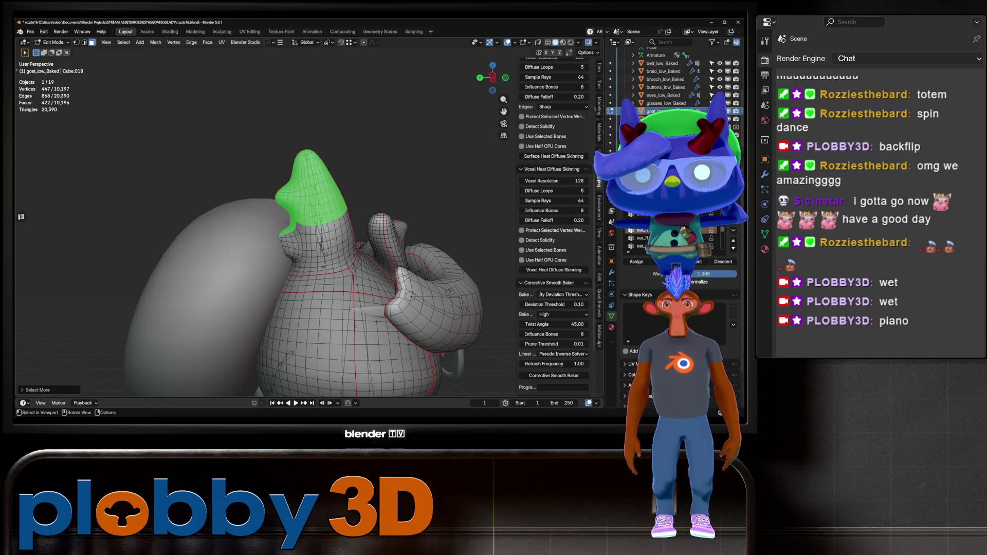
middle_click_drag(355, 326, 278, 302)
key("ctrl+KP_Subtract")
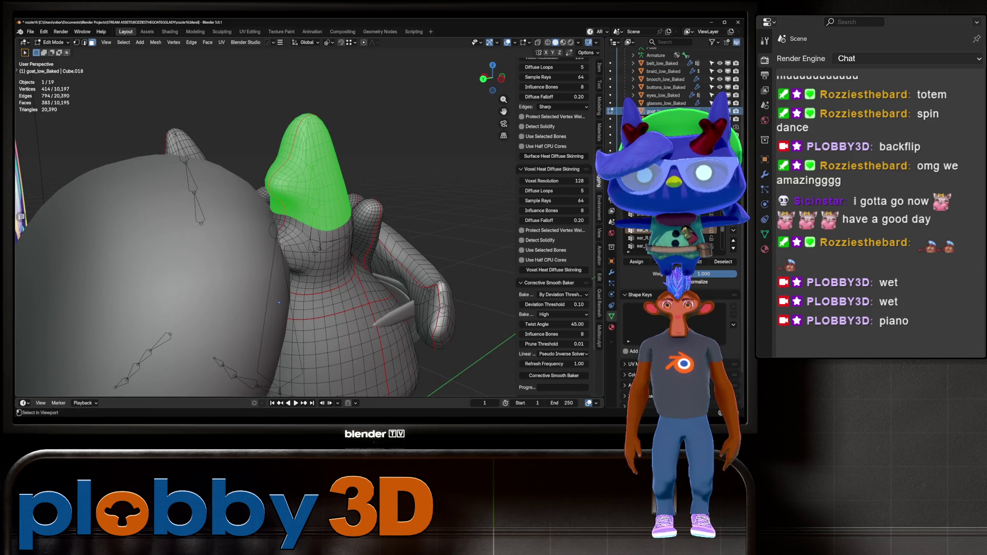
middle_click_drag(279, 302, 401, 344)
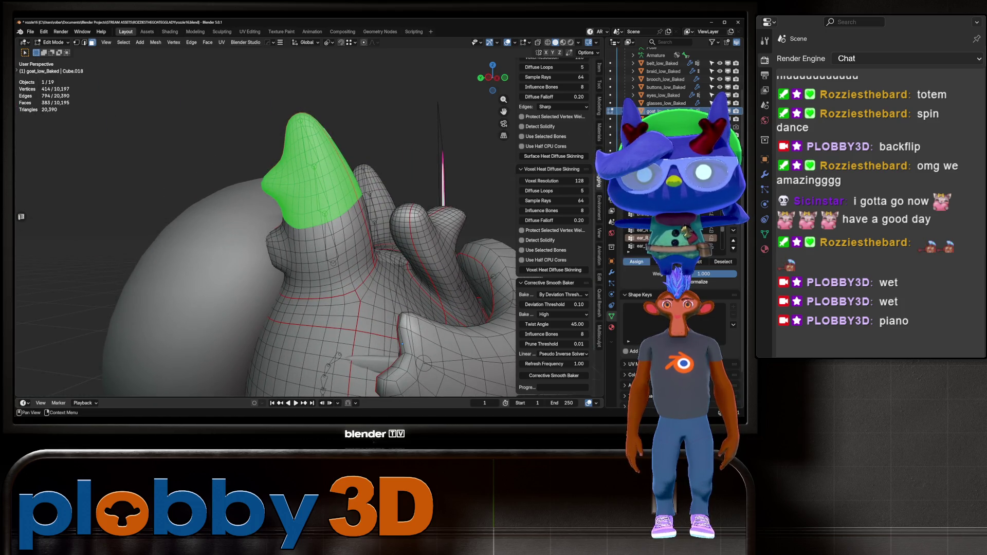
key("ctrl+KP_Subtract")
key("ctrl+KP_Subtract")
key("ctrl+KP_Subtract")
middle_click_drag(402, 343, 488, 349)
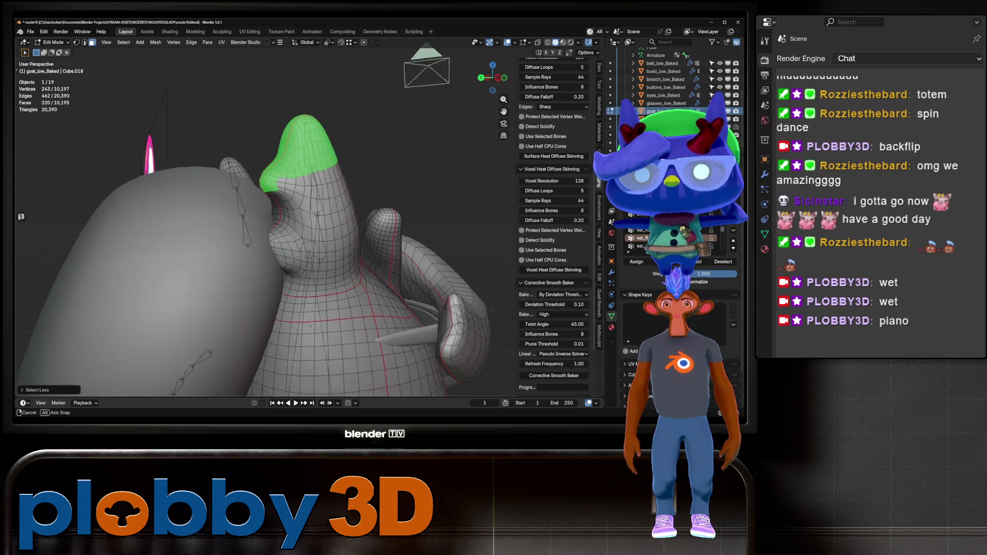
Circle-deselect stray neck vertices near the ear base, return to Object Mode, and frame the goat
key("c")
mouse_move(278, 191)
middle_mouse_down()
mouse_move(287, 189)
mouse_move(267, 185)
mouse_move(319, 185)
middle_mouse_up()
left_click(281, 193, "shift")
left_click(287, 192, "shift")
right_click(286, 192)
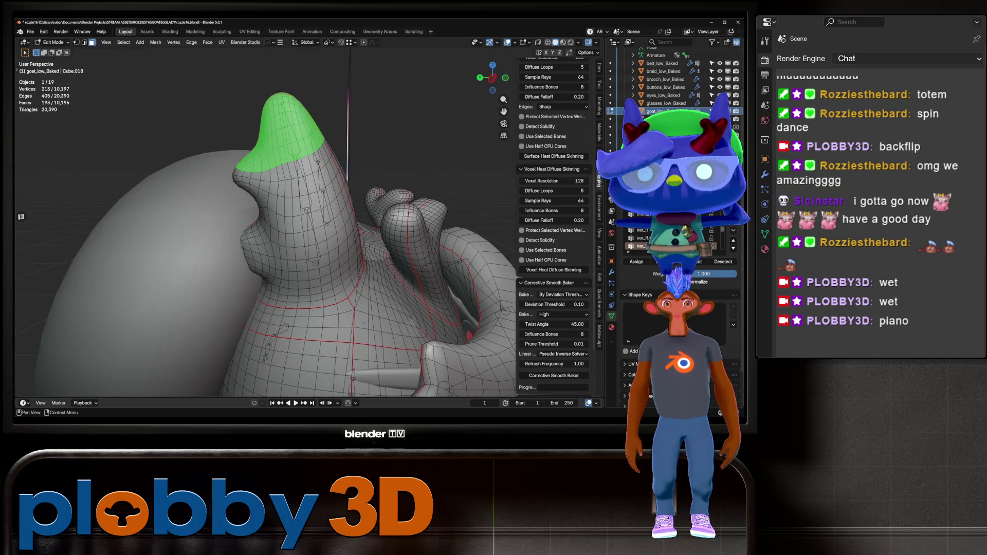
key("Tab")
key("KP_Decimal")
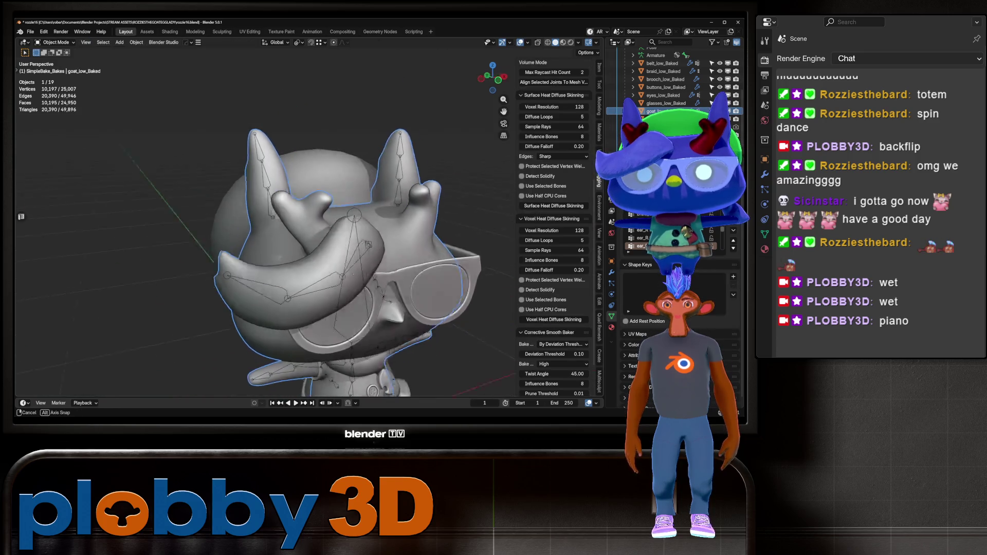
Put the armature in Pose Mode and switch the goat mesh into Weight Paint mode
left_click(642, 116)
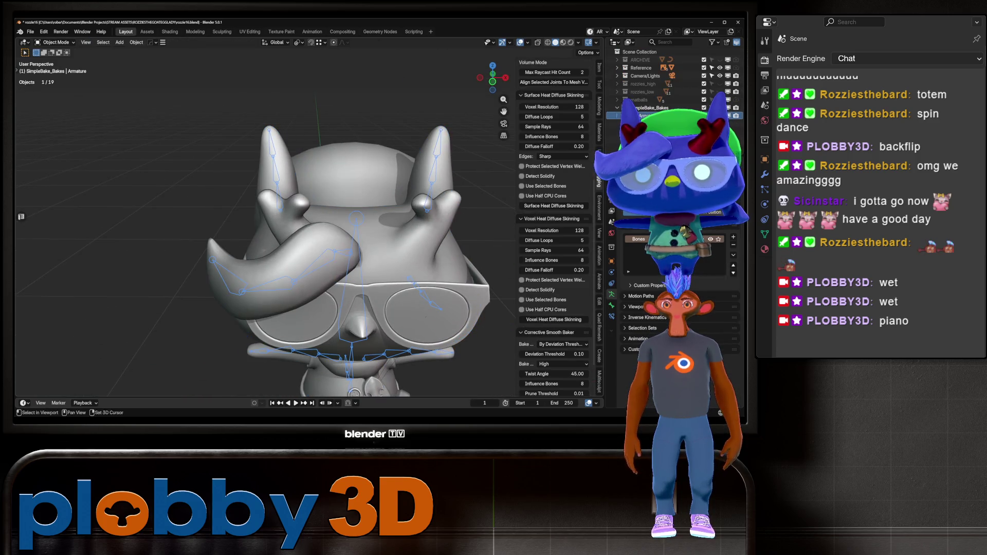
key("KP_Decimal")
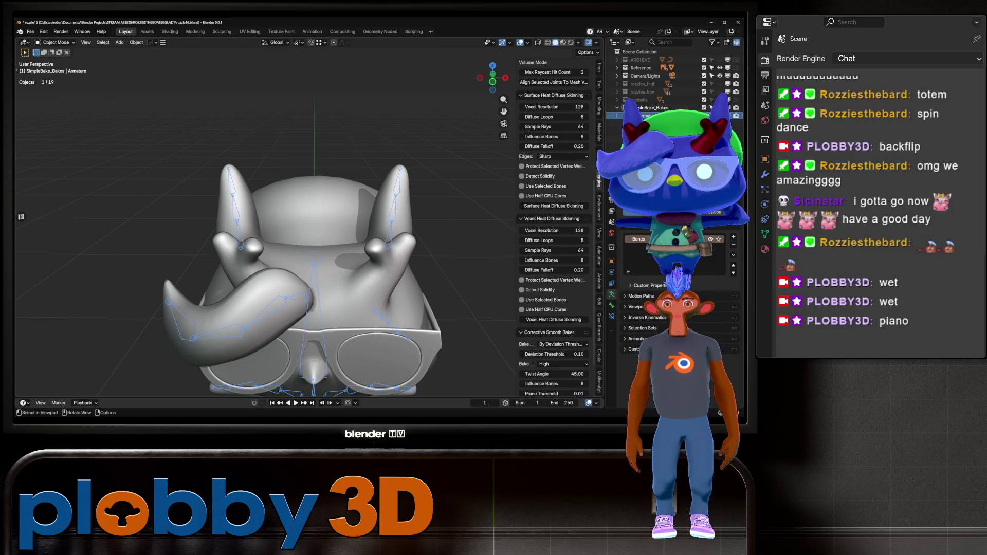
key("ctrl+Tab")
left_click(289, 194)
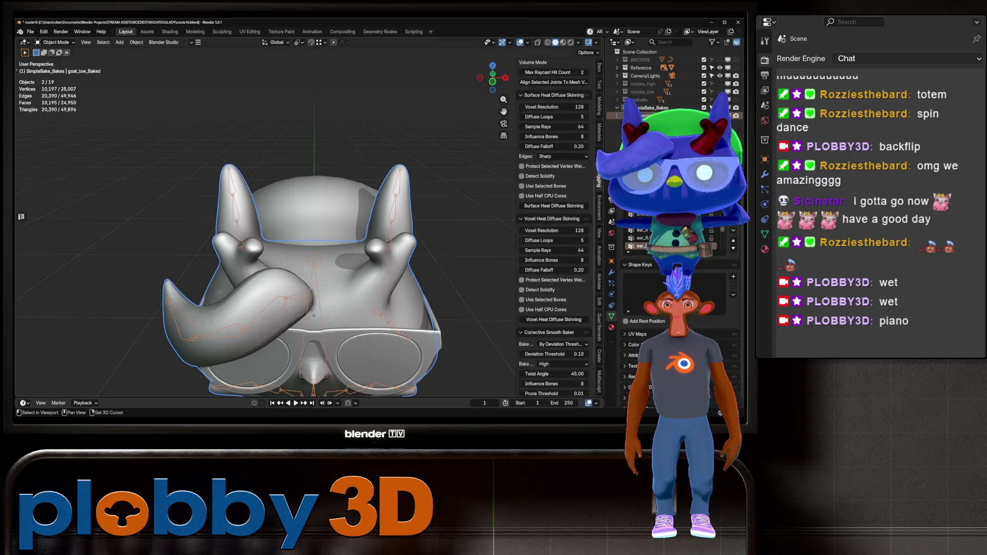
key("ctrl+Tab")
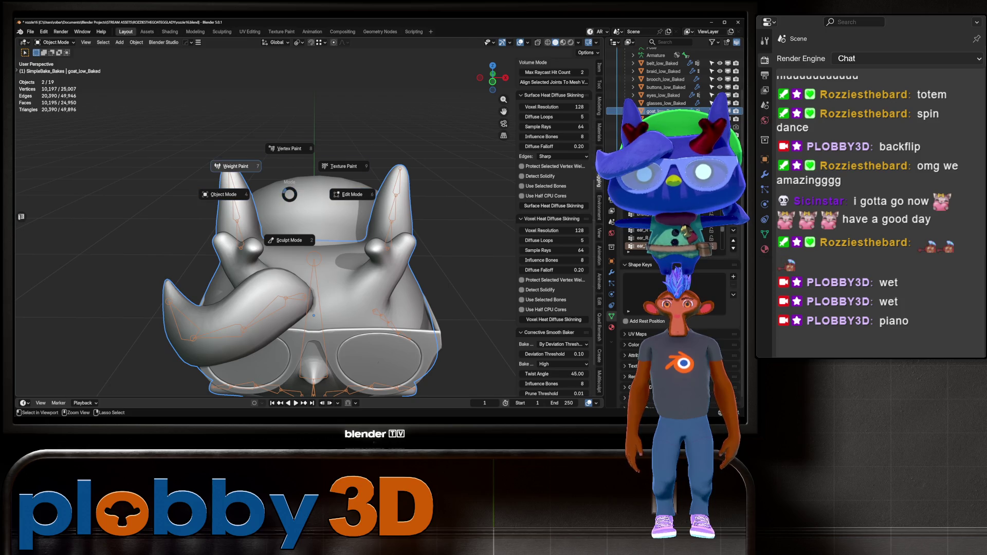
left_click(241, 169)
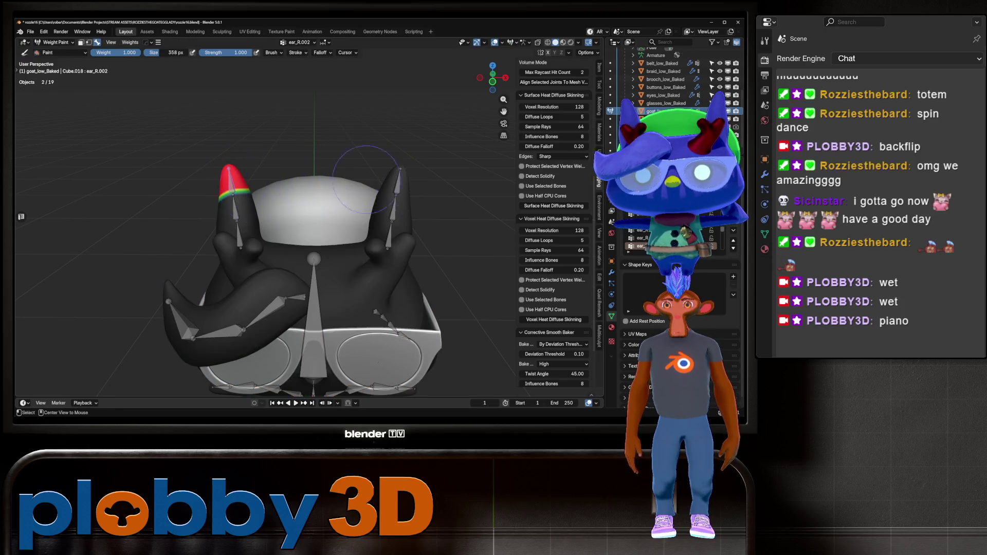
Run Smooth Vertex Weights on the right ear bones and on the ear_L bone
key("q")
left_click(403, 167)
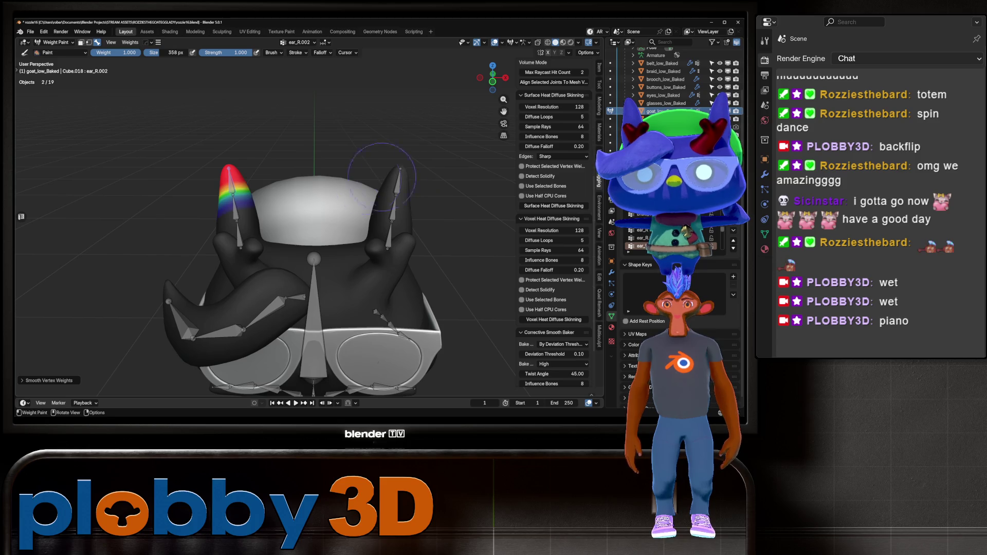
left_click(236, 211, "ctrl")
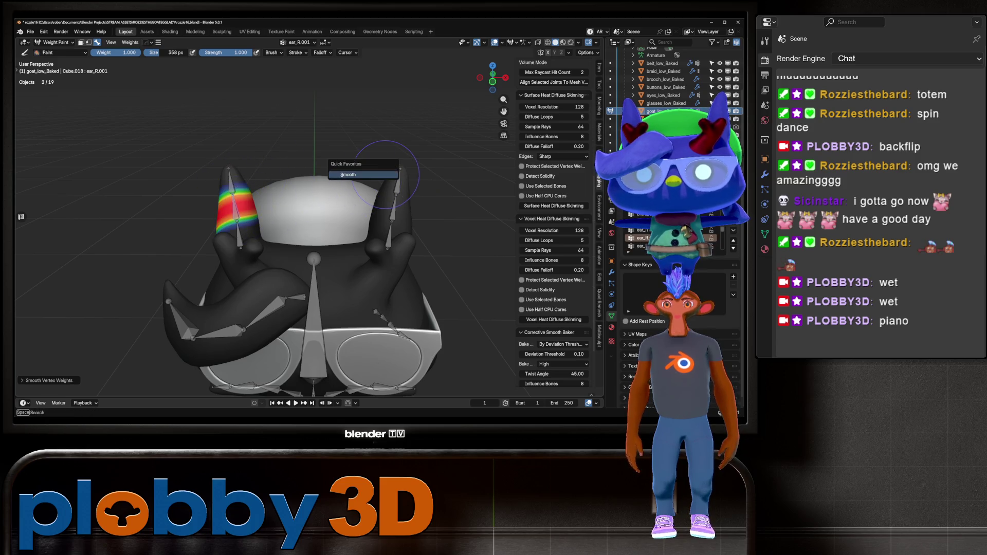
key("Escape")
key("ctrl+z")
left_click(436, 201)
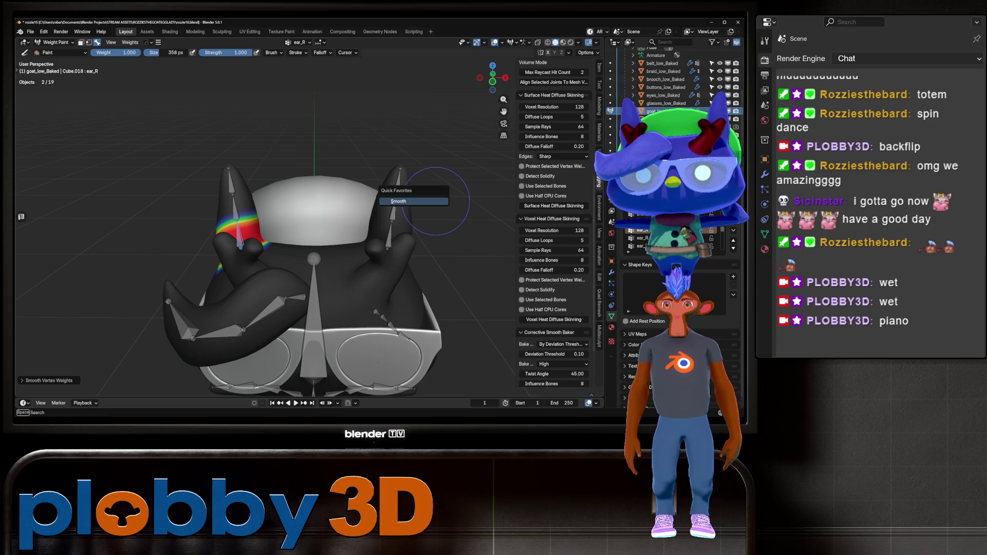
left_click(411, 180, "ctrl")
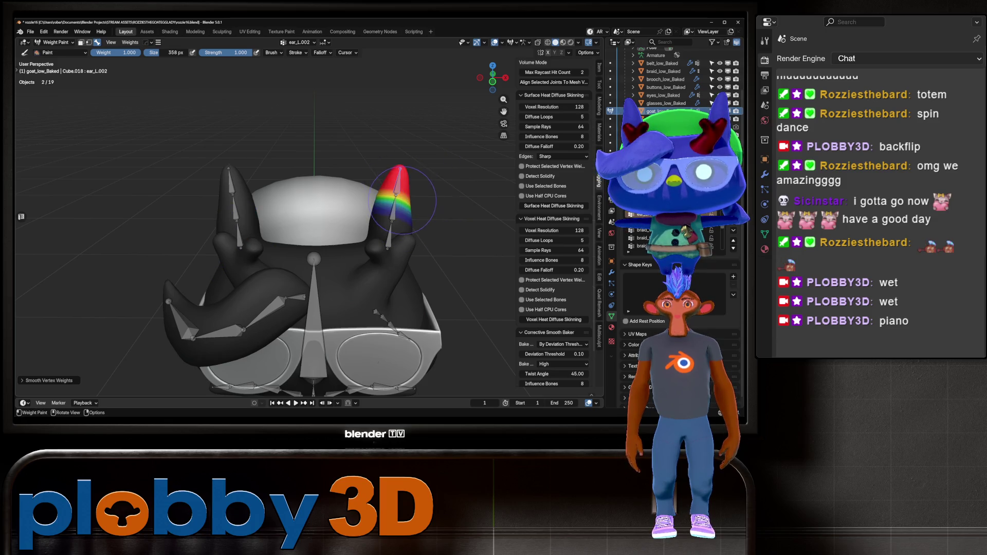
left_click(410, 200, "ctrl")
left_click(389, 233, "ctrl")
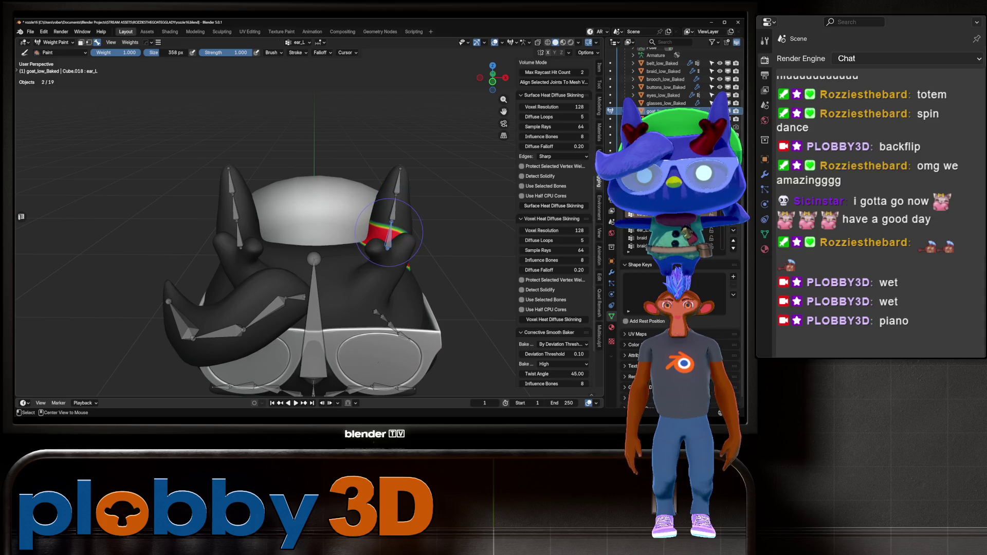
left_click(434, 213)
Test-rotate ear_L.001, smooth the left ear tip bone's weights, and test-rotate the tip
middle_click_drag(462, 205, 475, 215)
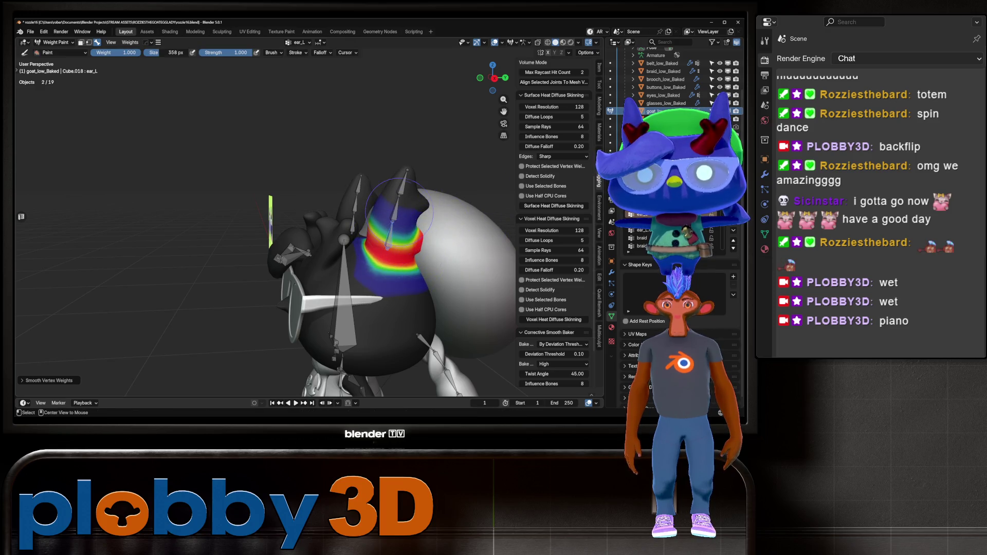
left_click(400, 208, "ctrl")
key("r")
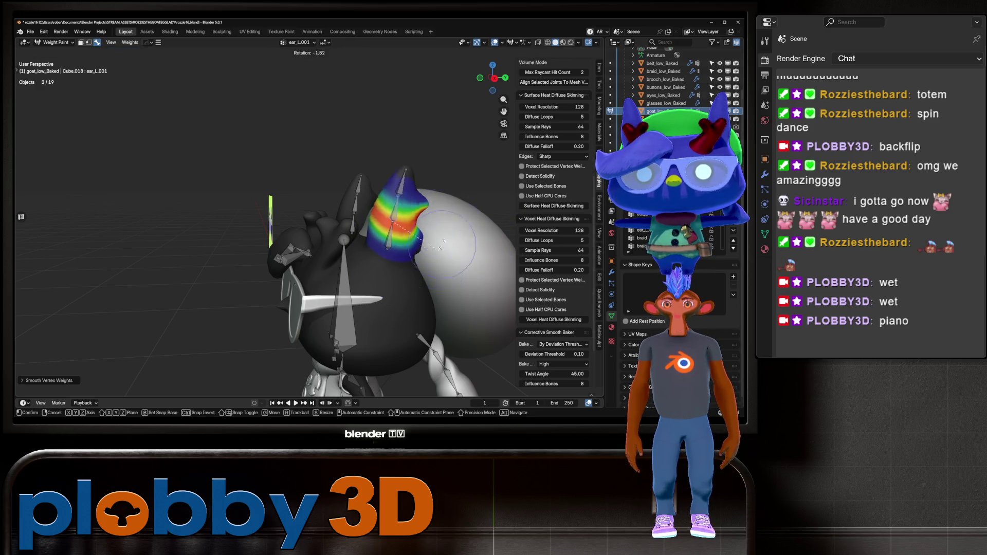
right_click(441, 244)
left_click(437, 252, "ctrl")
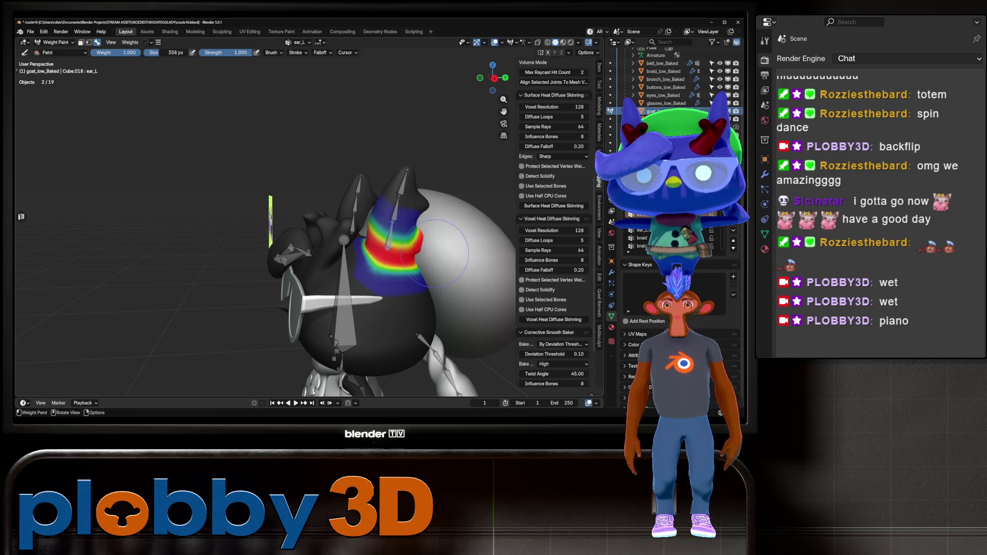
key("q")
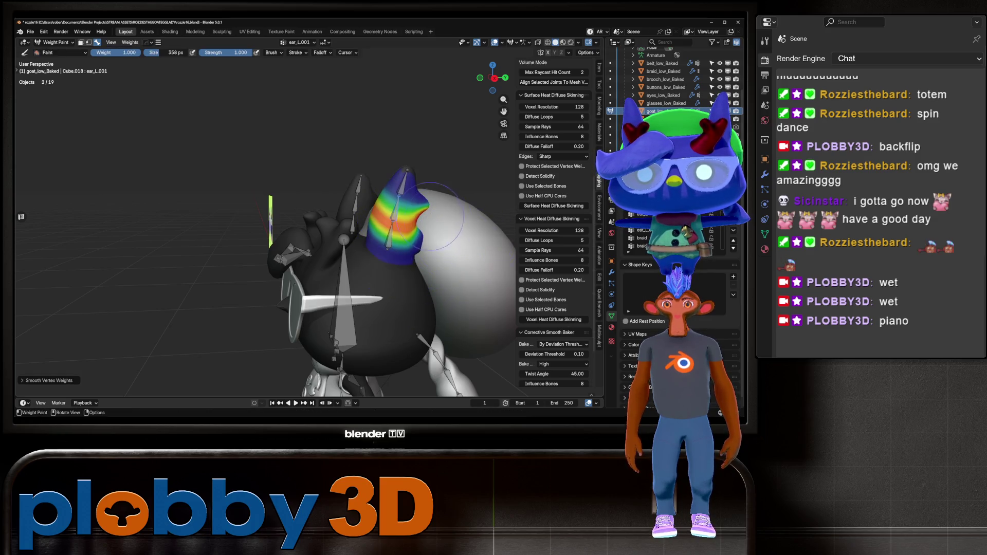
left_click(405, 176, "ctrl")
key("q")
left_click(444, 230)
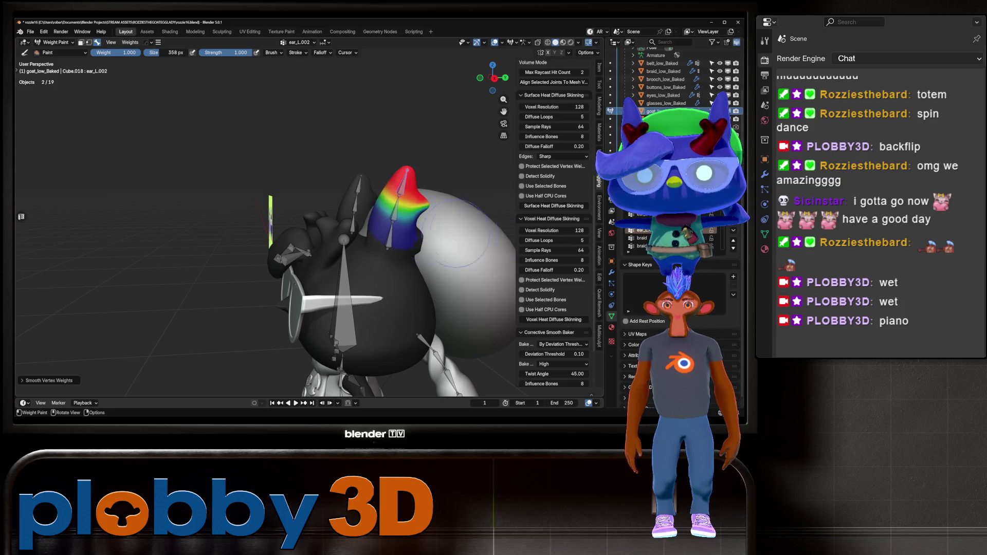
key("r")
right_click(426, 291)
Paint more weight onto the lower left ear for the lowest left ear bone
middle_click_drag(425, 291, 410, 194)
mouse_move(441, 224)
middle_mouse_down()
mouse_move(361, 224)
mouse_move(440, 165)
mouse_move(401, 175)
mouse_move(354, 214)
middle_mouse_up()
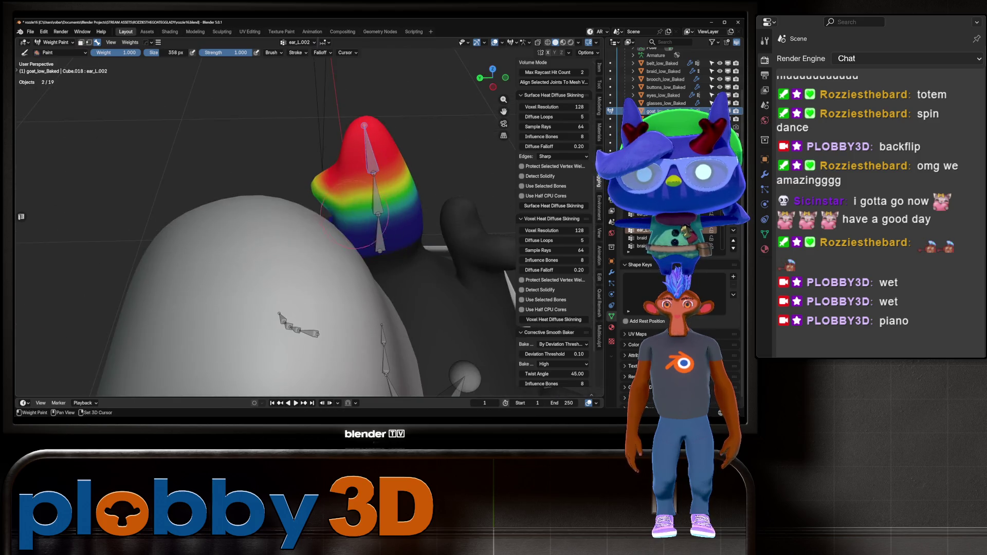
mouse_move(420, 197)
middle_mouse_down()
mouse_move(390, 213)
mouse_move(430, 195)
middle_mouse_up()
left_click(383, 216, "ctrl")
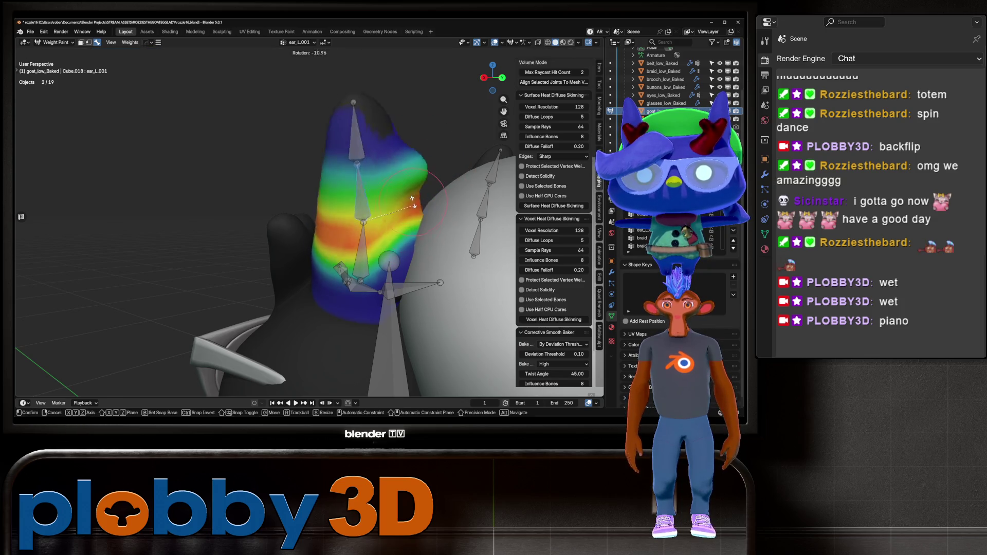
left_click(360, 260, "ctrl")
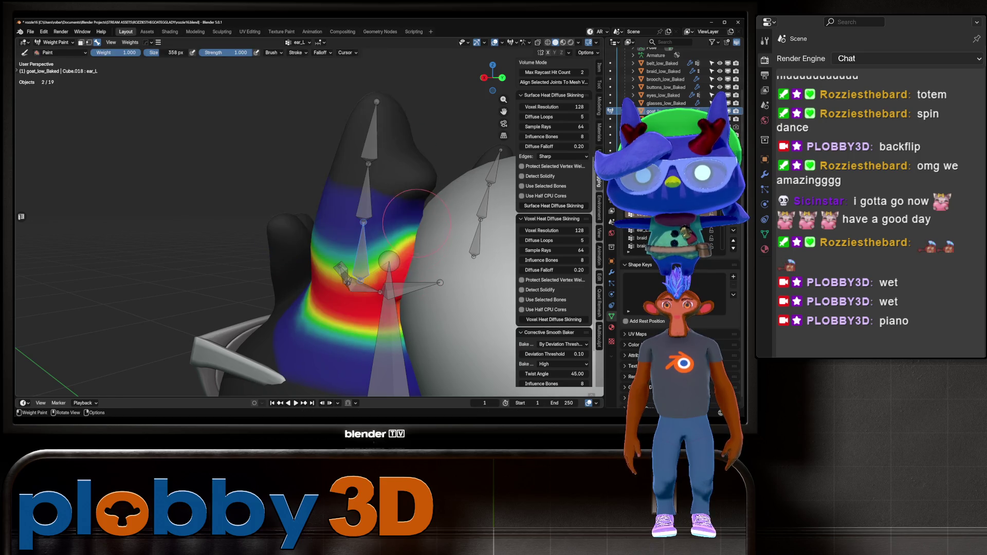
left_click_drag(375, 308, 399, 307)
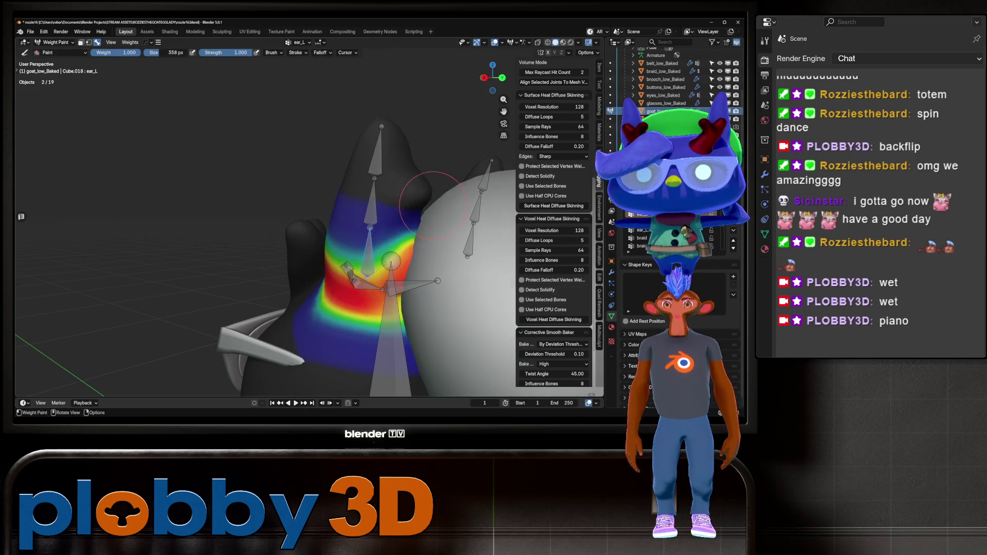
middle_click_drag(399, 307, 418, 200)
Inspect the right ear bones and test-rotate the middle right ear bone
left_click(259, 221, "ctrl")
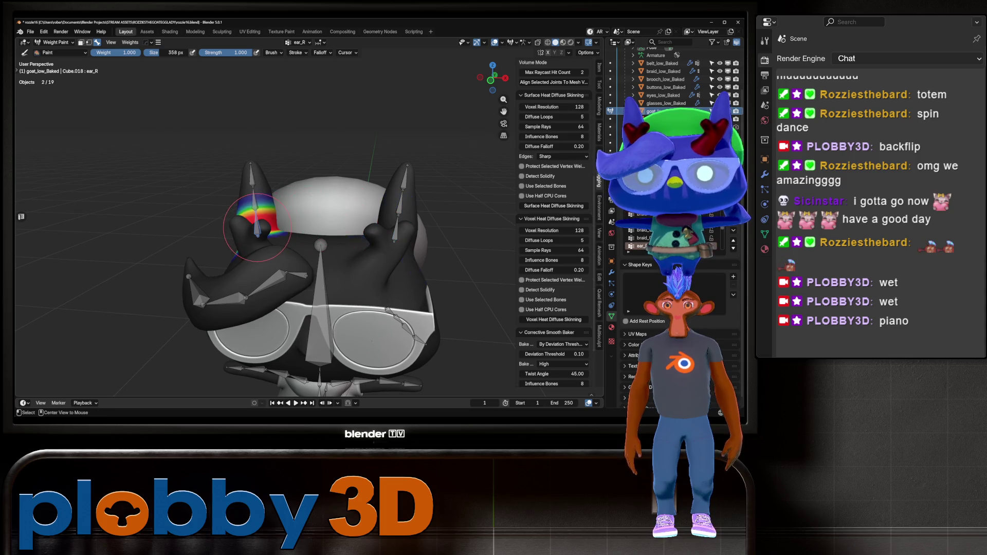
middle_click_drag(258, 221, 221, 226)
middle_click_drag(316, 195, 317, 259)
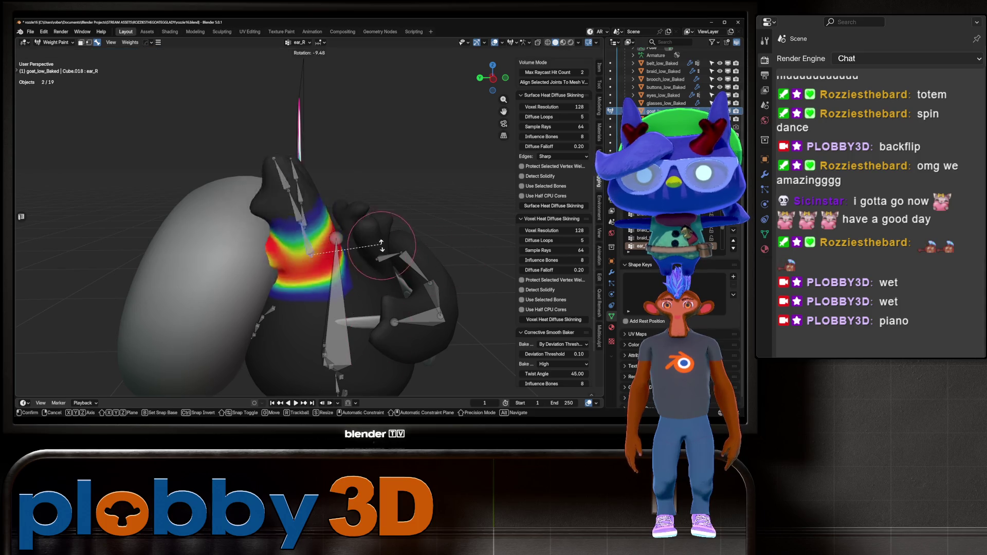
left_click(307, 212, "ctrl")
middle_click_drag(307, 212, 298, 229)
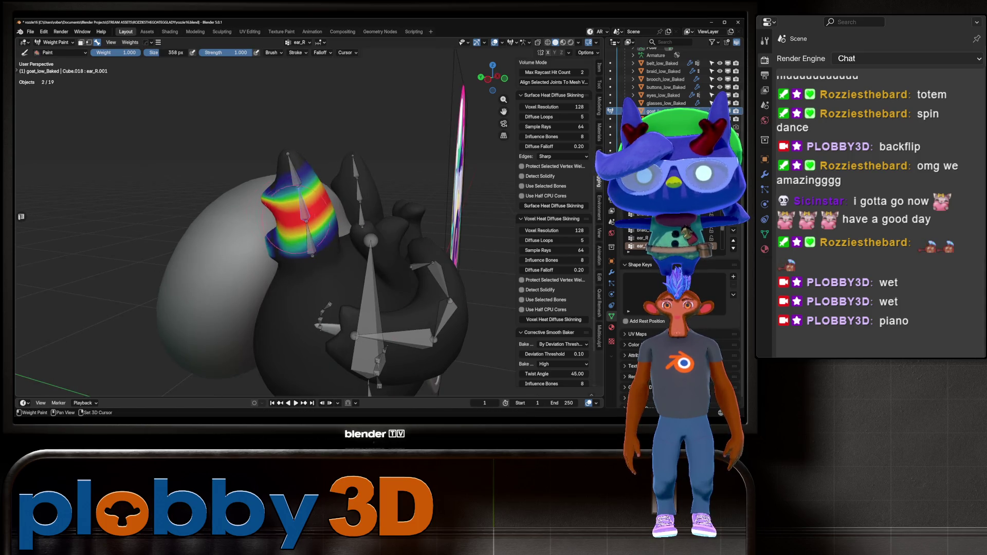
key("r")
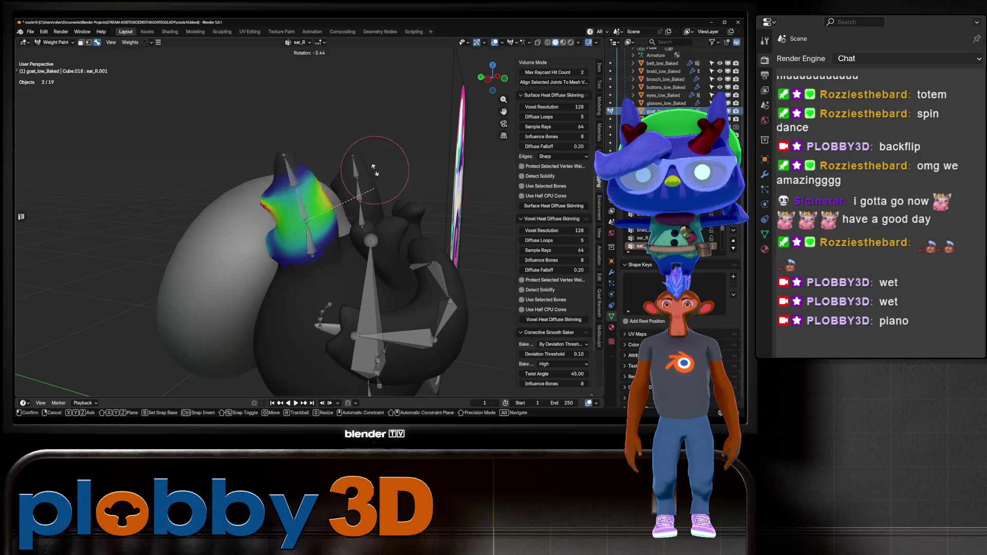
left_click(280, 223)
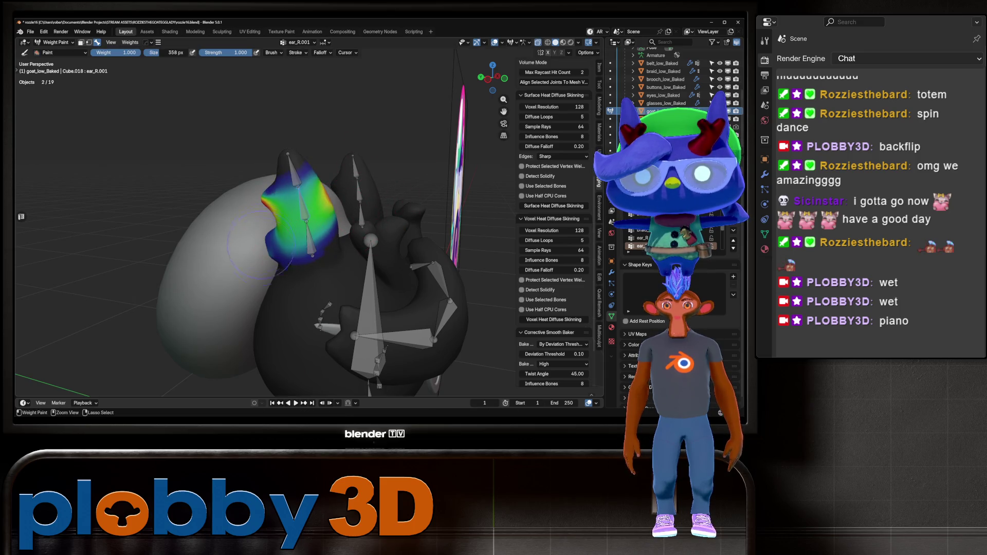
middle_click_drag(376, 215, 255, 256, "ctrl")
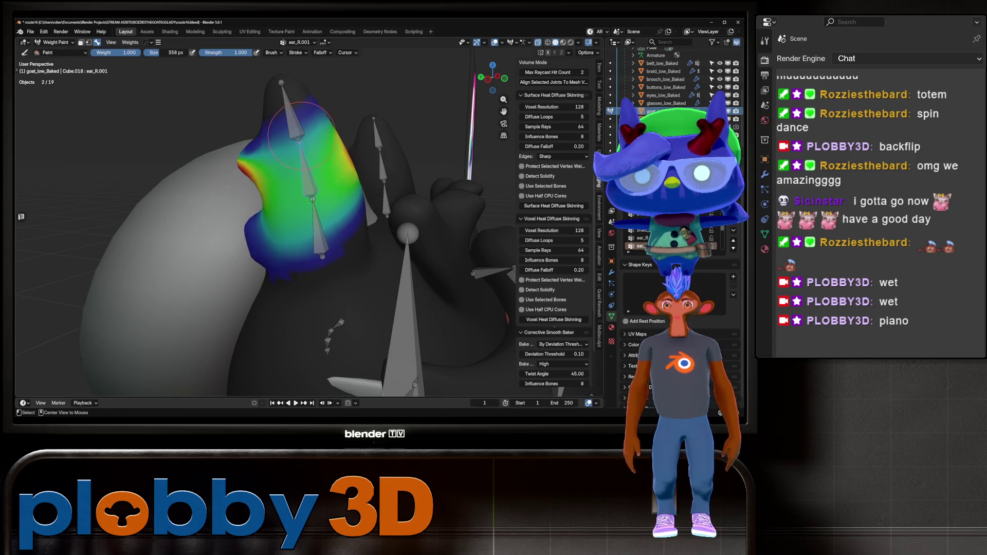
Paint weight along the right ear's middle band, test-bend the ear tip, then return to Object Mode
left_click(291, 111, "ctrl")
mouse_move(291, 110)
middle_mouse_down()
mouse_move(318, 154)
mouse_move(304, 154)
middle_mouse_up()
left_click_drag(304, 155, 252, 169)
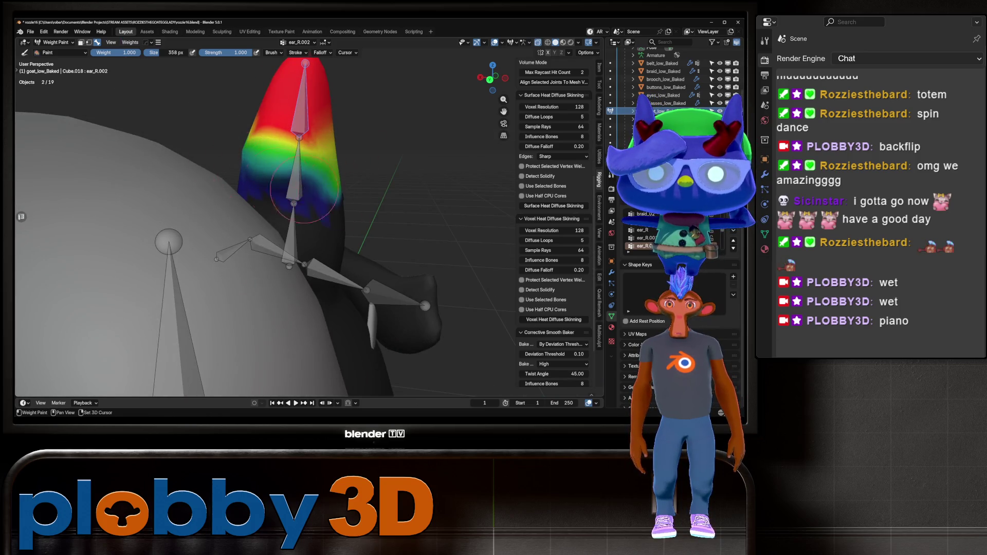
key("r")
mouse_move(349, 226)
middle_mouse_down("alt")
mouse_move(374, 252)
mouse_move(314, 209)
middle_mouse_up("alt")
right_click(375, 252)
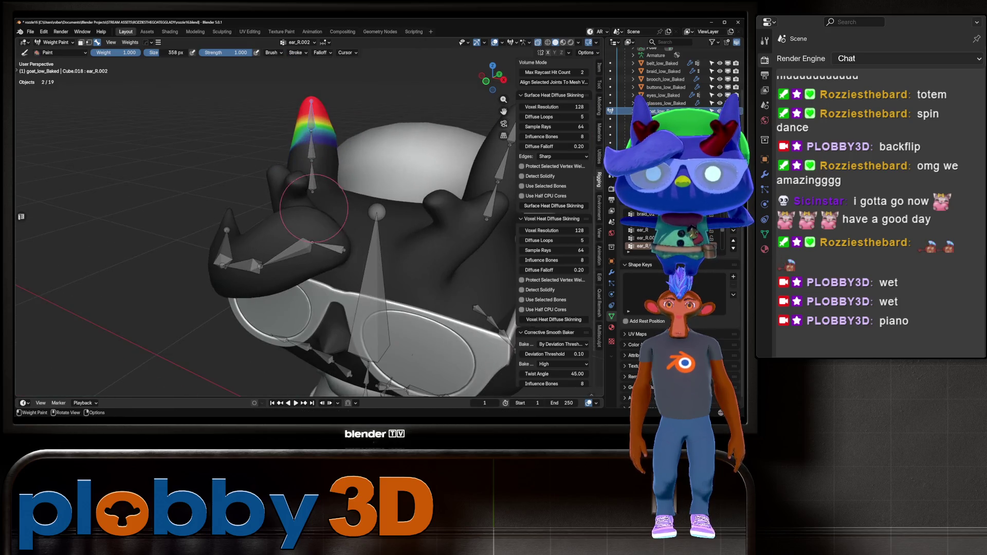
key("ctrl+Tab")
left_click(154, 203)
mouse_move(154, 203)
middle_mouse_down()
mouse_move(403, 257)
mouse_move(393, 227)
middle_mouse_up()
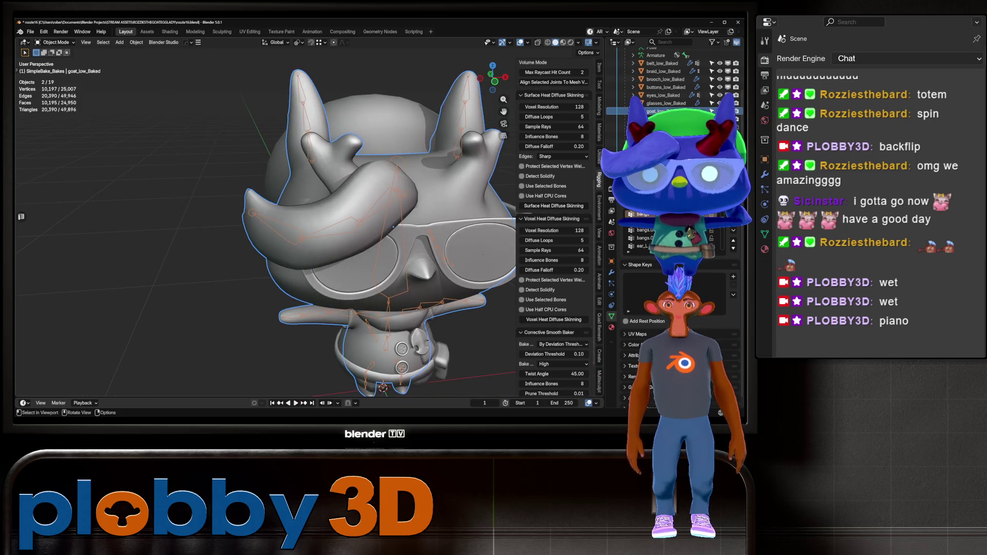
In Edit Mode on goat_low_Baked, select the whole curved bang piece, undoing an accidental extrusion
left_click(393, 226)
key("Tab")
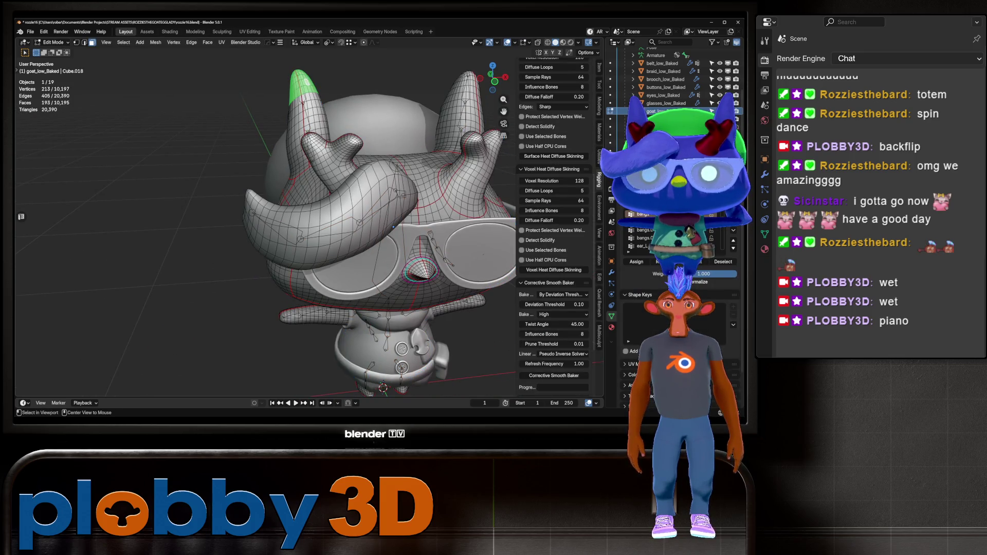
left_click(249, 226)
key("ctrl+KP_Add")
key("ctrl+KP_Add")
key("ctrl+KP_Add")
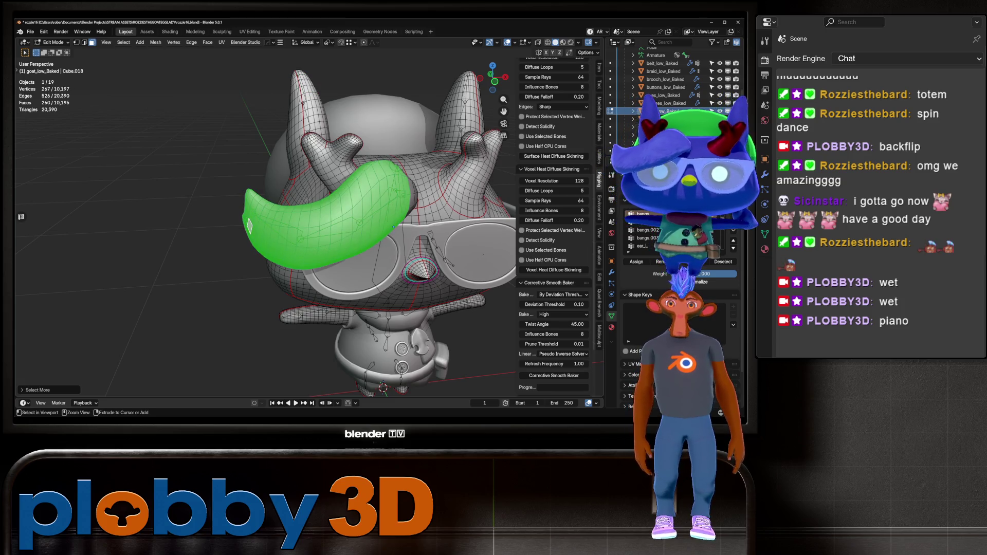
middle_click_drag(393, 227, 453, 314)
right_click(354, 126, "ctrl")
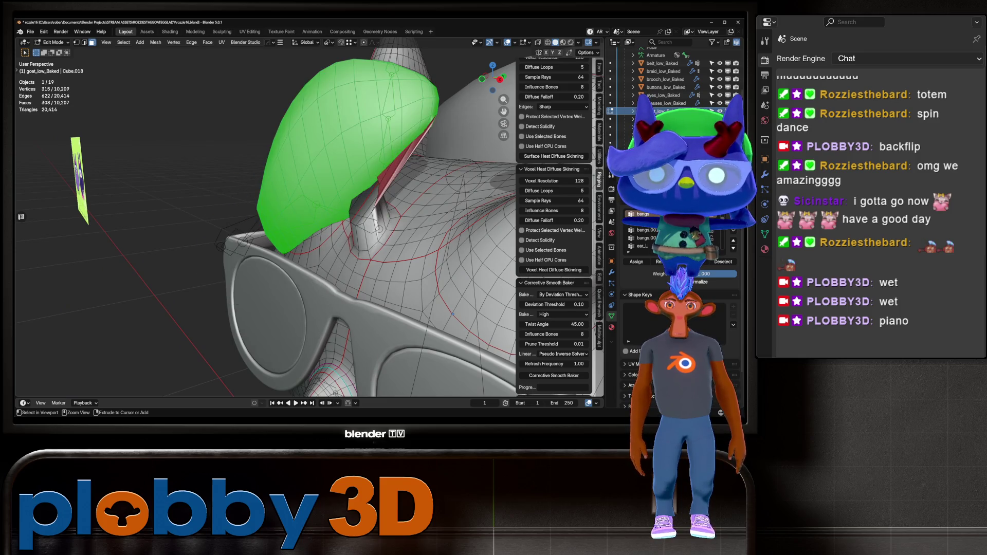
right_click(296, 175)
key("Escape")
key("ctrl+z")
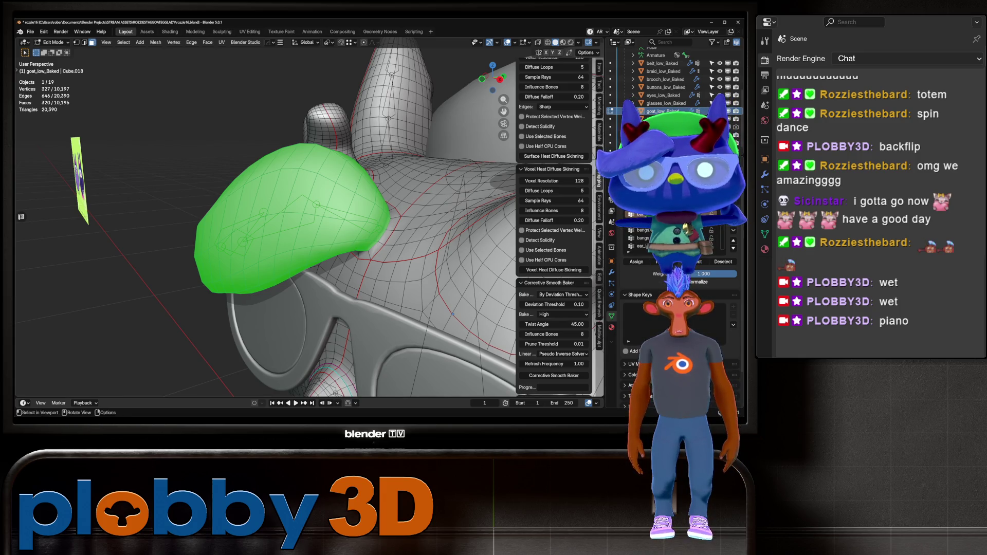
Shrink the selection to the bang's outer tip, assign it to the vertex group, and return to Object Mode
middle_click_drag(452, 314, 448, 324)
key("ctrl+KP_Subtract")
key("ctrl+KP_Subtract")
key("ctrl+KP_Subtract")
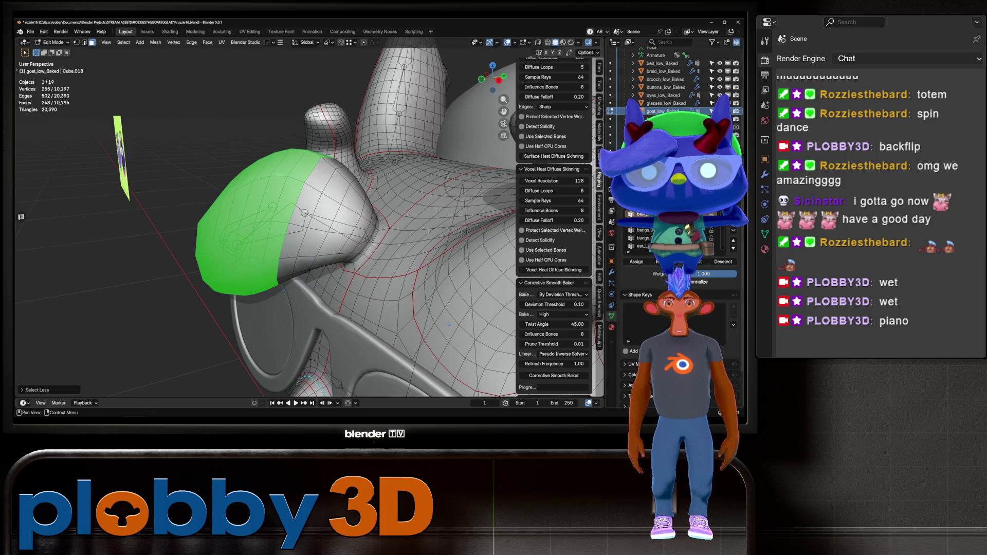
middle_click_drag(449, 325, 447, 277)
key("ctrl+KP_Subtract")
key("ctrl+KP_Subtract")
key("ctrl+KP_Subtract")
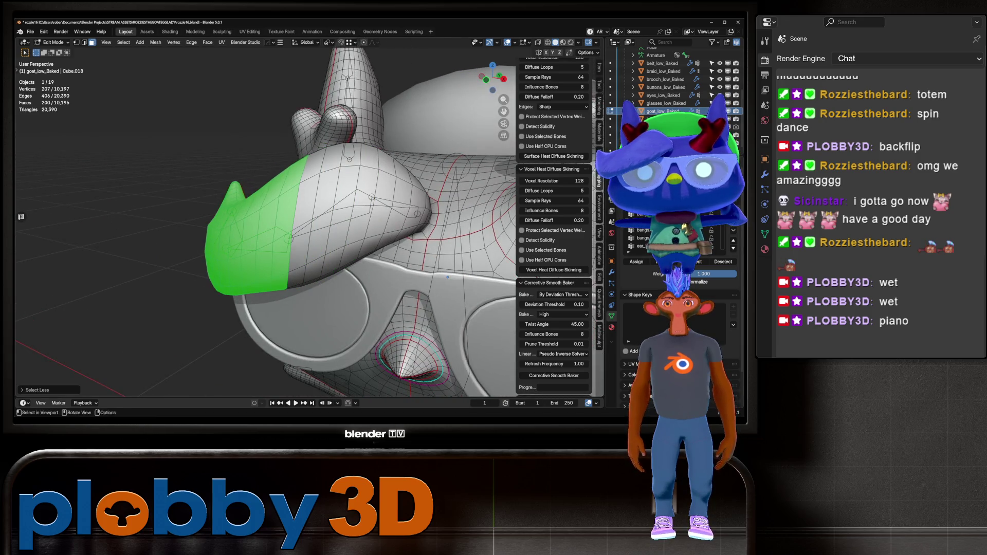
mouse_move(448, 277)
middle_mouse_down()
mouse_move(349, 223)
mouse_move(240, 231)
middle_mouse_up()
key("ctrl+KP_Subtract")
key("ctrl+KP_Subtract")
key("ctrl+KP_Subtract")
key("ctrl+KP_Subtract")
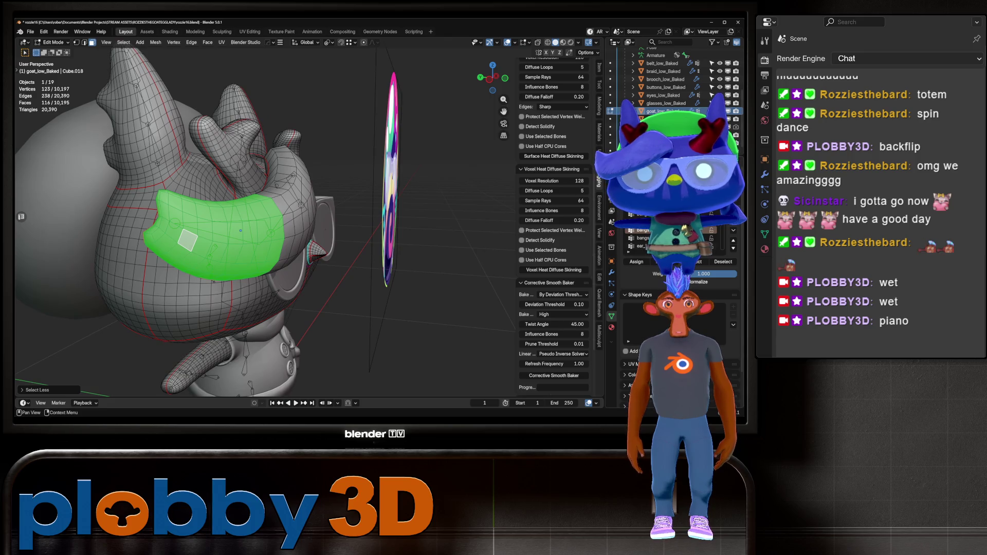
left_click(636, 262)
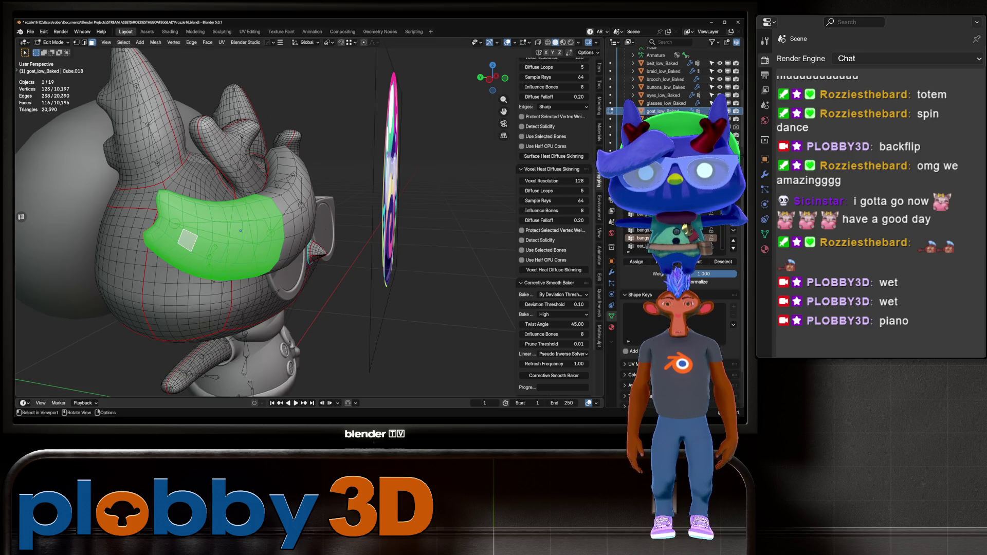
middle_click_drag(240, 230, 320, 226)
key("Tab")
scroll(318, 225, "up", 5)
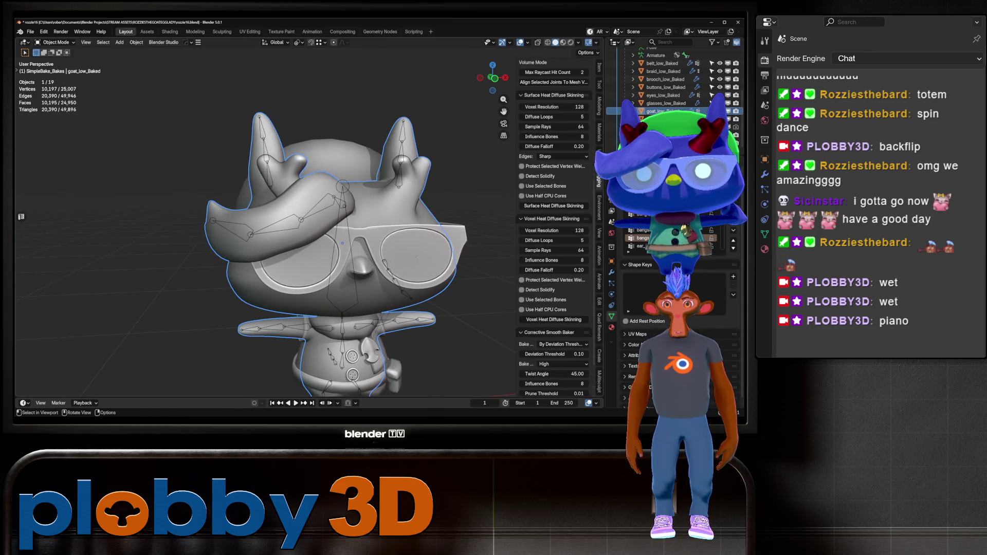
Select the armature, add goat_low_Baked as the active object, and switch to Weight Paint mode
left_click(308, 262)
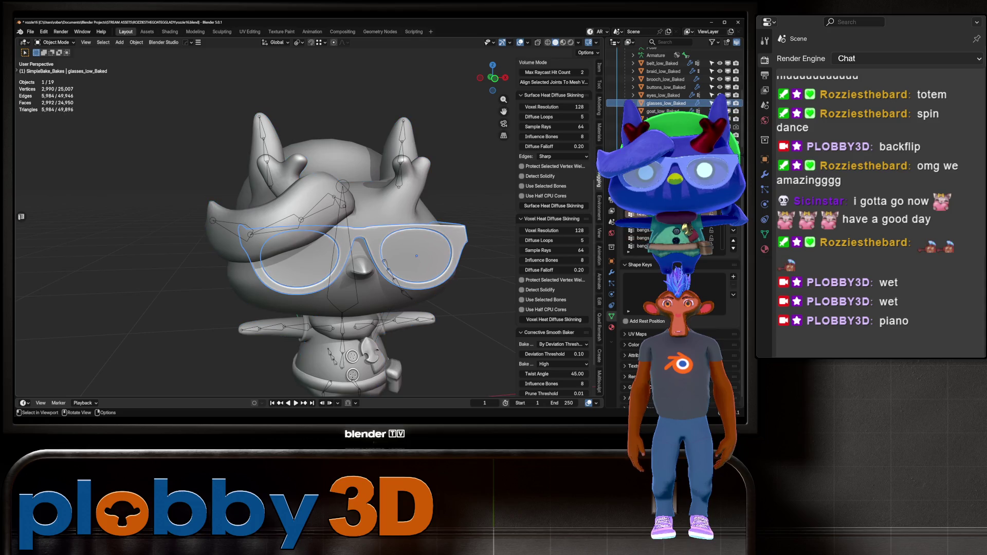
left_click(308, 262)
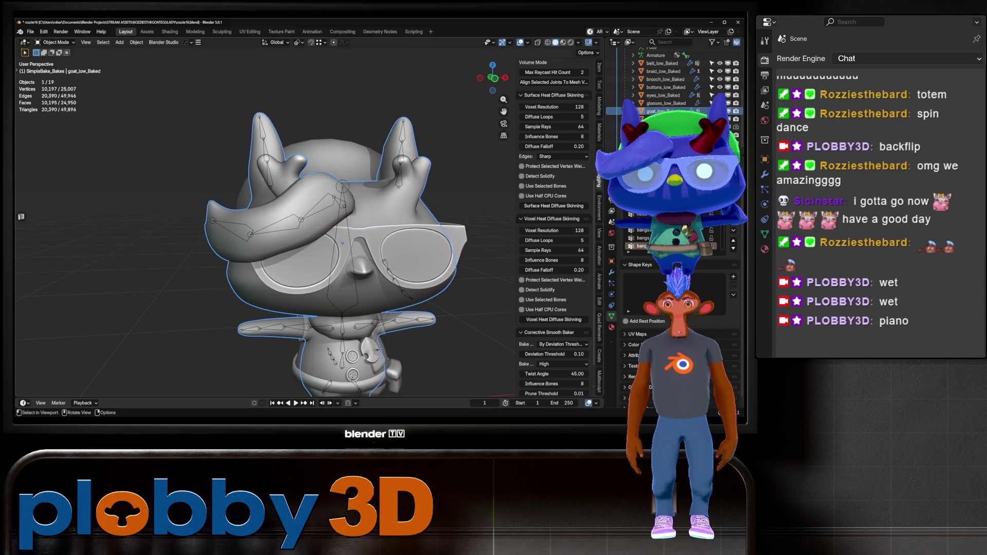
left_click(308, 262)
left_click(261, 205, "shift")
key("ctrl+Tab")
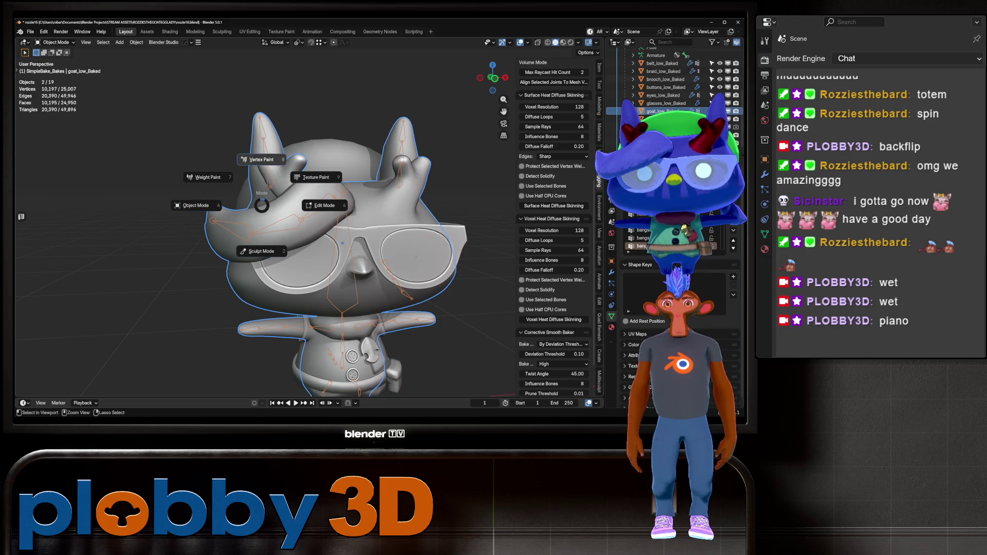
left_click(221, 193)
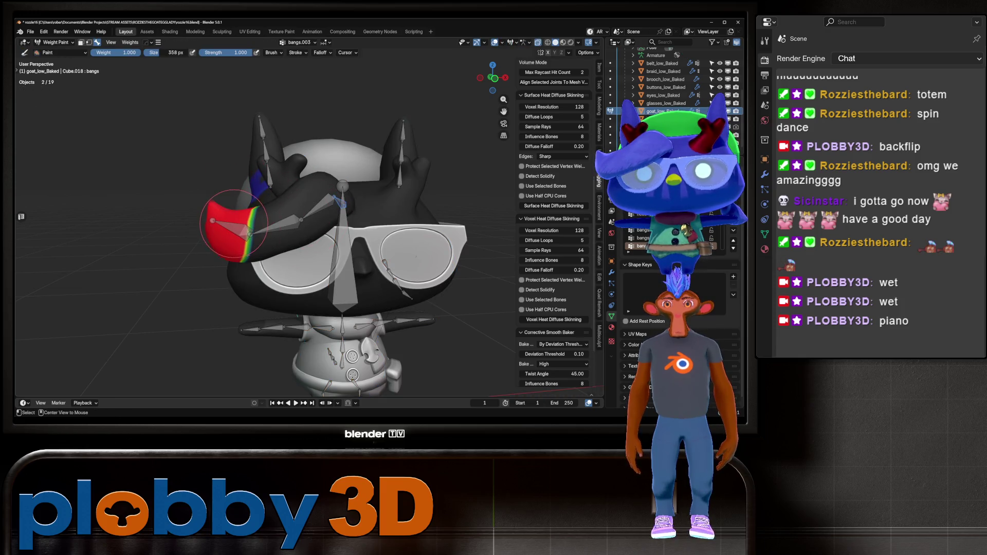
Smooth the bangs.003 vertex weights on the curved bang with the Smooth command
mouse_move(316, 209)
middle_mouse_down()
mouse_move(259, 202)
mouse_move(221, 177)
mouse_move(233, 208)
mouse_move(277, 195)
middle_mouse_up()
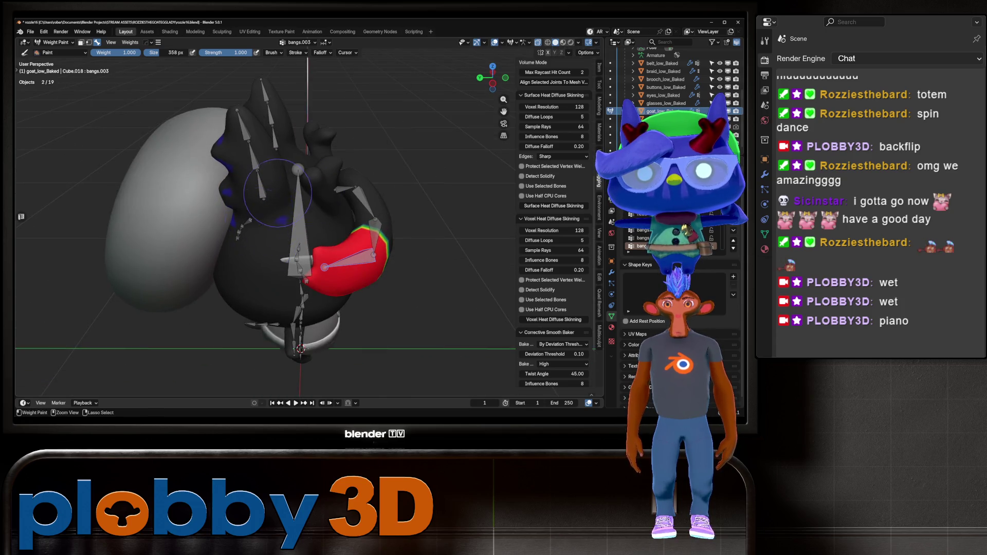
scroll(236, 154, "up", 5)
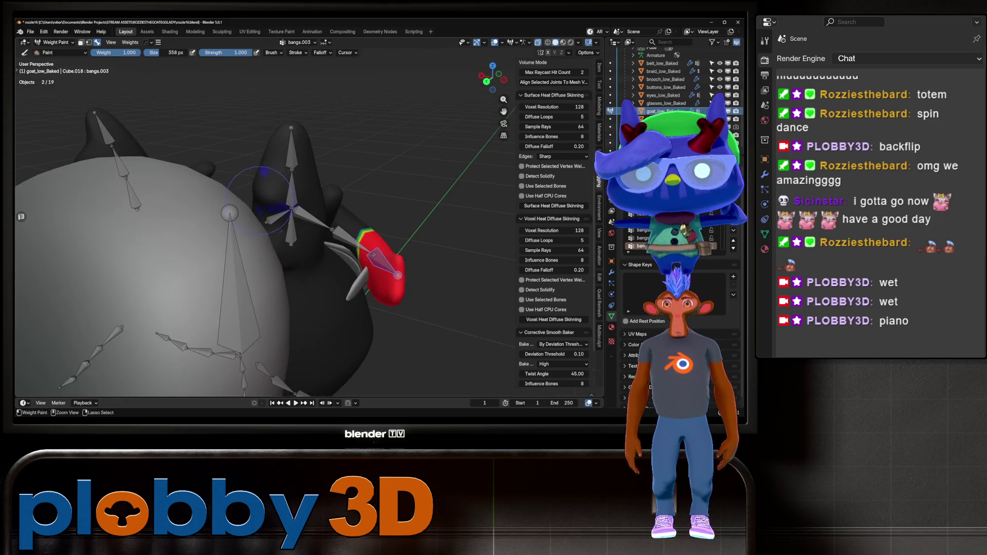
mouse_move(447, 195)
middle_mouse_down()
mouse_move(488, 216)
mouse_move(454, 206)
mouse_move(478, 209)
middle_mouse_up()
key("F3")
type("smooth")
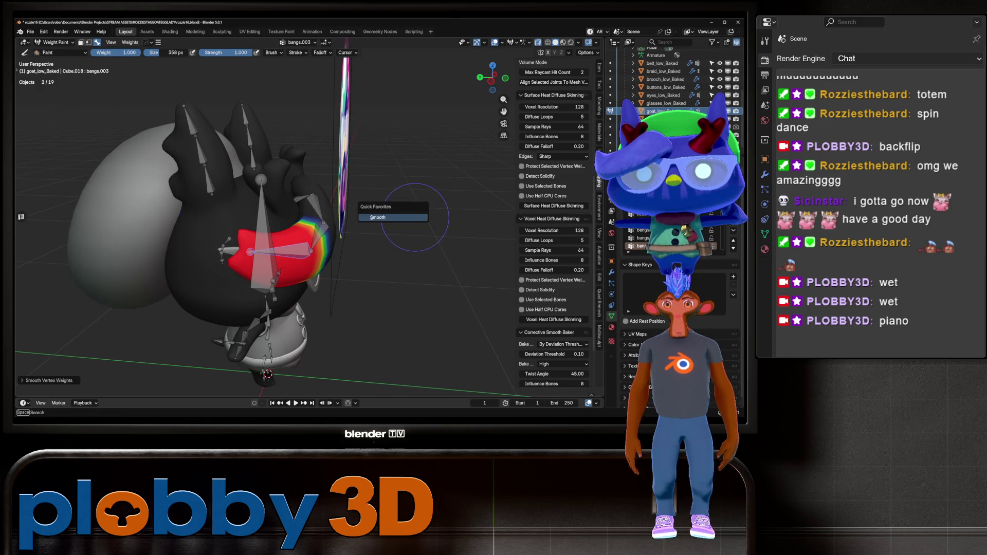
key("Return")
middle_click_drag(363, 210, 344, 213)
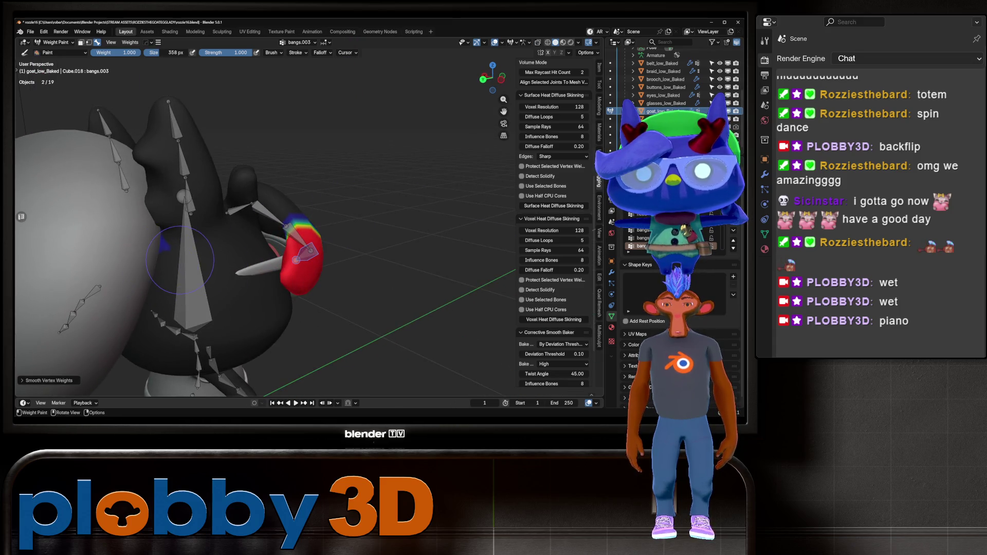
Isolate the goat and rig in Local View, smooth again, and make bangs.002 the active group
key("KP_Divide")
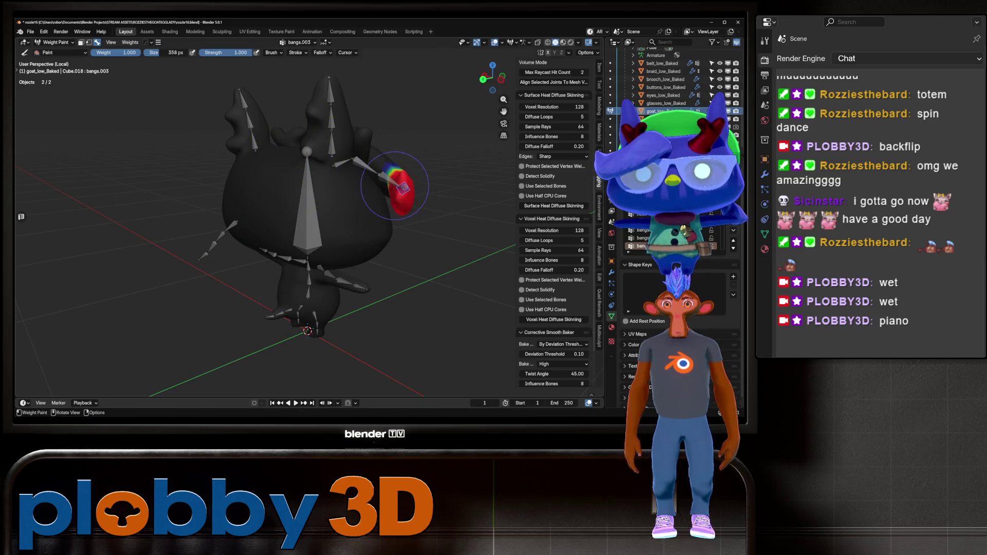
key("shift+r")
mouse_move(380, 185)
middle_mouse_down()
mouse_move(328, 190)
mouse_move(349, 229)
mouse_move(240, 215)
middle_mouse_up()
left_click(240, 215, "ctrl")
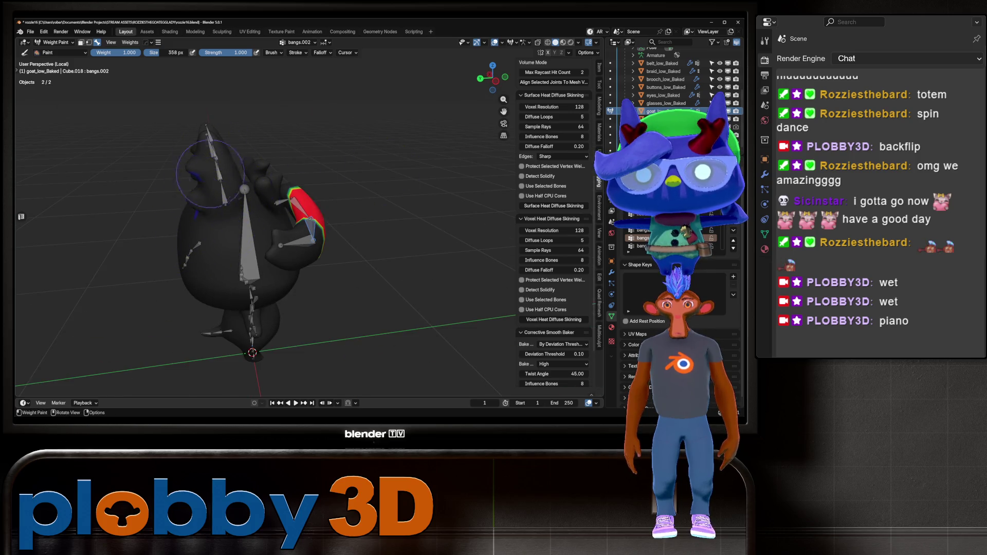
Smooth the bangs.002 weights into a gradient and test-rotate the bone
middle_click_drag(234, 174, 232, 161)
middle_click_drag(214, 227, 161, 161)
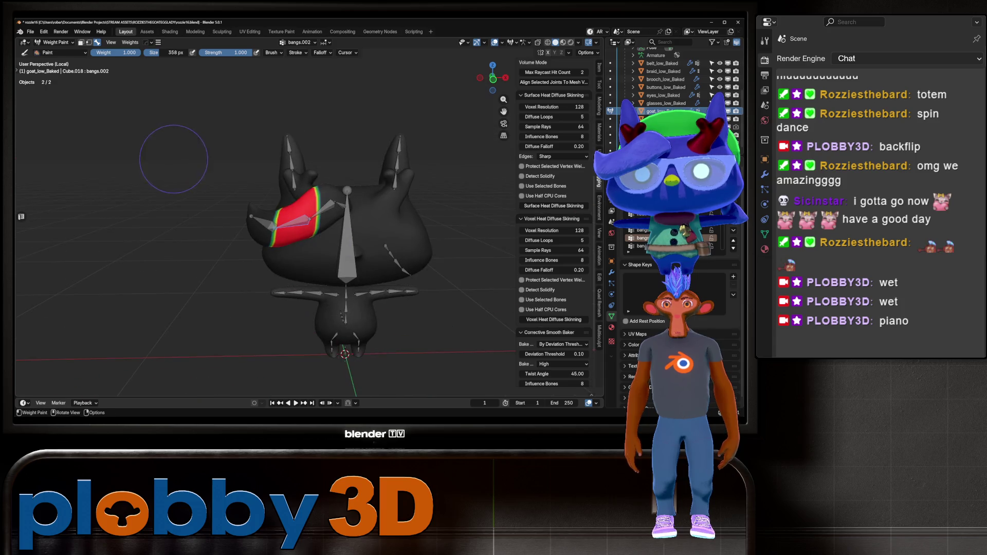
mouse_move(342, 149)
middle_mouse_down()
mouse_move(329, 128)
mouse_move(339, 118)
middle_mouse_up()
key("q")
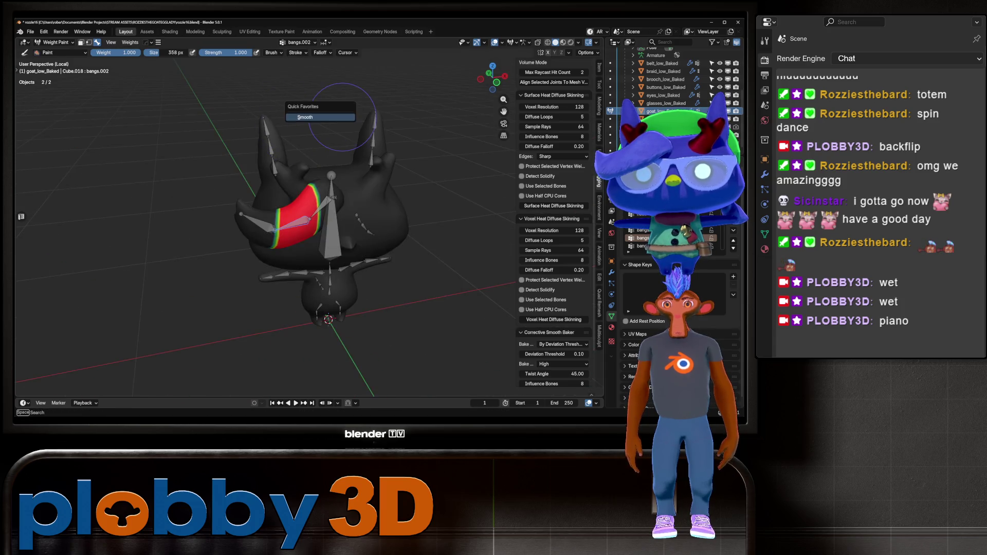
left_click(339, 117)
key("r")
key("Escape")
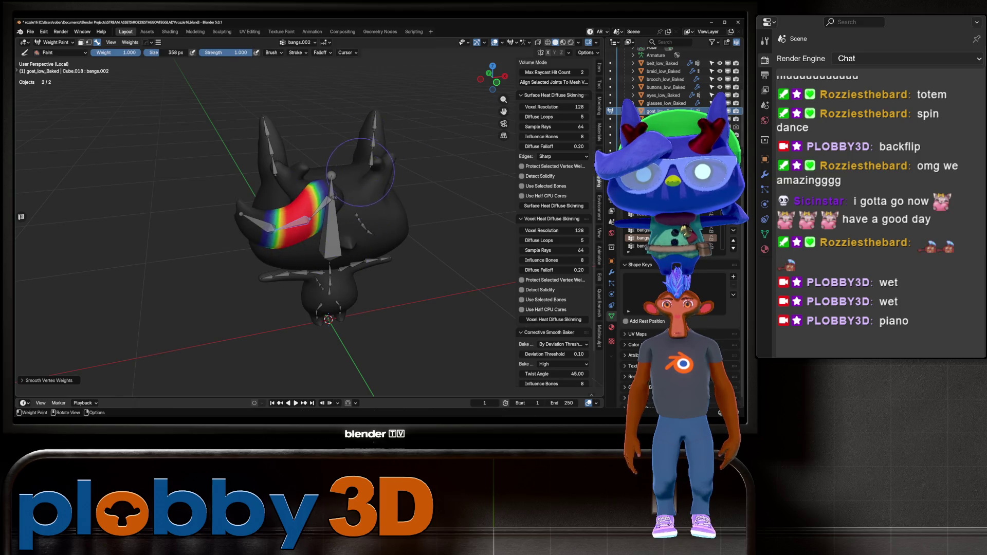
key("r")
key("Escape")
Apply another smoothing pass to bangs.002, then undo it
middle_click_drag(385, 162, 377, 169)
key("q")
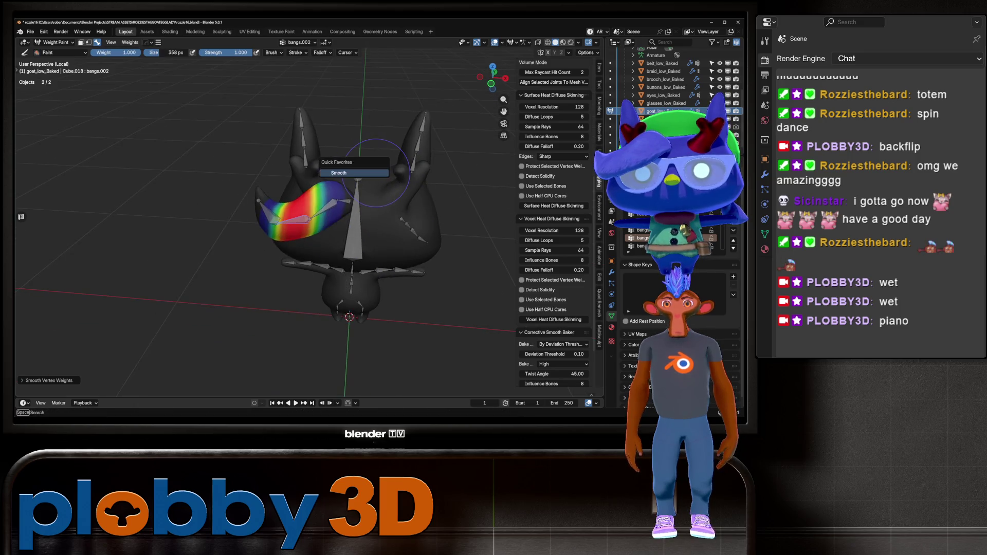
left_click(377, 173)
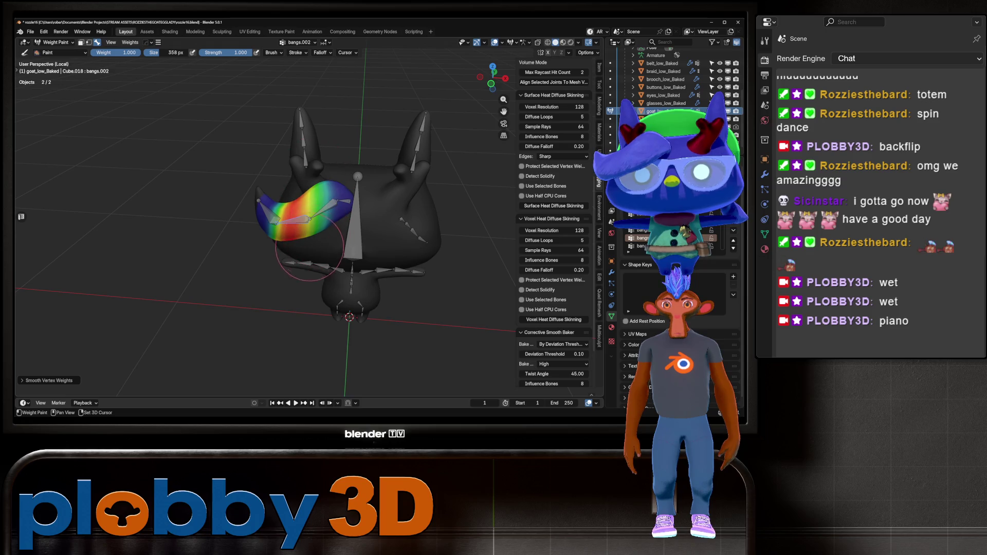
key("ctrl+z")
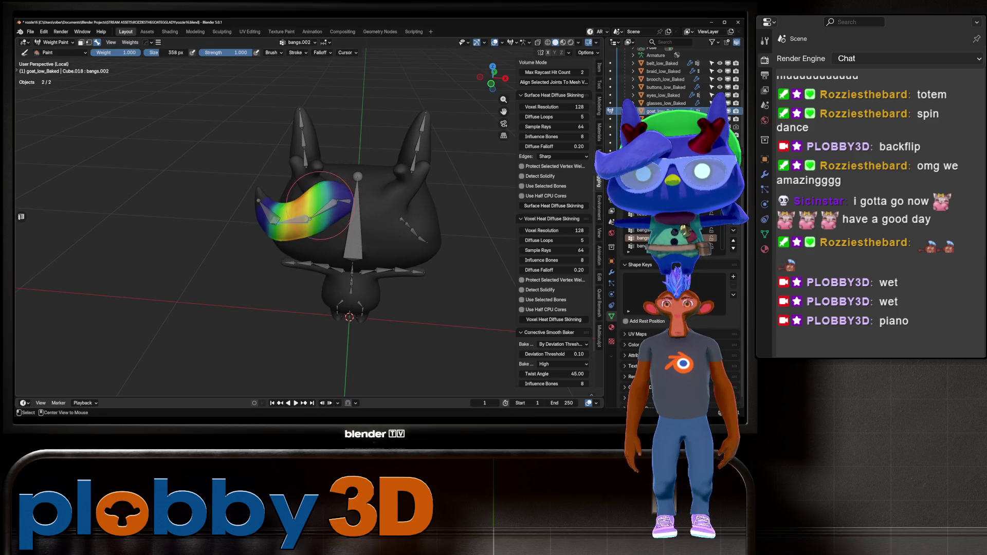
Switch to the bangs.001 group and smooth its weights twice
key("alt+q")
middle_click_drag(320, 206, 251, 243)
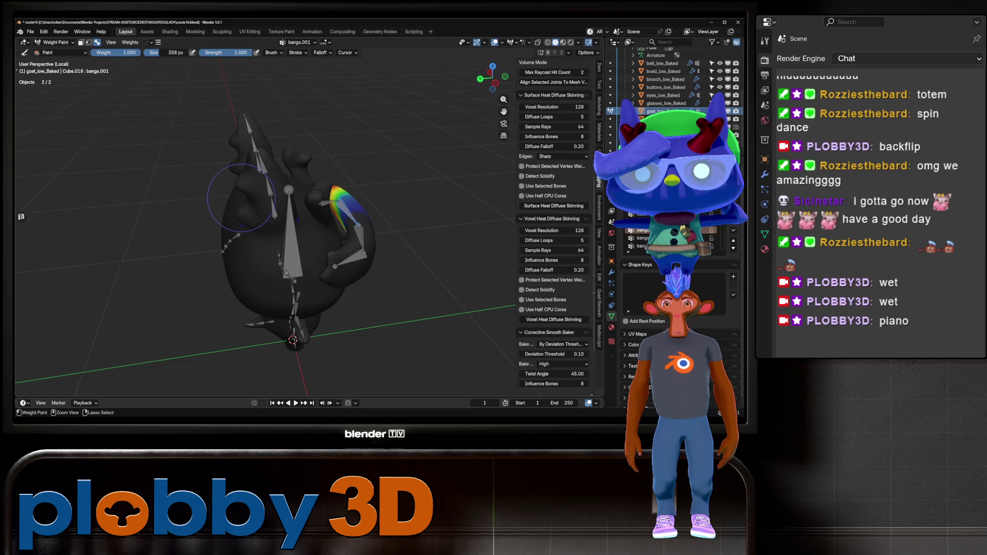
middle_click_drag(235, 212, 279, 244)
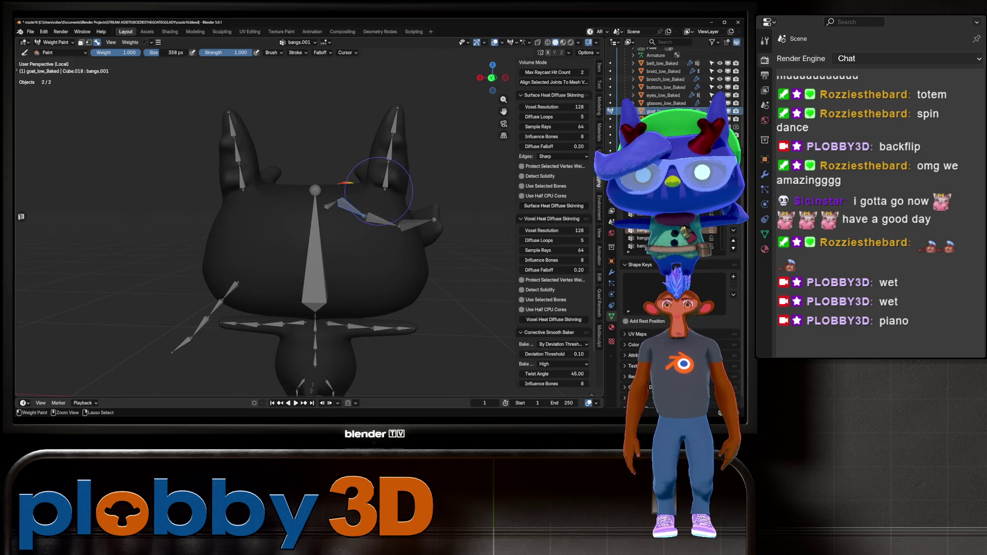
mouse_move(378, 191)
middle_mouse_down()
mouse_move(275, 192)
mouse_move(406, 168)
middle_mouse_up()
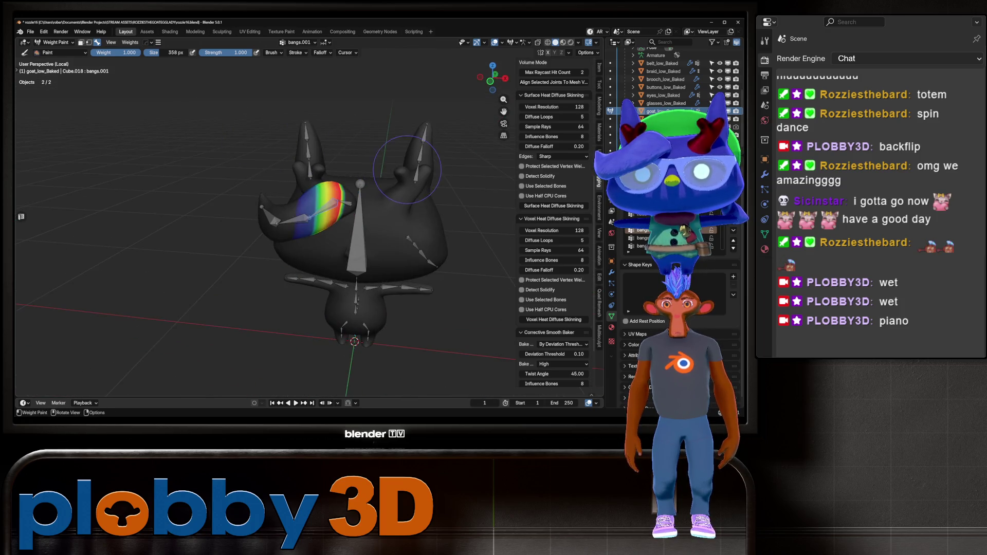
key("q")
left_click(405, 168)
key("q")
left_click(405, 168)
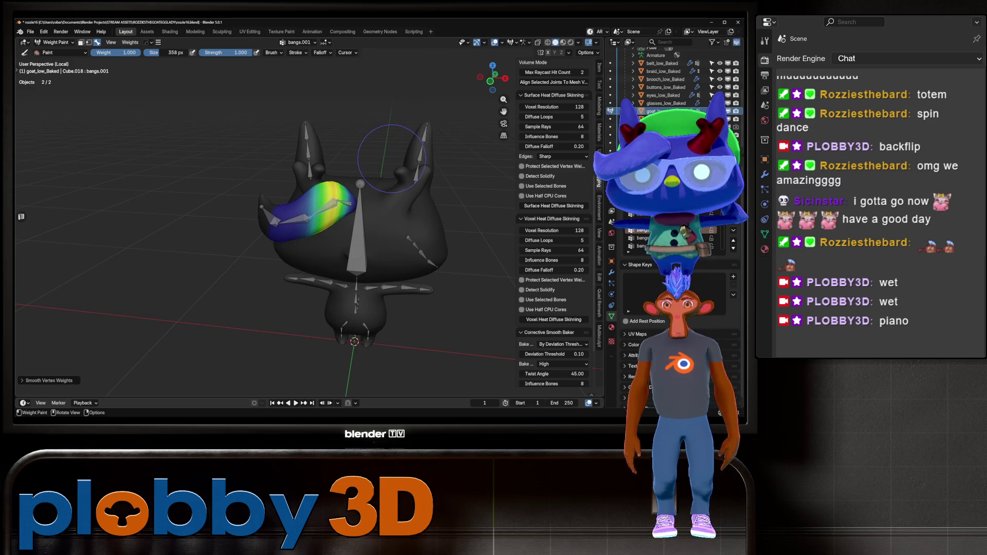
middle_click_drag(399, 166, 346, 166)
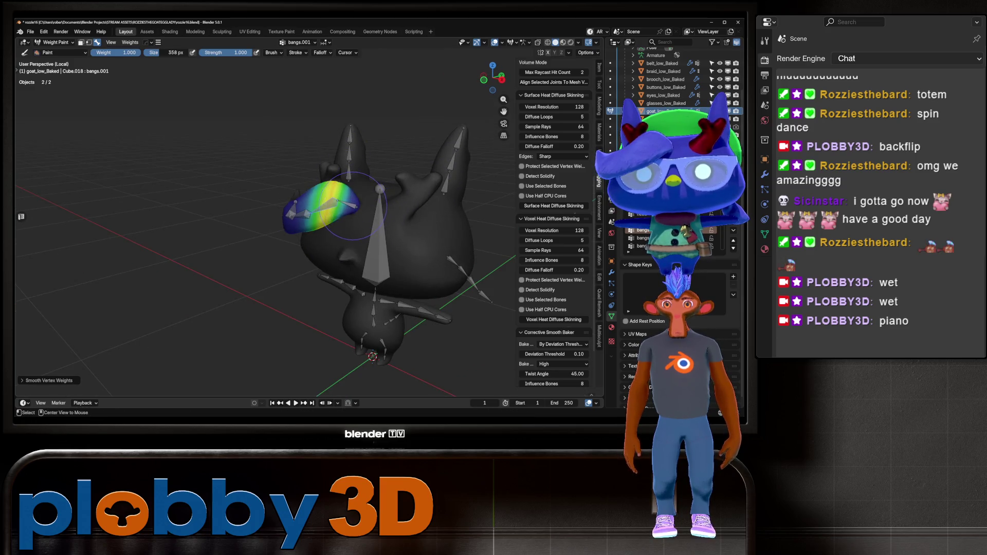
Switch to the bangs group and smooth its weights into a broader gradient
key("alt+q")
middle_click_drag(437, 198, 369, 248)
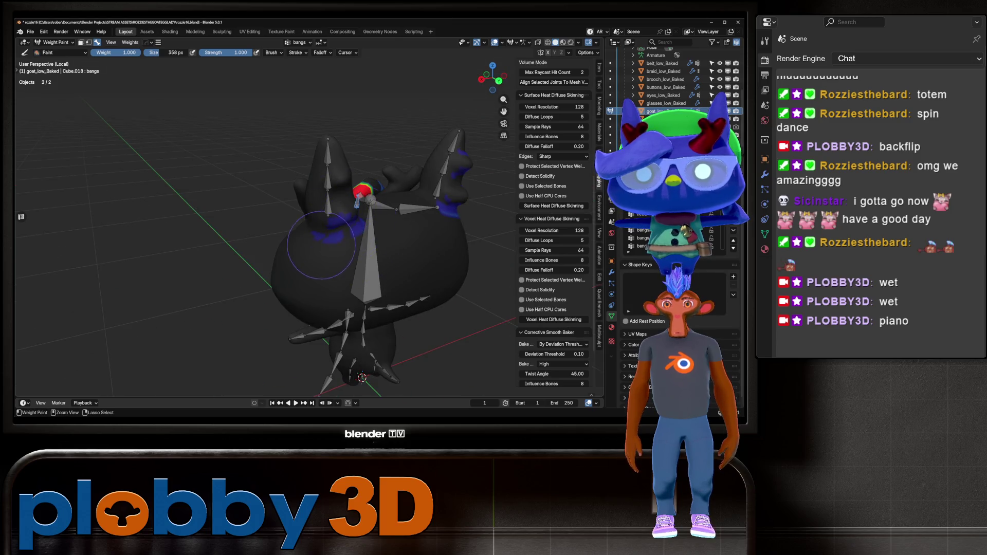
middle_click_drag(410, 187, 381, 196)
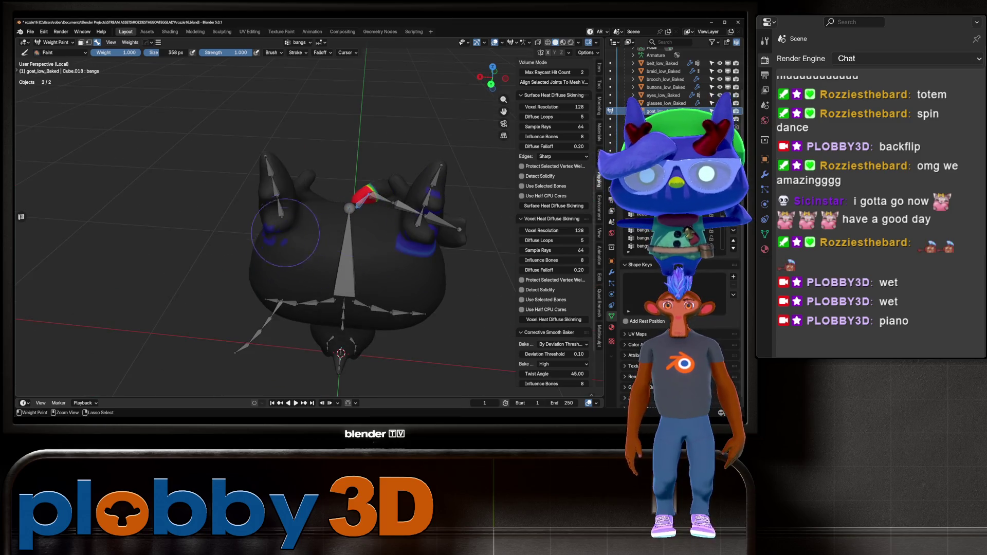
middle_click_drag(266, 220, 401, 244)
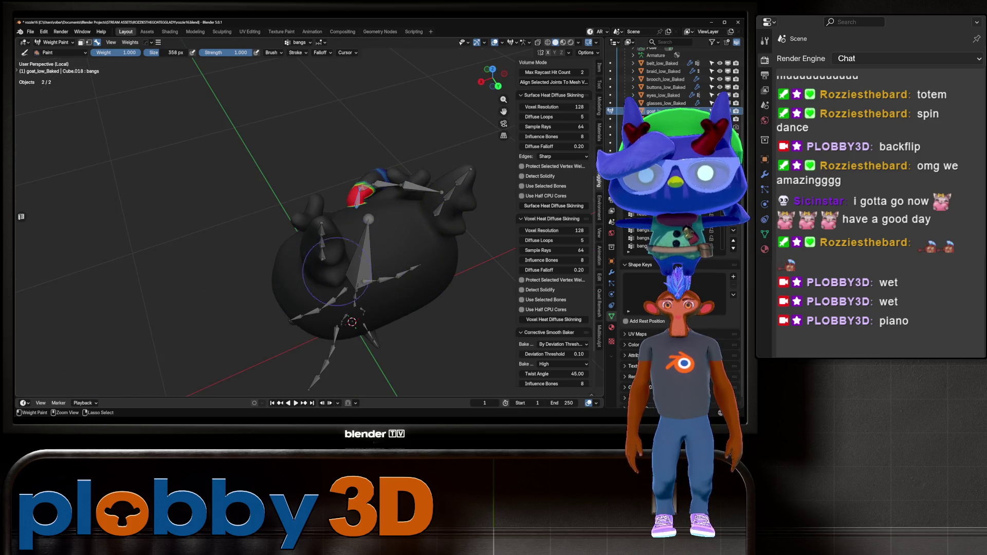
mouse_move(463, 282)
middle_mouse_down()
mouse_move(207, 212)
mouse_move(242, 216)
mouse_move(307, 181)
middle_mouse_up()
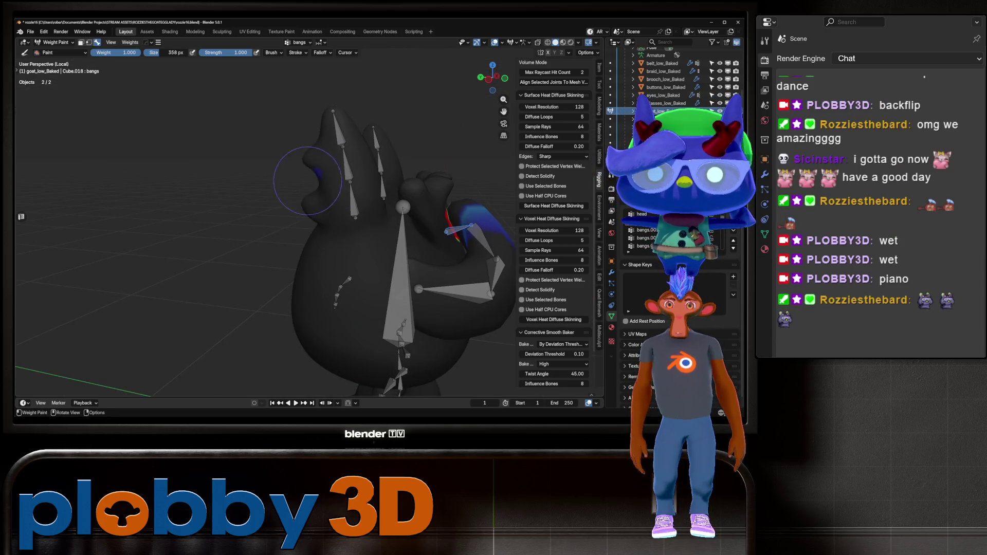
middle_click_drag(282, 127, 334, 141)
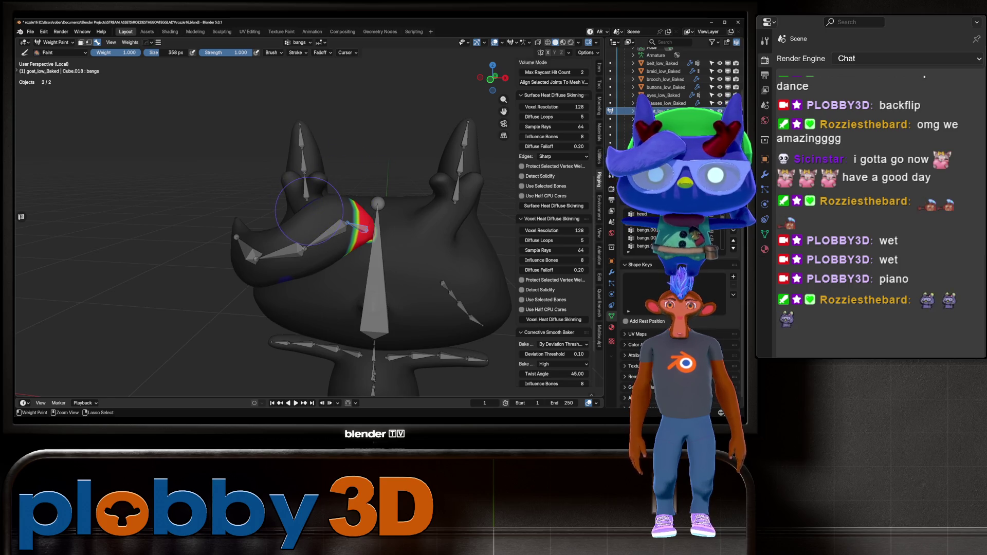
middle_click_drag(309, 212, 401, 203)
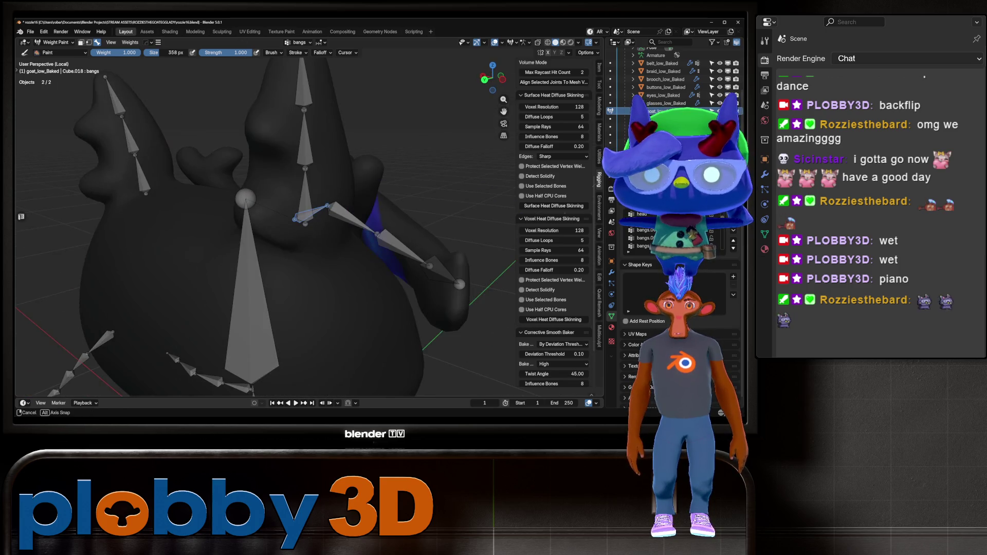
middle_click_drag(352, 231, 352, 232)
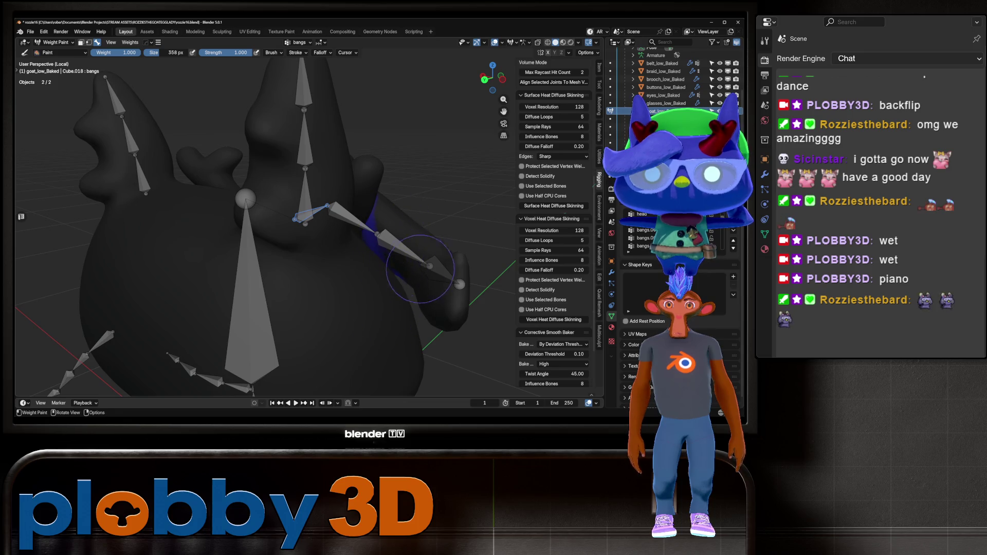
middle_click_drag(420, 268, 240, 161)
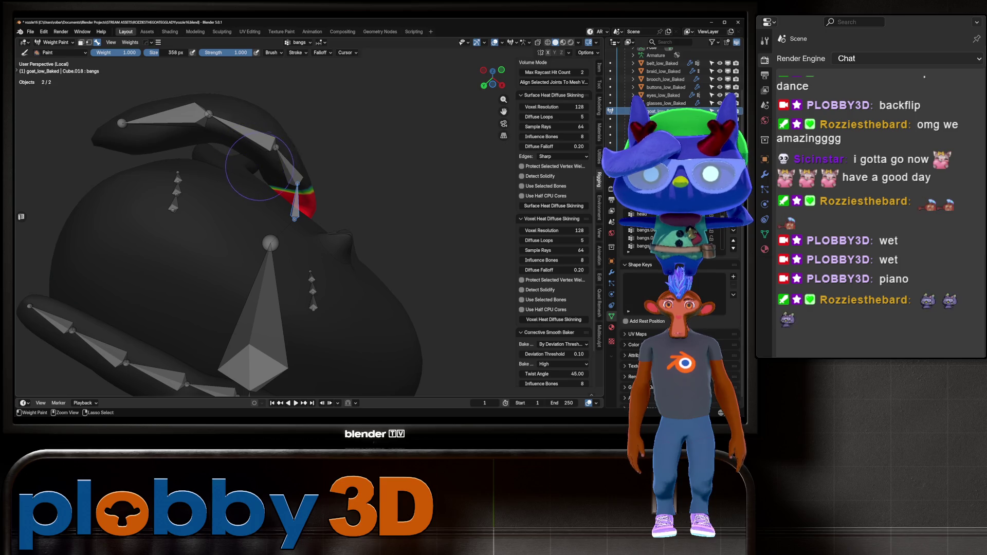
middle_click_drag(260, 167, 329, 174)
left_click(394, 184)
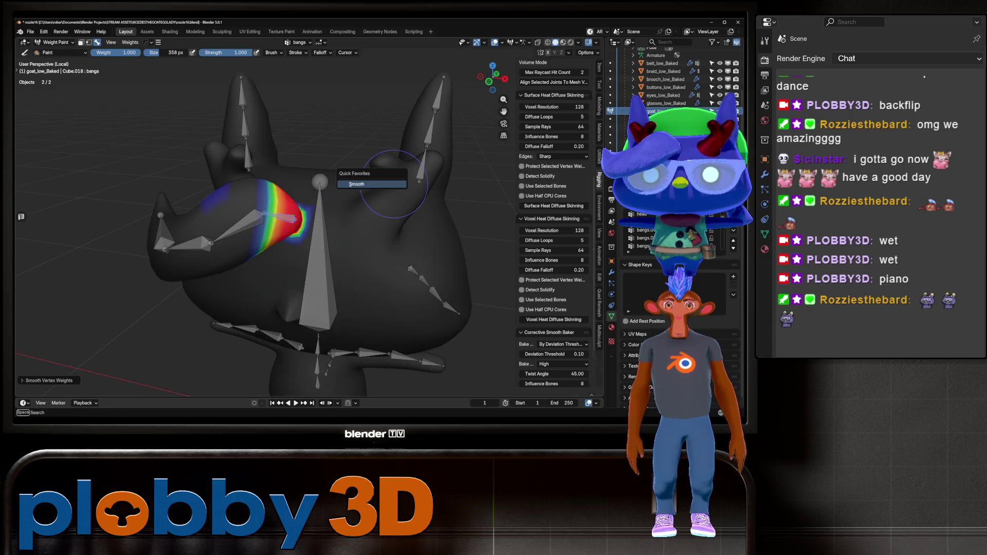
middle_click_drag(395, 184, 406, 230)
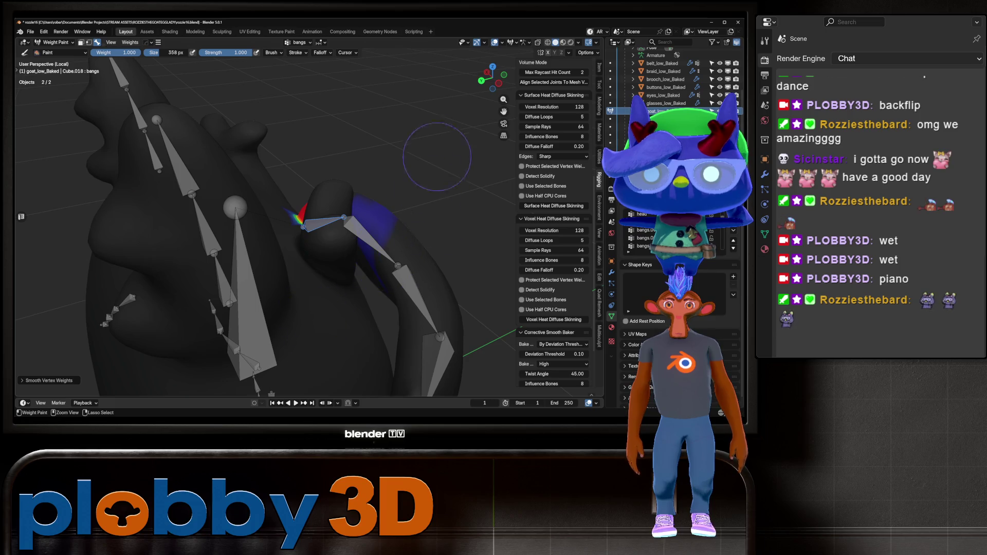
middle_click_drag(437, 157, 390, 273)
middle_click_drag(422, 191, 409, 234)
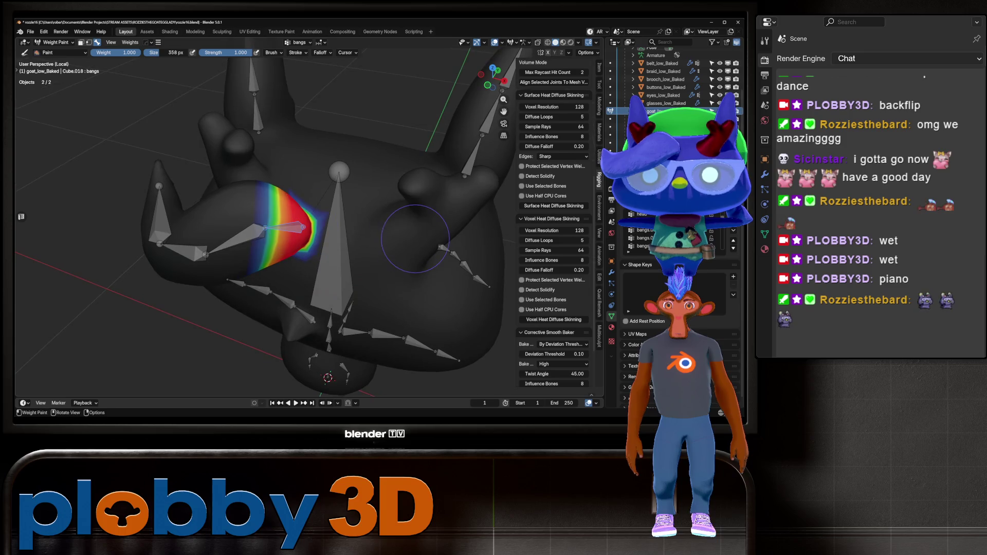
Test-rotate the bangs bone, snap to front view, and return the goat to Object Mode
key("r")
key("Escape")
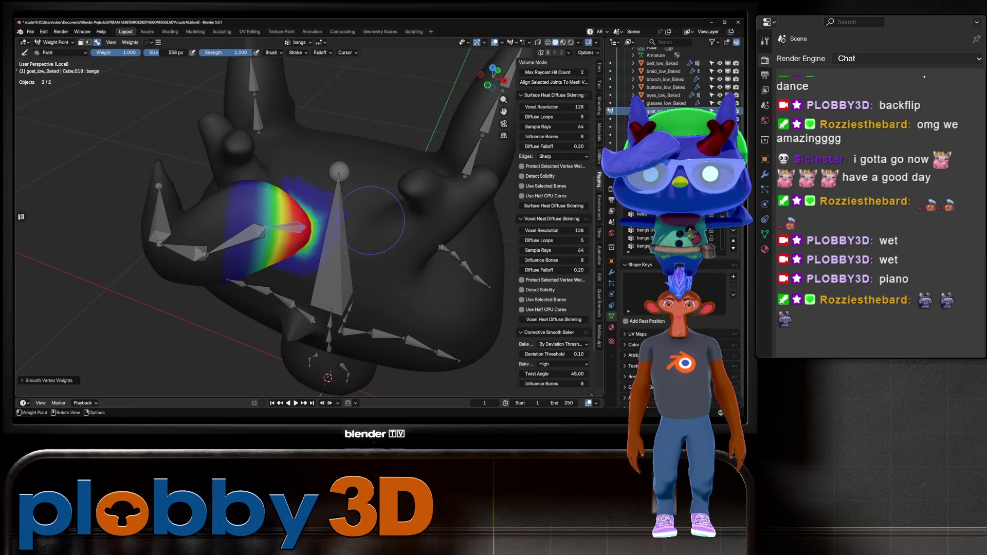
key("KP_1")
key("ctrl+Tab")
left_click(282, 150)
mouse_move(309, 231)
middle_mouse_down()
mouse_move(267, 216)
mouse_move(349, 195)
middle_mouse_up()
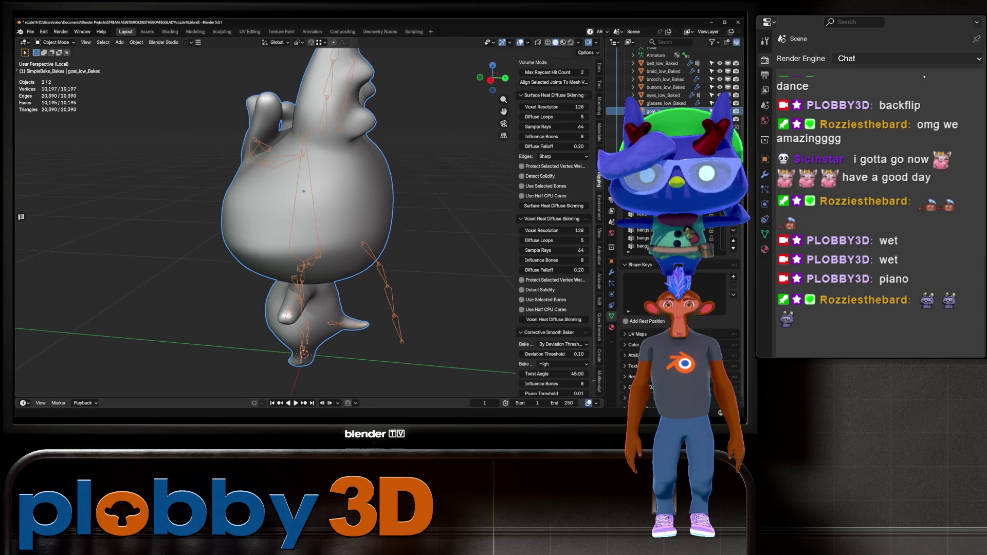
Exit Local View, briefly toggle the armature into Pose Mode, then put goat_low_Baked into Weight Paint mode
key("KP_Divide")
middle_click_drag(308, 231, 257, 219)
key("alt+a")
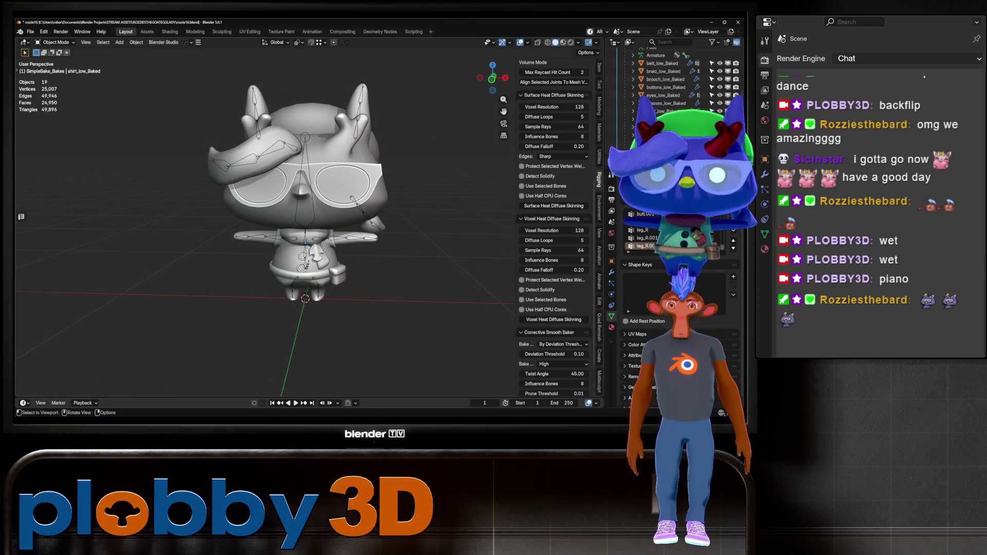
mouse_move(308, 231)
middle_mouse_down()
mouse_move(264, 229)
mouse_move(275, 229)
middle_mouse_up()
left_click(305, 195)
key("ctrl+Tab")
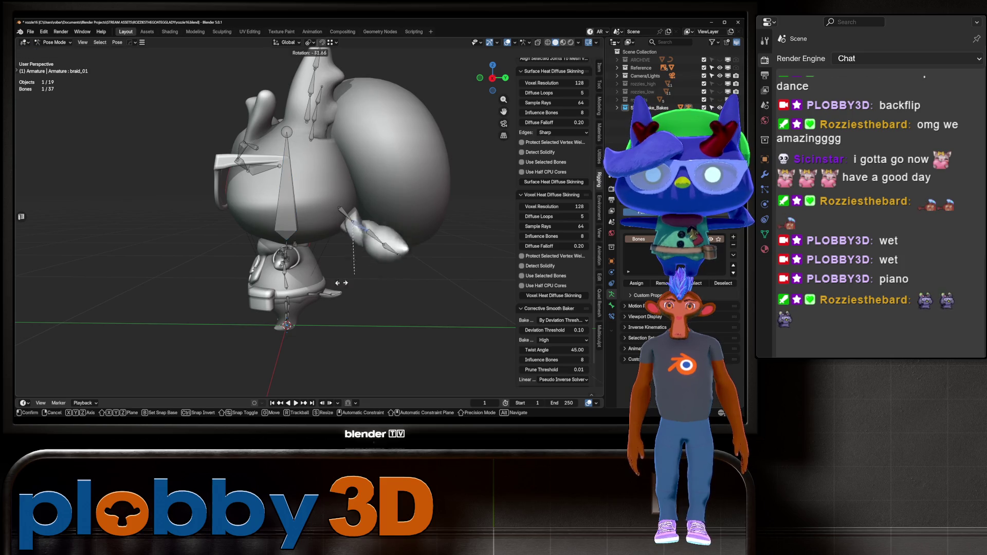
key("ctrl+Tab")
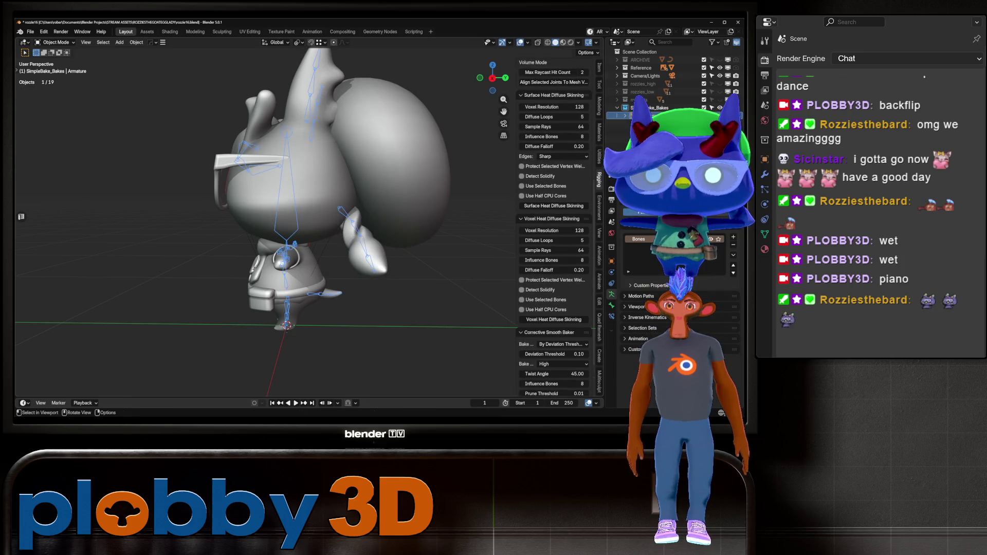
left_click(315, 201)
key("ctrl+Tab")
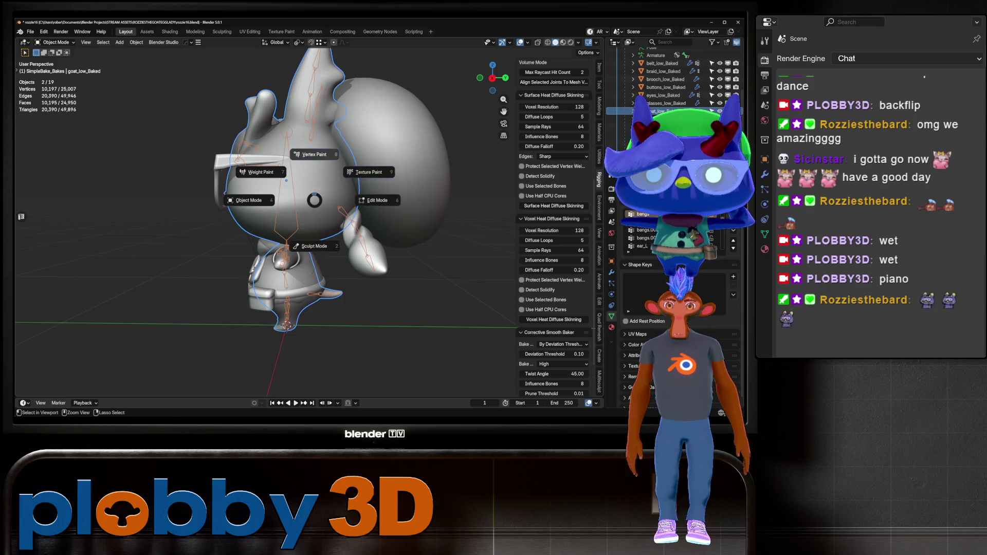
left_click(265, 171)
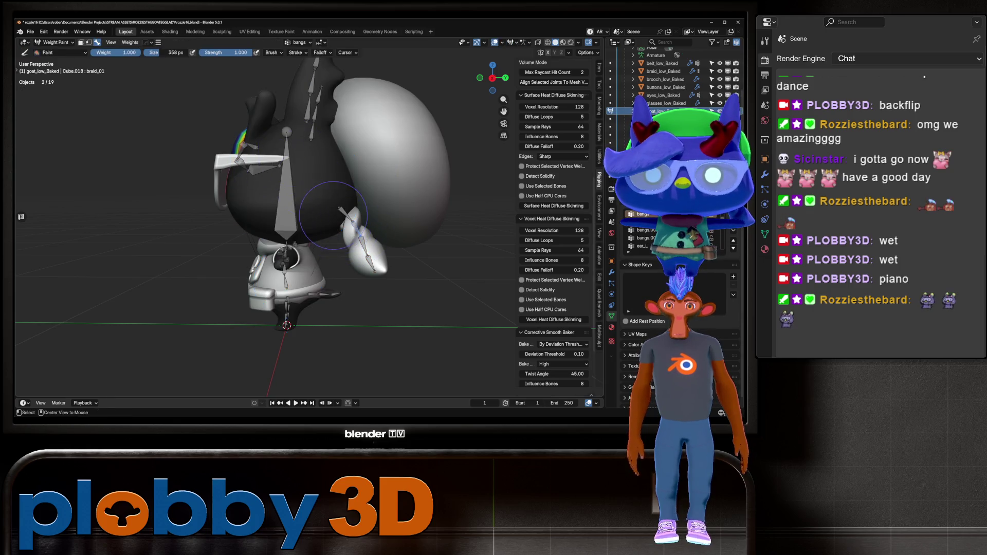
Isolate the goat, inspect the braid_02 weights, then exit Local View to Object Mode and select the armature
key("KP_Divide")
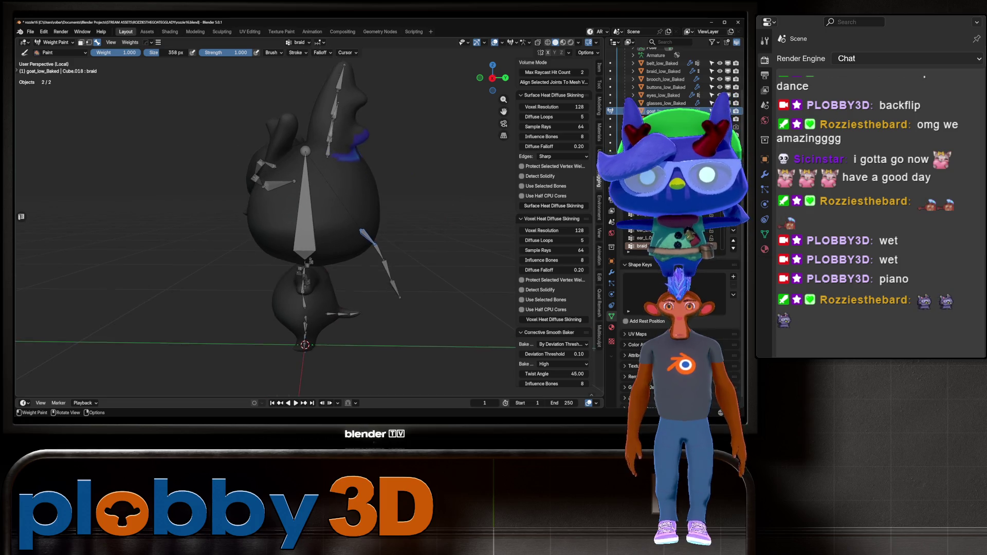
middle_click_drag(419, 121, 346, 181)
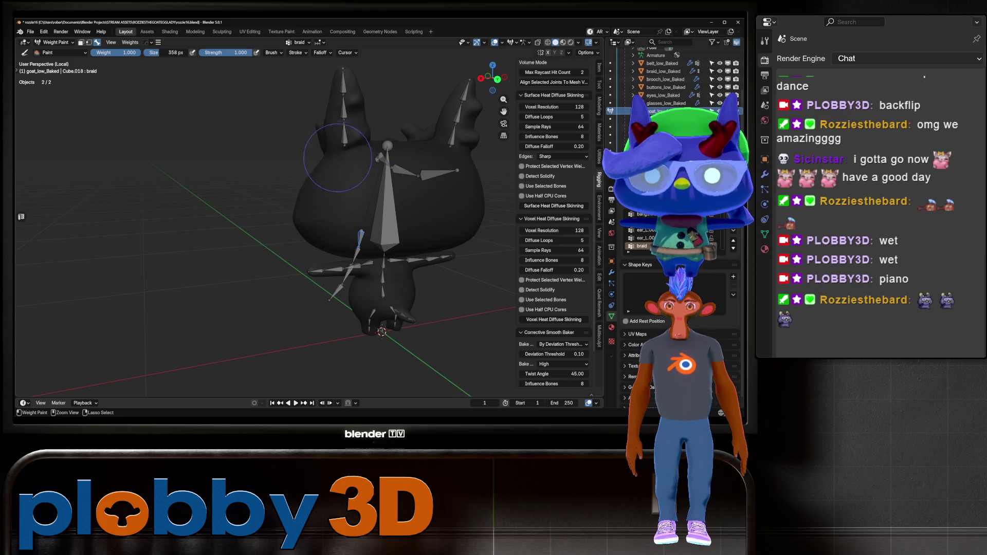
mouse_move(337, 158)
middle_mouse_down()
mouse_move(363, 252)
mouse_move(390, 154)
middle_mouse_up()
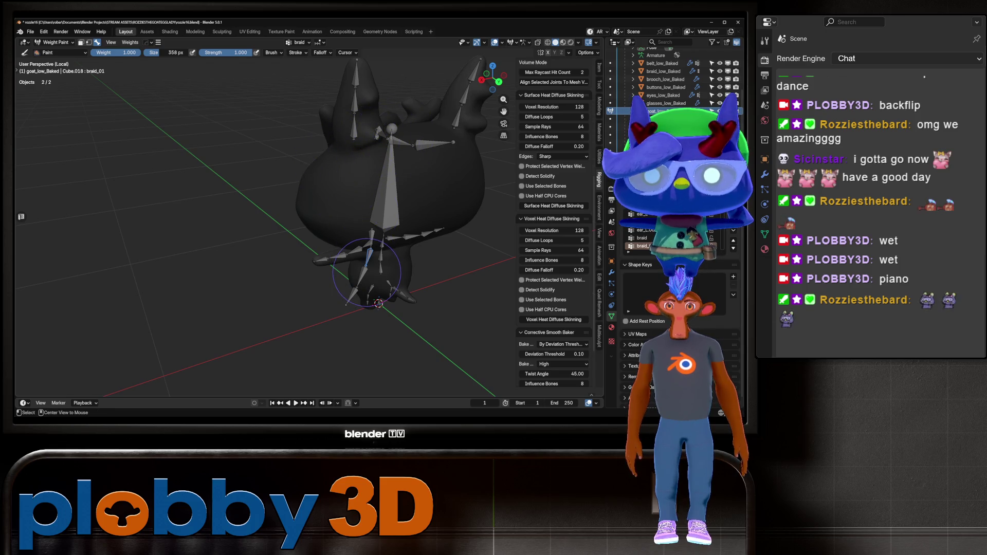
left_click(361, 272, "ctrl")
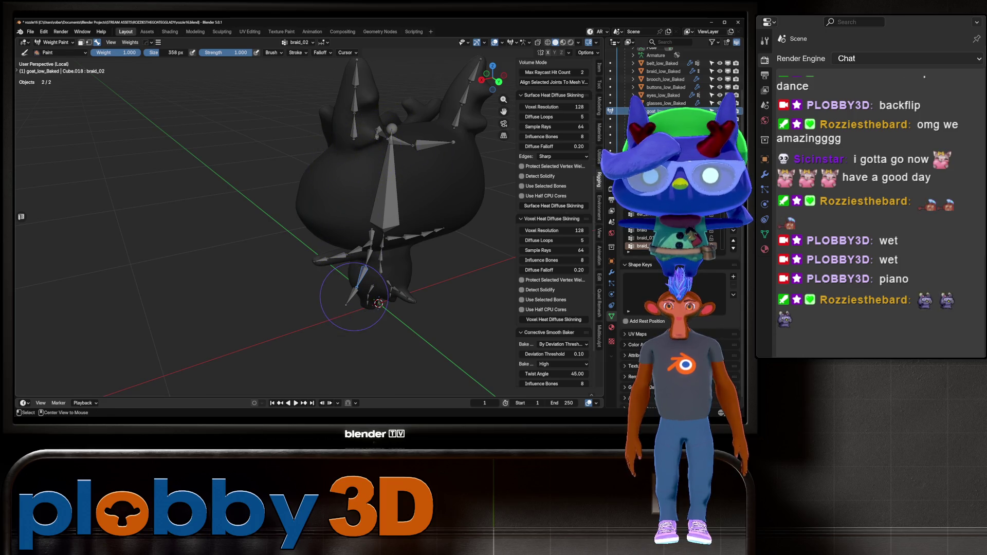
middle_click_drag(387, 126, 456, 154)
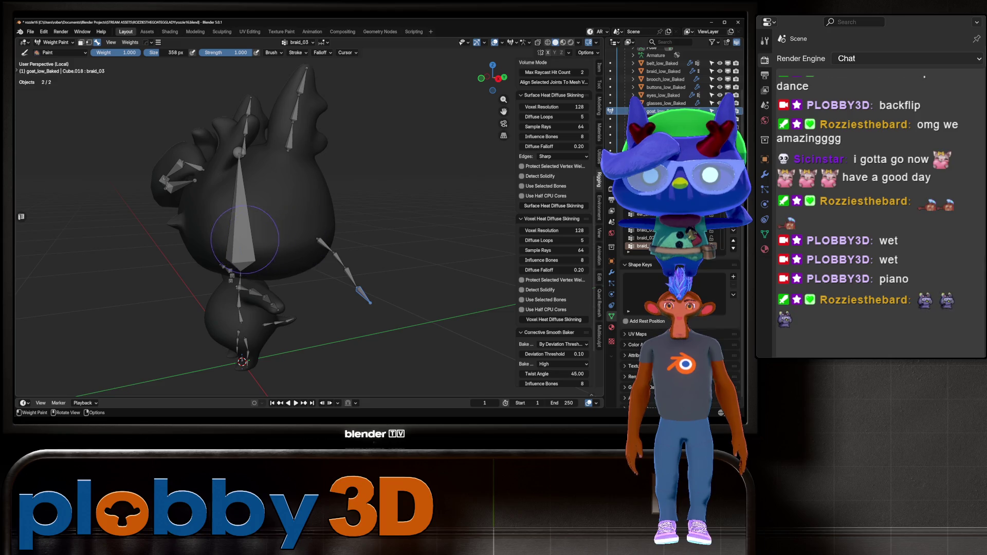
key("KP_Divide")
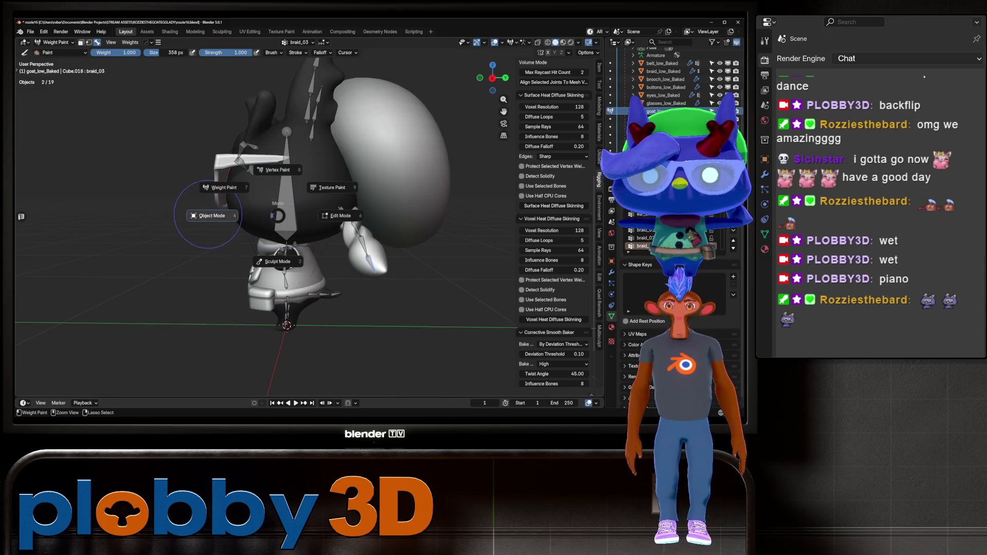
key("ctrl+Tab")
left_click(286, 185)
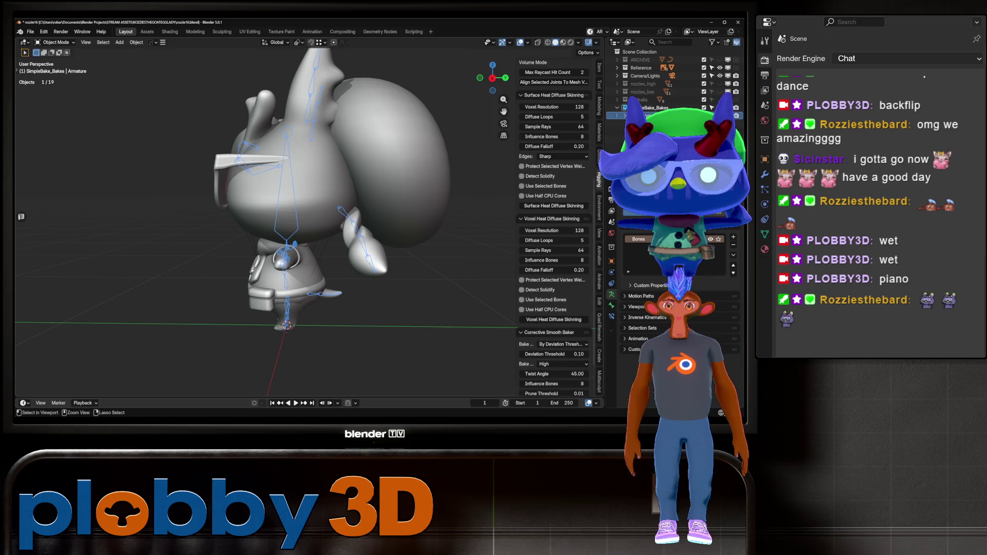
Enter Pose Mode and test-rotate the braid_02 bone, then pick braid_03
key("ctrl+Tab")
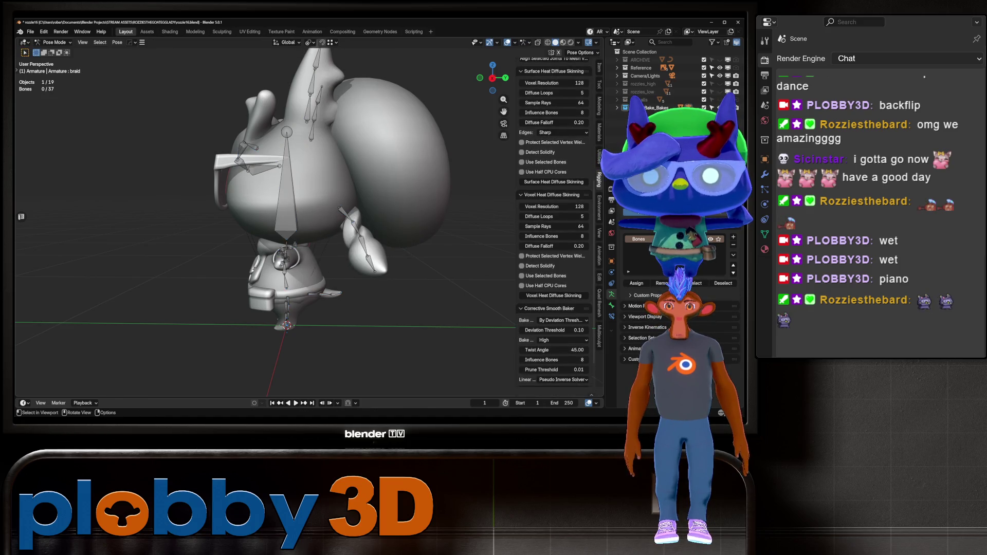
left_click(363, 242)
key("r")
key("Escape")
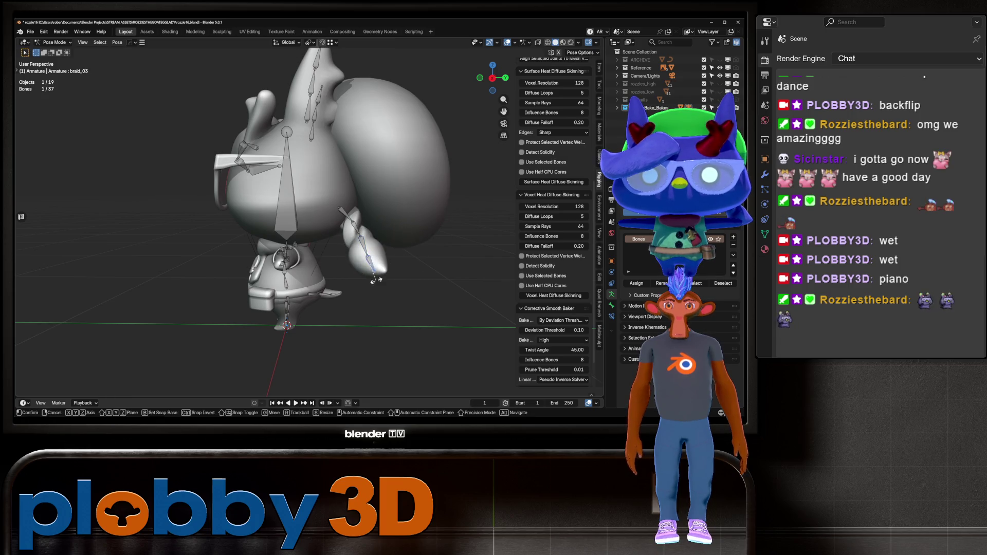
left_click(372, 260)
mouse_move(373, 259)
middle_mouse_down()
mouse_move(401, 260)
mouse_move(360, 260)
mouse_move(417, 260)
mouse_move(378, 267)
middle_mouse_up()
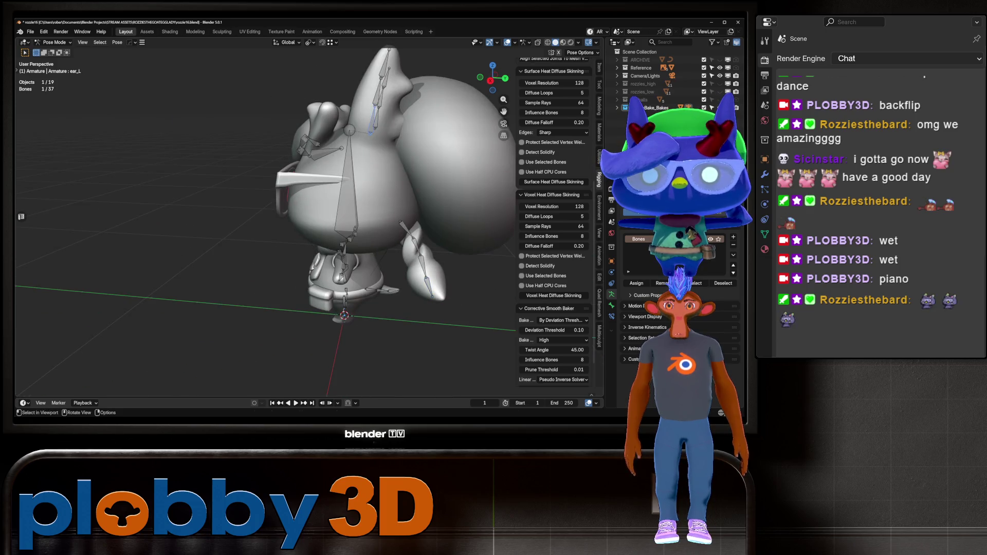
scroll(395, 98, "up", 5)
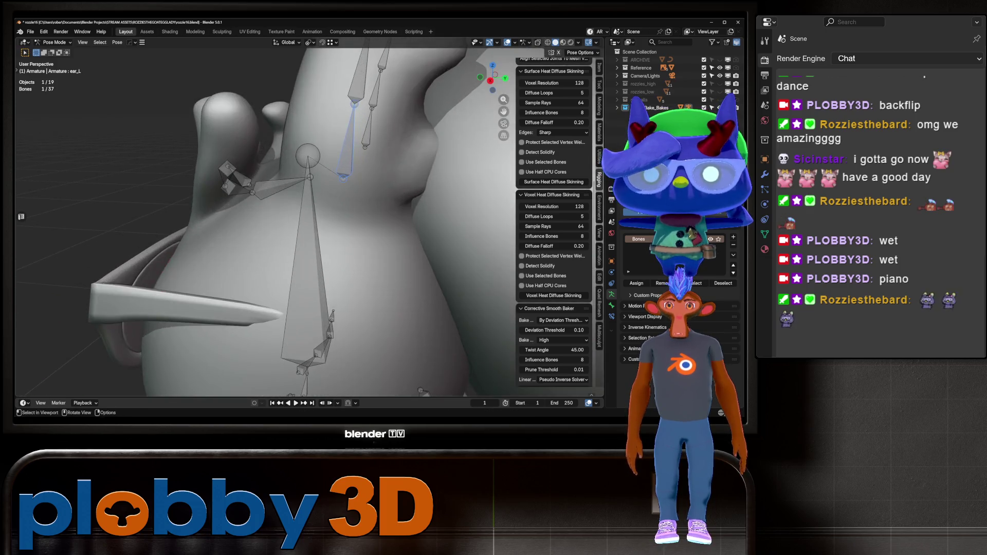
scroll(309, 221, "down", 2)
Pick the ear_L.001 and ear_R bones and test-rotate bangs.001, cancelling the rotation
left_click(357, 103)
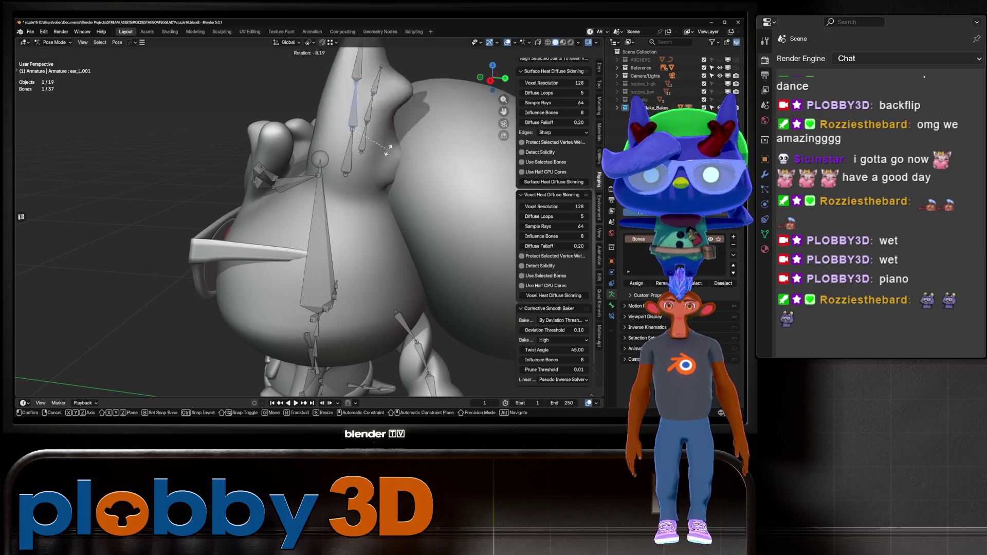
scroll(309, 221, "down", 3)
middle_click_drag(309, 221, 339, 213)
left_click(247, 135)
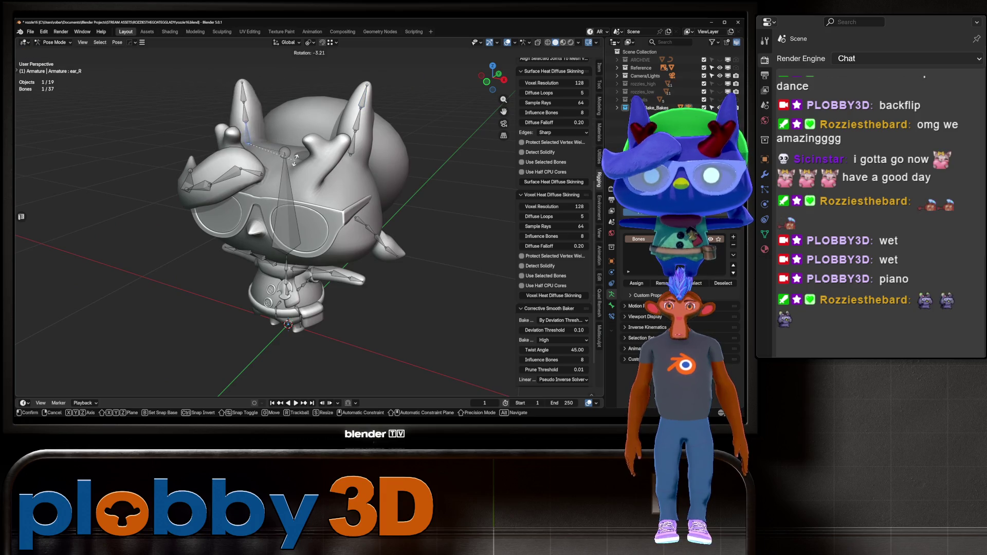
middle_click_drag(247, 118, 226, 116)
key("r")
middle_click_drag(308, 205, 329, 203)
key("Escape")
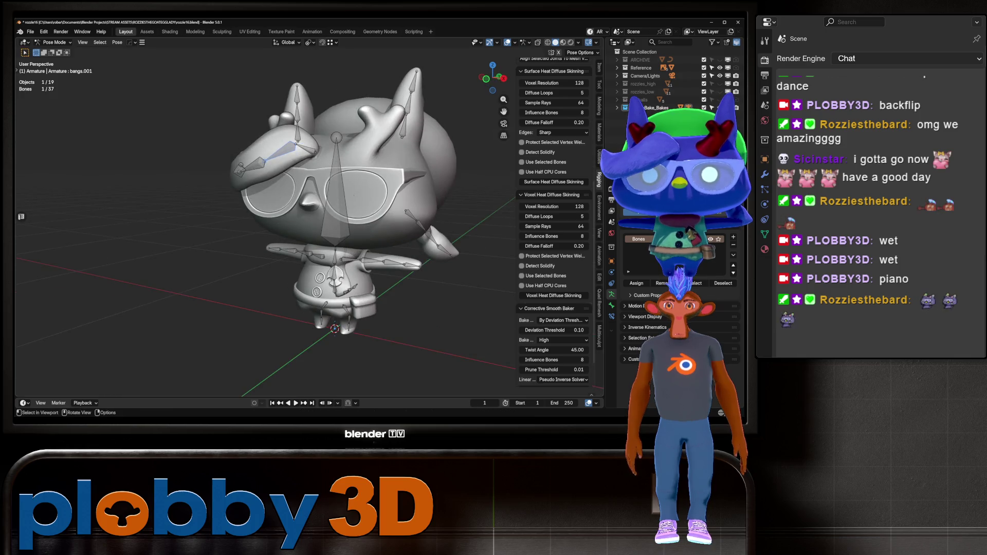
Test-rotate the bangs and bangs.003 bones, cancelling each rotation
key("r")
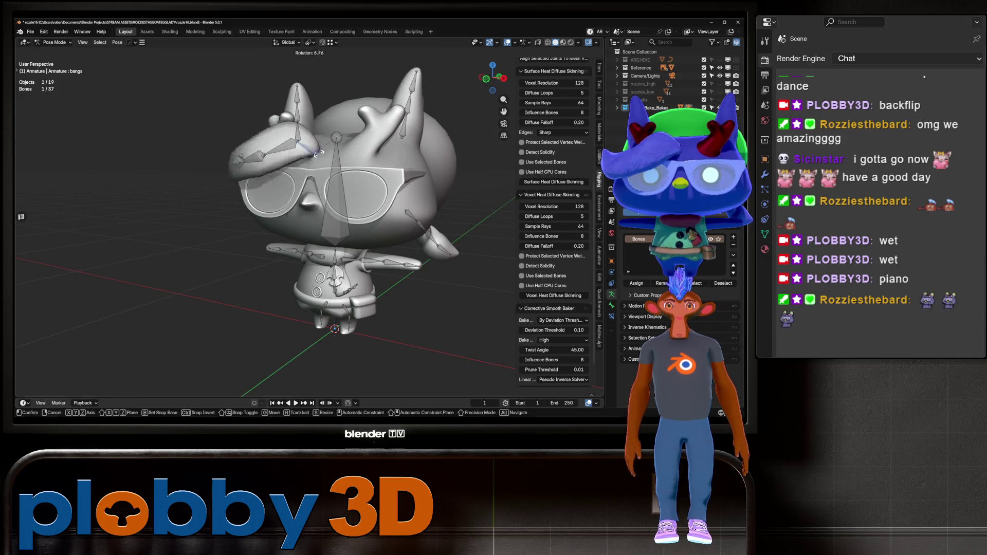
key("Escape")
mouse_move(315, 211)
middle_mouse_down()
mouse_move(257, 216)
mouse_move(339, 216)
middle_mouse_up()
left_click(250, 167)
left_click(216, 155)
key("r")
key("Escape")
Test-rotate the arm_L bone, pick arm_L.001, and rotate the butt bone to check deformation
key("r")
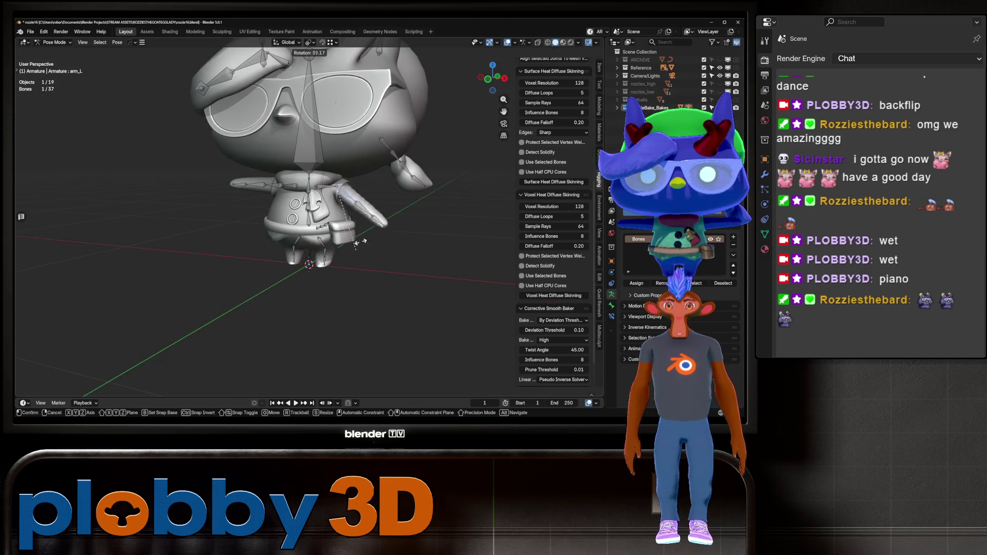
key("Escape")
left_click(382, 186)
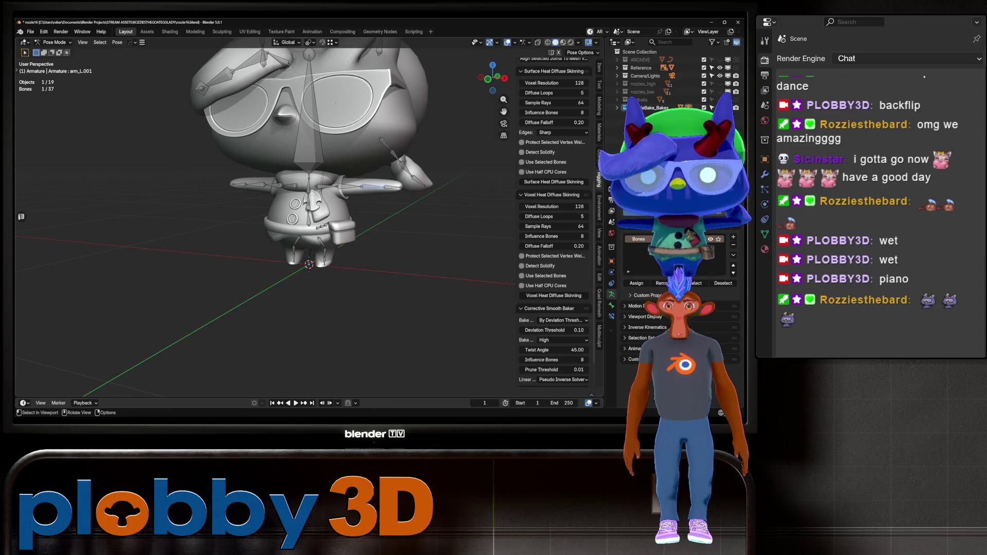
middle_click_drag(382, 186, 334, 165)
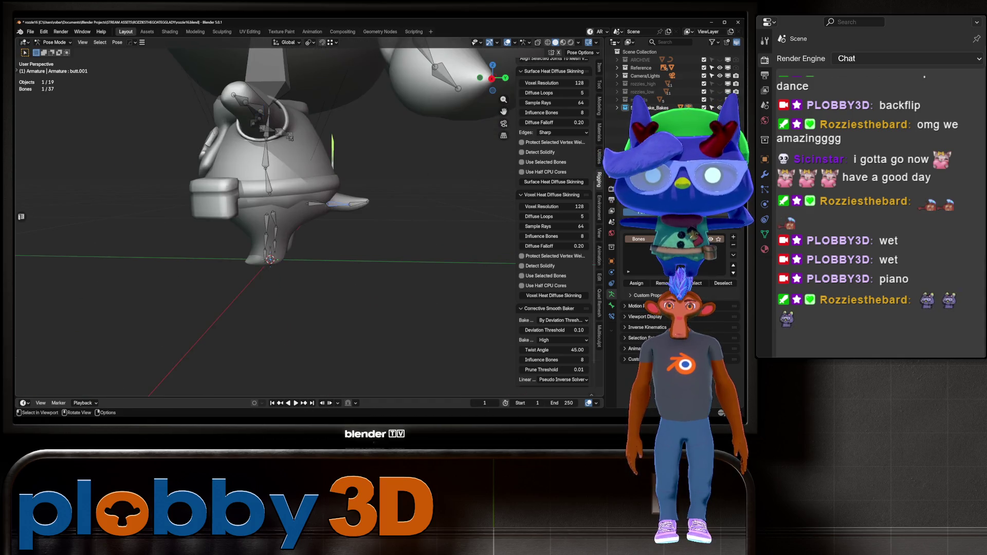
key("KP_Decimal")
key("r")
mouse_move(359, 231)
middle_mouse_down()
mouse_move(403, 256)
mouse_move(386, 221)
mouse_move(390, 178)
middle_mouse_up()
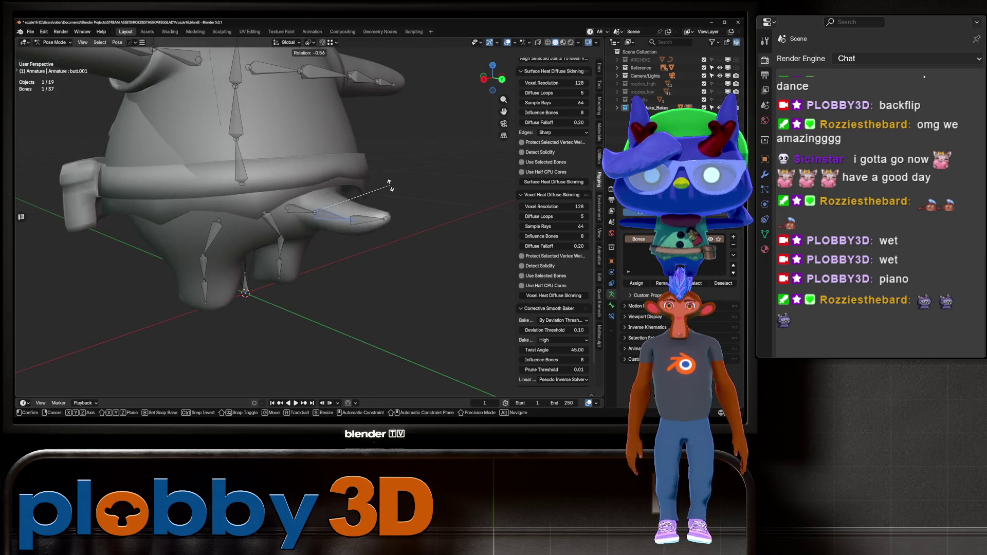
left_click(314, 94)
scroll(314, 94, "down", 5)
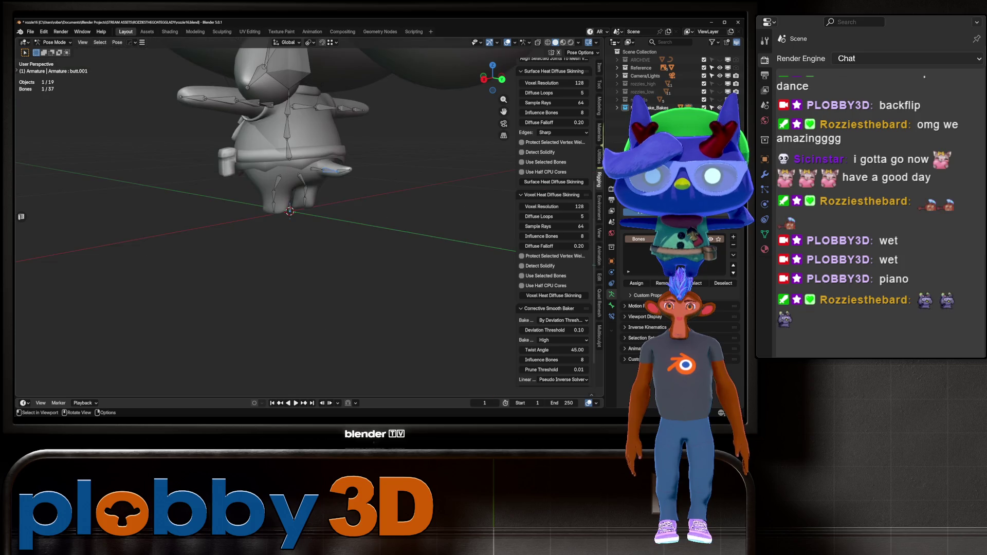
mouse_move(314, 94)
middle_mouse_down()
mouse_move(349, 111)
mouse_move(288, 106)
mouse_move(447, 110)
middle_mouse_up()
Test-rotate the leg_L.001 bone, cancel, and return the armature to Object Mode
key("r")
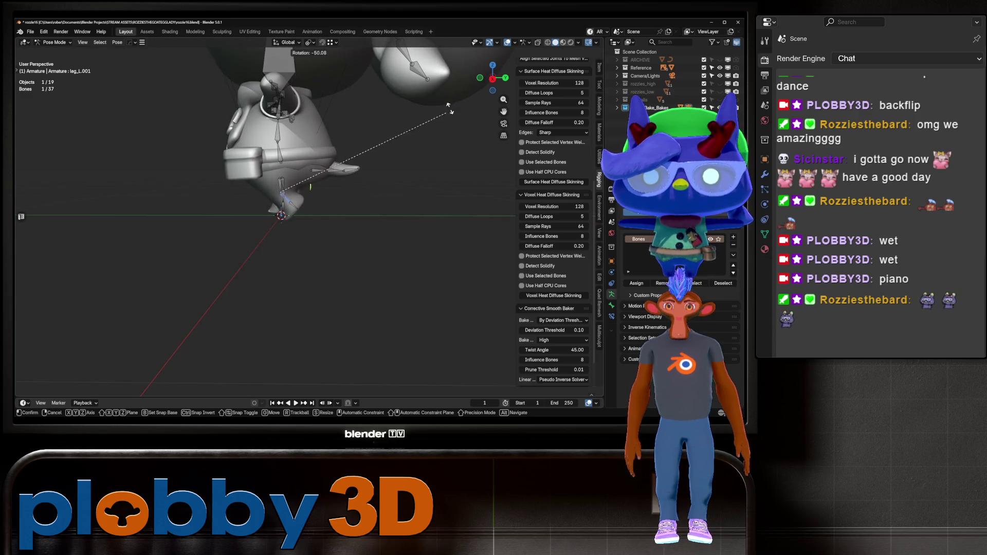
key("Escape")
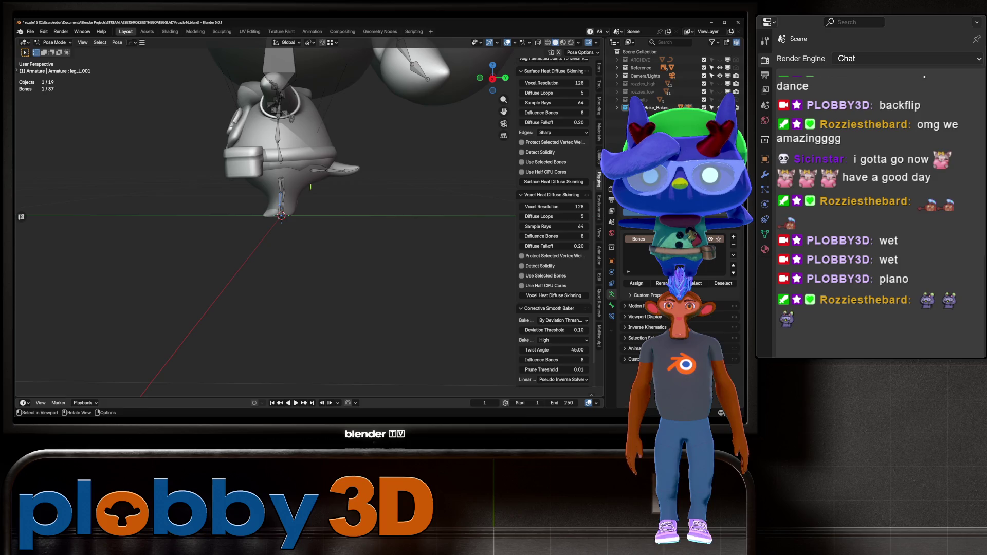
middle_click_drag(308, 154, 390, 154)
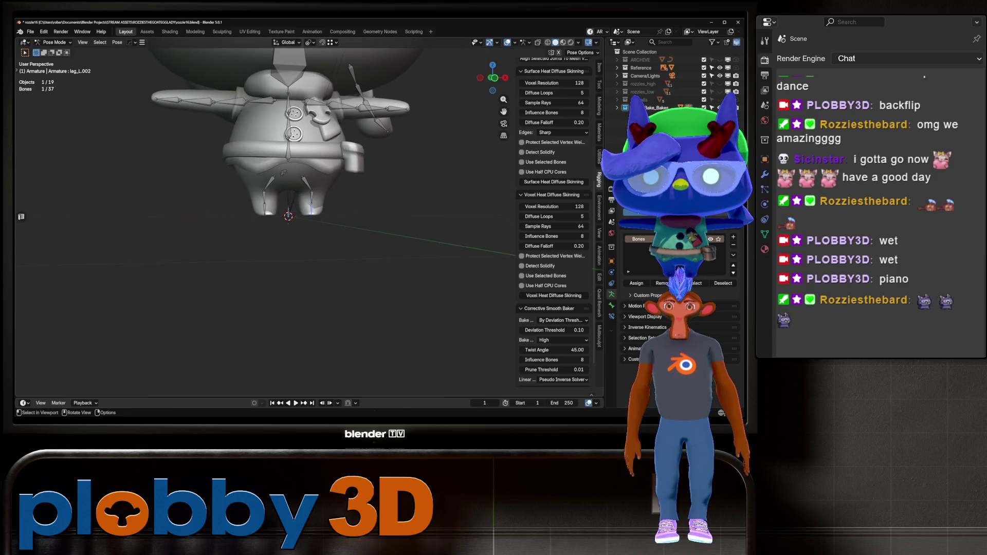
key("ctrl+Tab")
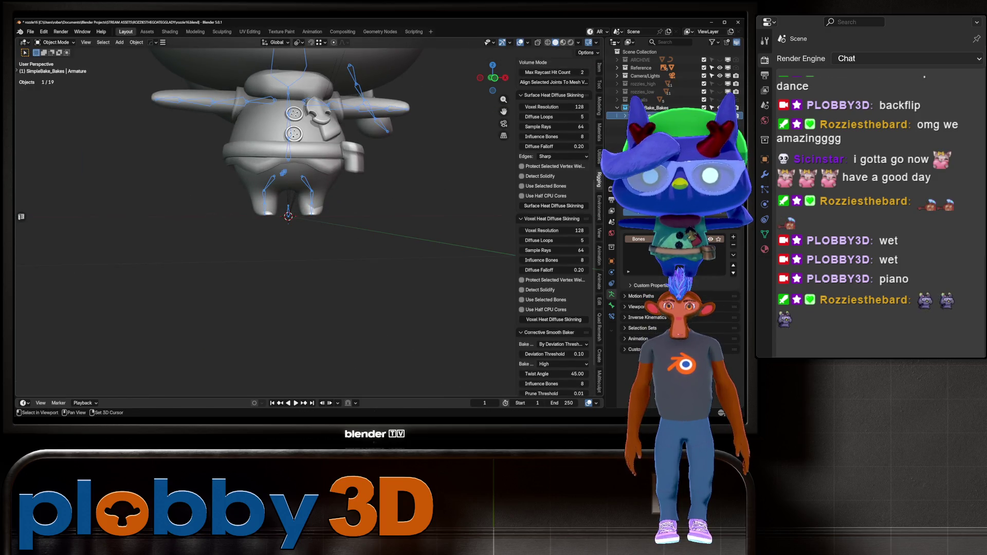
Switch the goat_low_Baked mesh into Weight Paint mode
left_click(306, 199)
key("ctrl+Tab")
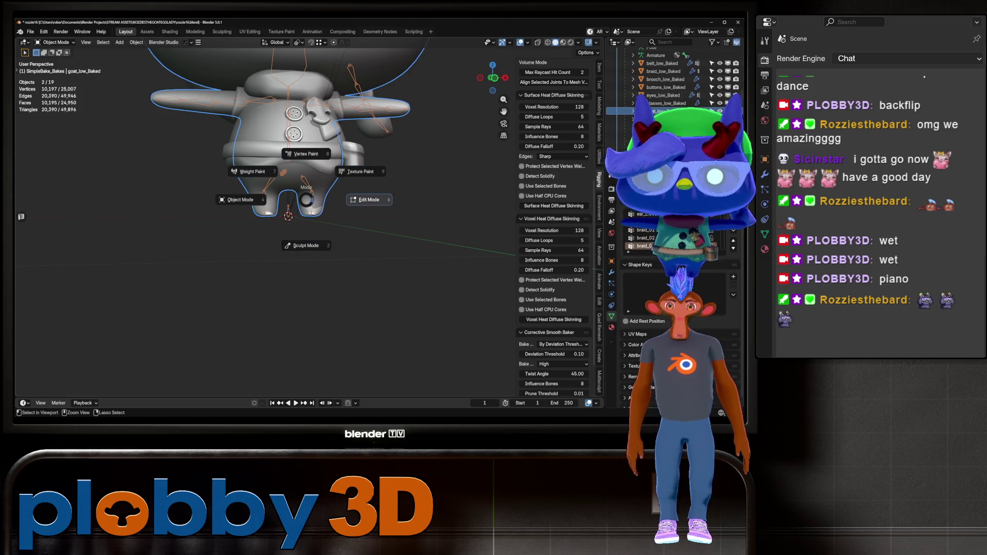
left_click(281, 185)
Show the butt bone's weight gradient on the goat, isolated in local view
scroll(306, 217, "up", 4)
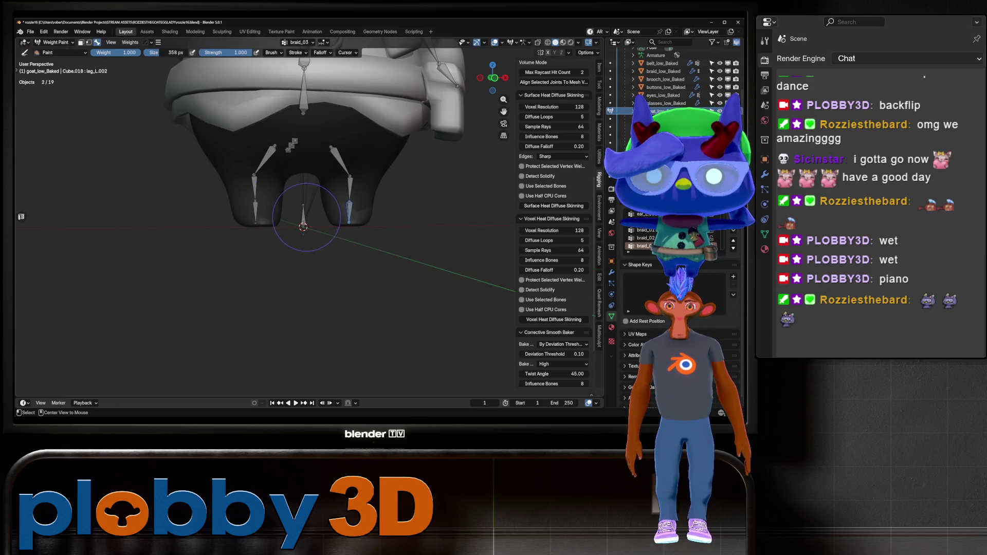
middle_click_drag(305, 217, 367, 167)
left_click(381, 145, "ctrl")
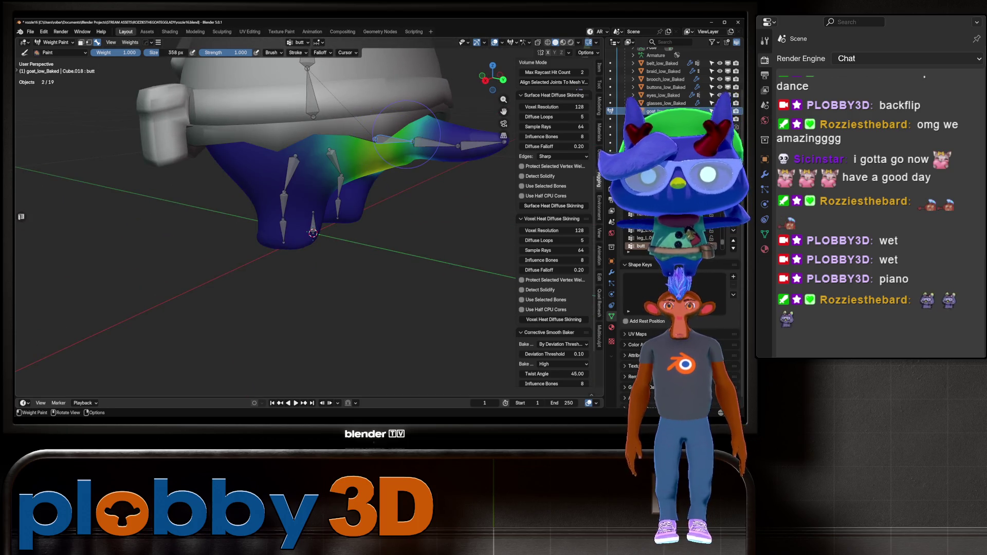
key("KP_Divide")
mouse_move(370, 326)
middle_mouse_down()
mouse_move(347, 246)
mouse_move(330, 242)
middle_mouse_up()
scroll(347, 245, "up", 5)
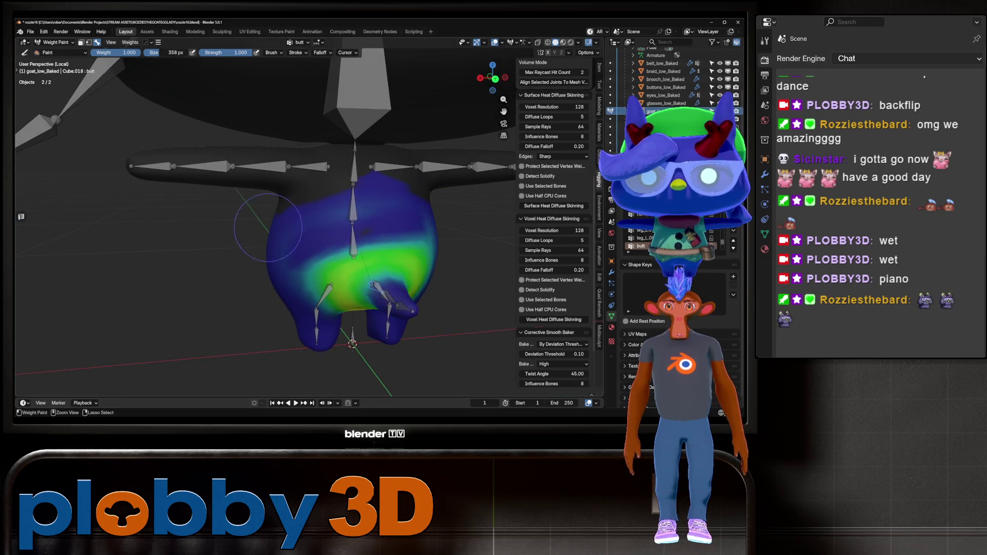
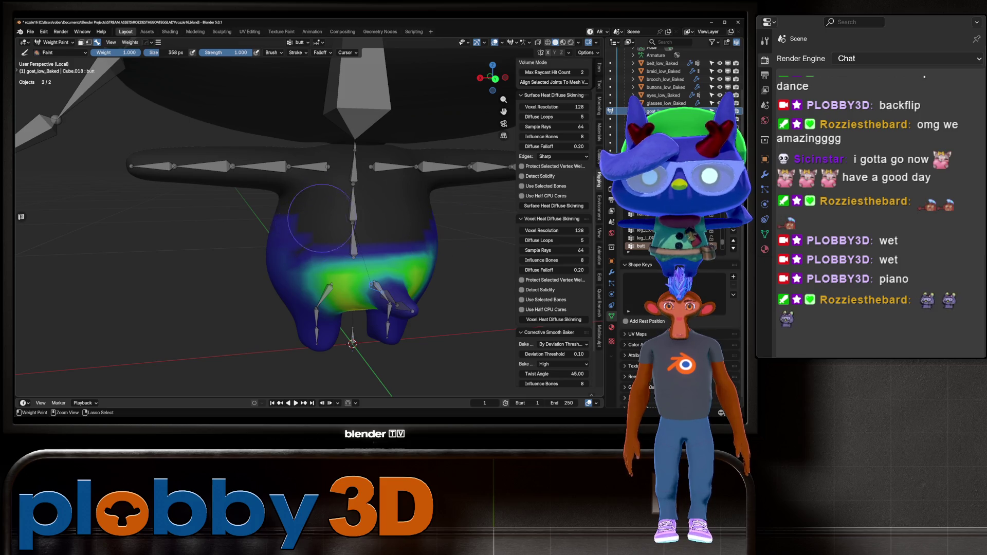
Paint more butt weight onto the goat's lower body and undo the stray patch on the back
middle_click_drag(296, 247, 276, 244)
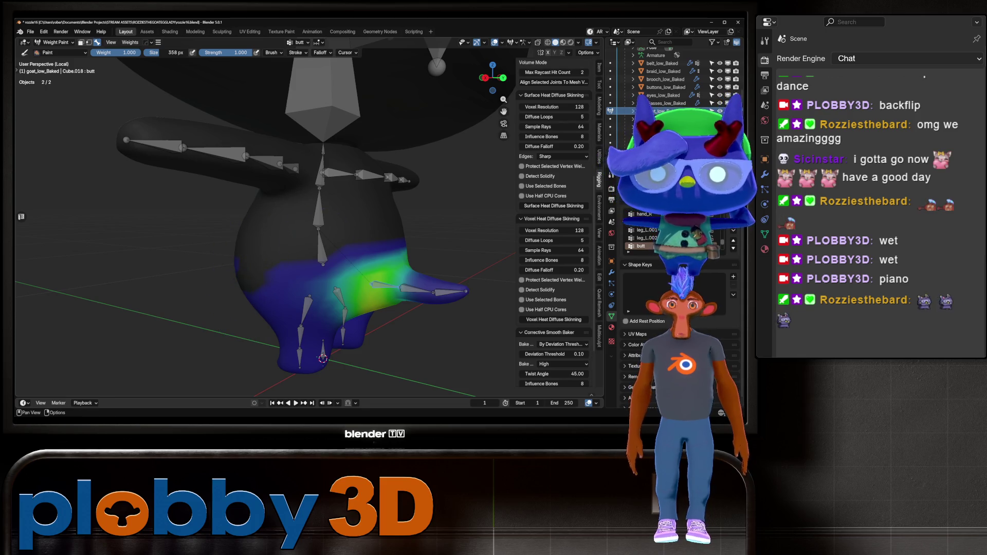
left_click_drag(307, 219, 301, 275)
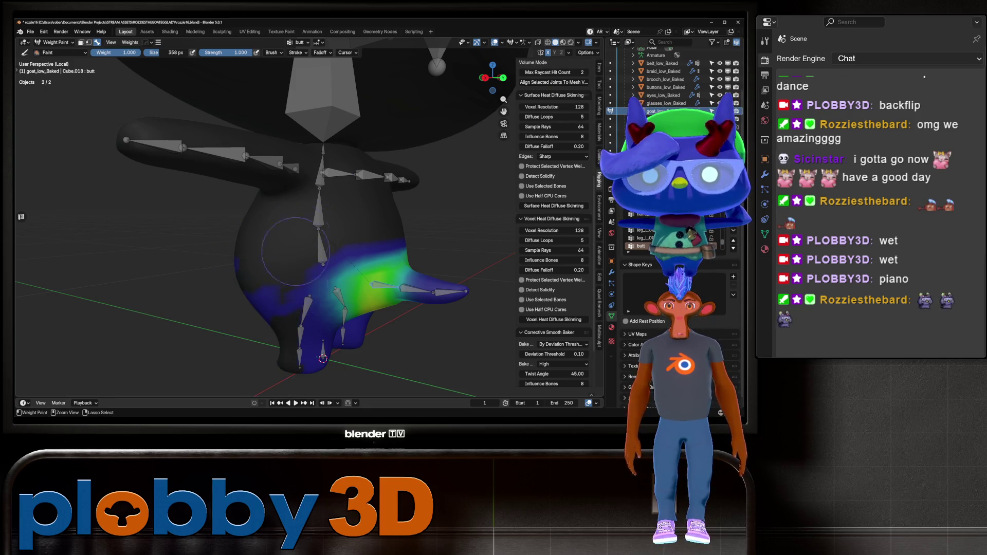
middle_click_drag(296, 251, 376, 184)
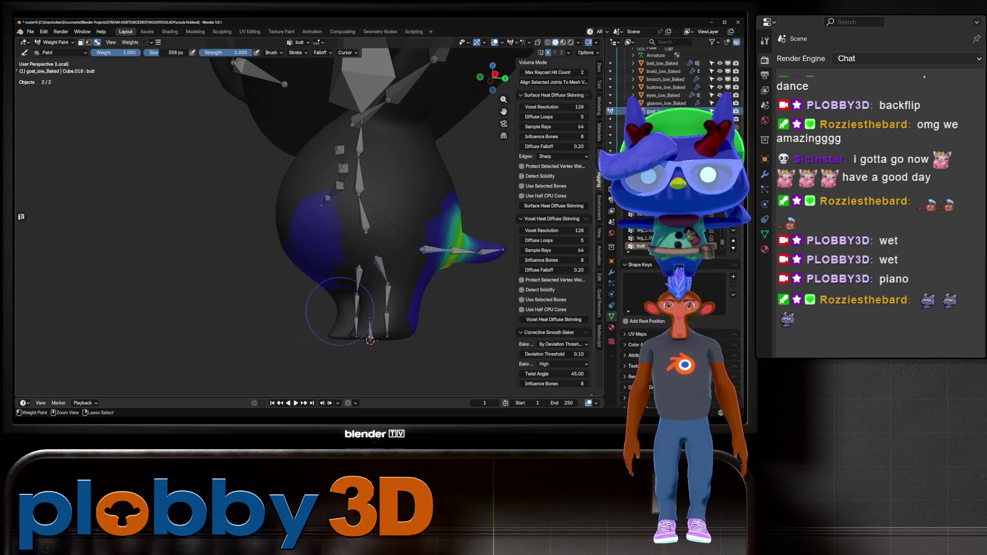
middle_click_drag(349, 233, 370, 164)
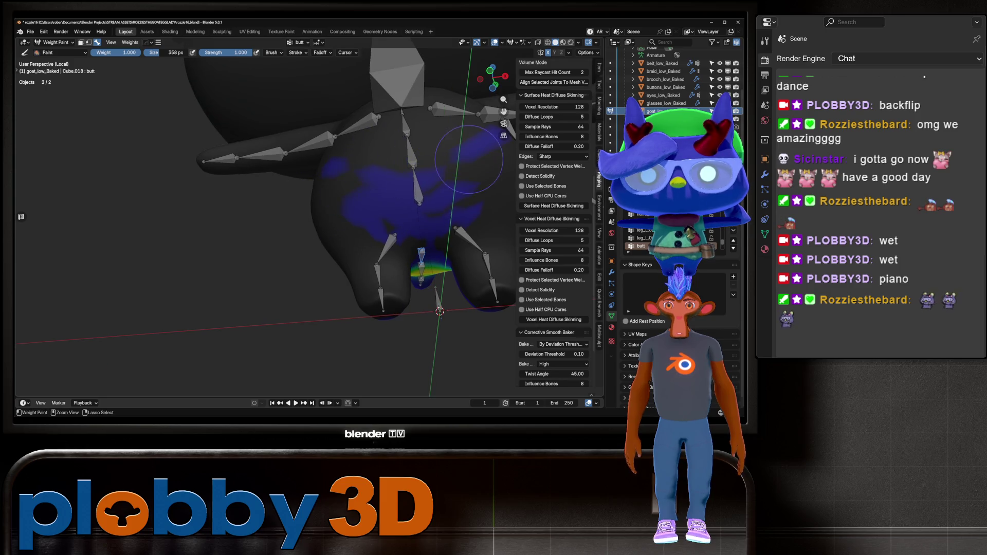
key("ctrl+z")
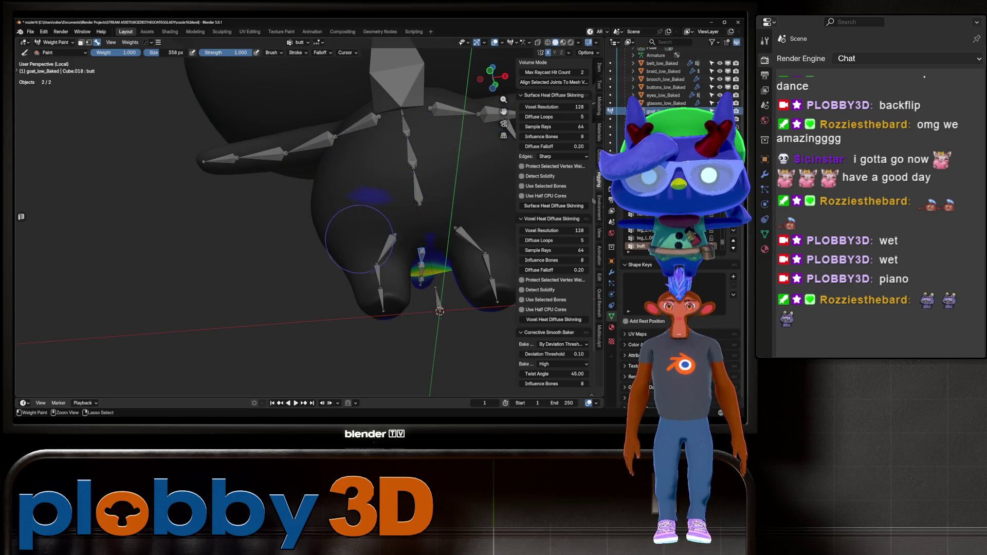
Soften the butt group's weight on the goat's belly
middle_click_drag(388, 196, 457, 231)
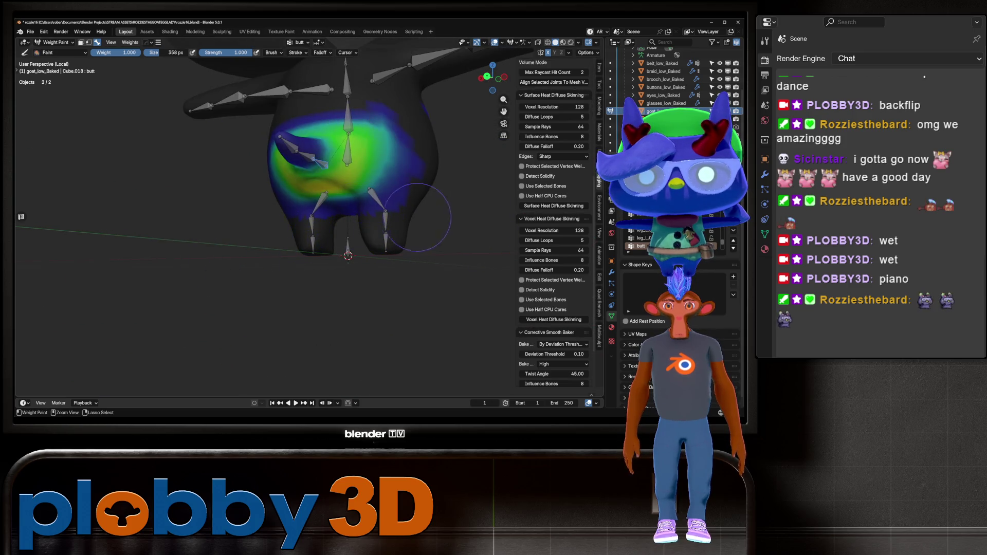
middle_click_drag(261, 229, 388, 240)
key("t")
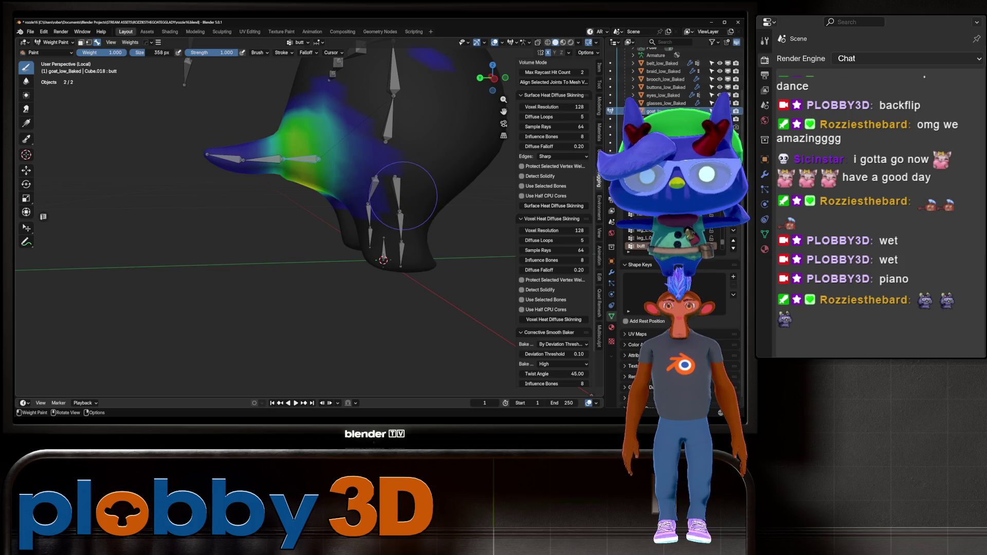
key("t")
middle_click_drag(403, 195, 389, 181)
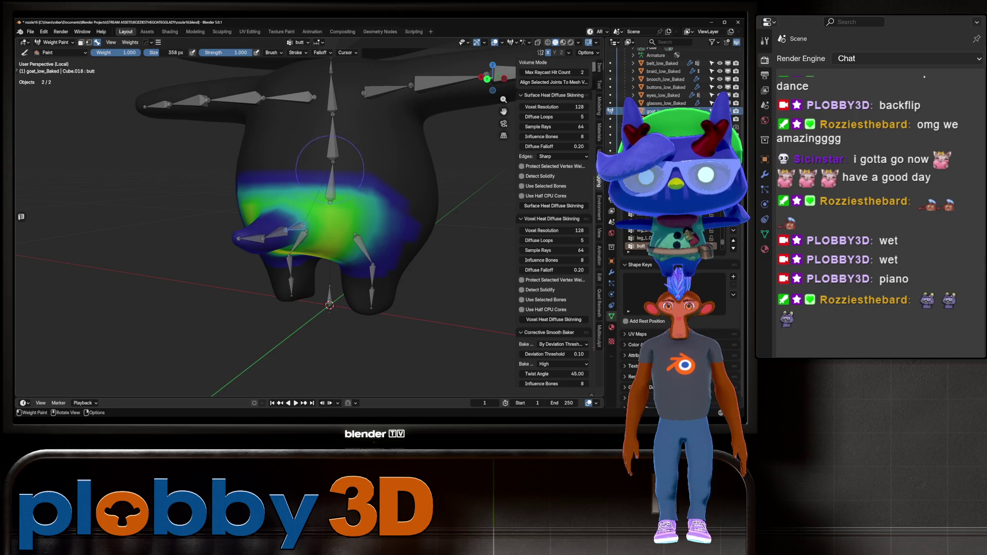
middle_click_drag(329, 169, 341, 193)
mouse_move(281, 219)
left_mouse_down()
mouse_move(266, 218)
mouse_move(363, 250)
left_mouse_up()
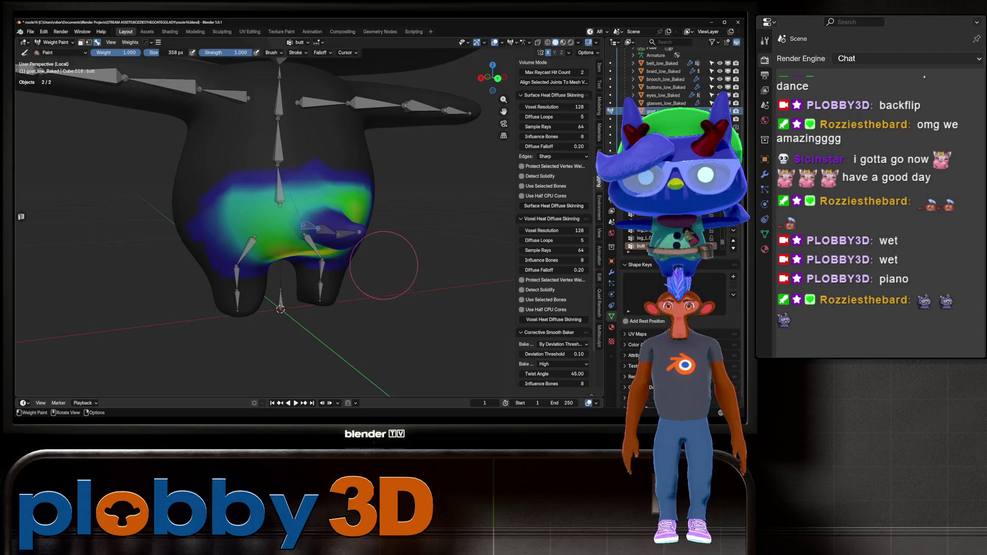
mouse_move(385, 269)
middle_mouse_down()
mouse_move(351, 263)
mouse_move(364, 227)
mouse_move(308, 195)
middle_mouse_up()
Reduce butt.001 weight on the body's left side and erase stray weight near the spine
left_click(364, 227, "alt")
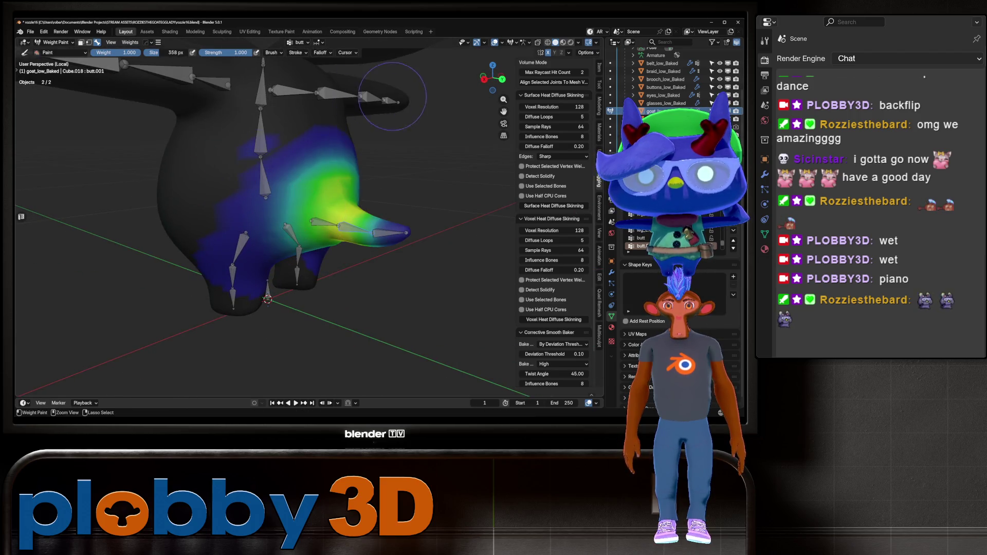
mouse_move(245, 148)
middle_mouse_down()
mouse_move(360, 155)
mouse_move(442, 134)
middle_mouse_up()
left_click_drag(359, 185, 303, 216, "ctrl")
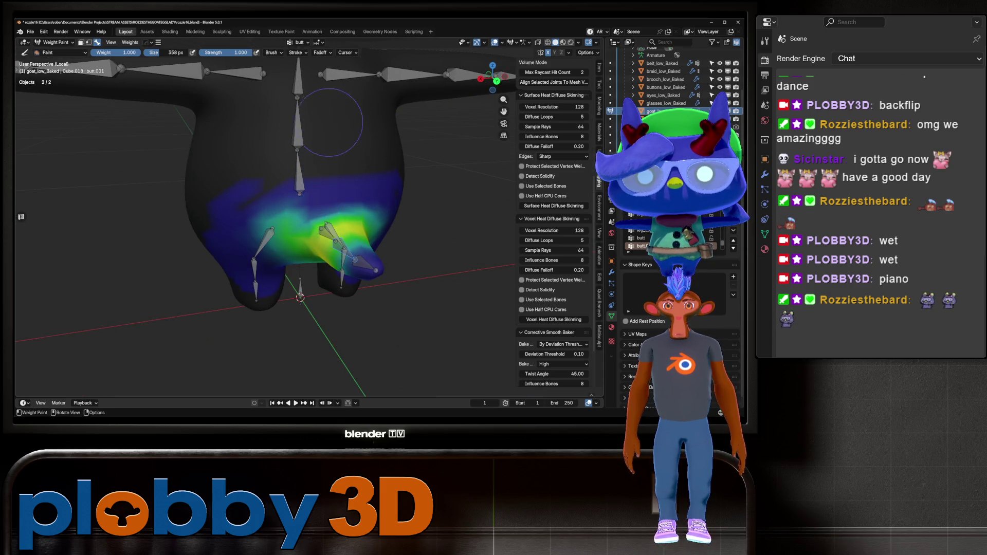
left_click_drag(227, 203, 267, 195, "ctrl")
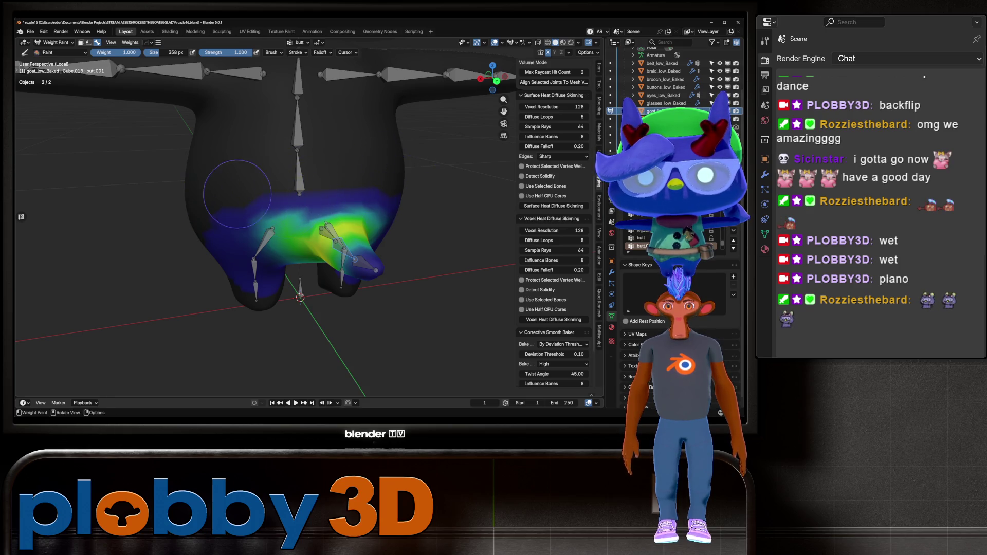
middle_click_drag(237, 193, 214, 252)
left_click_drag(231, 199, 231, 332, "ctrl")
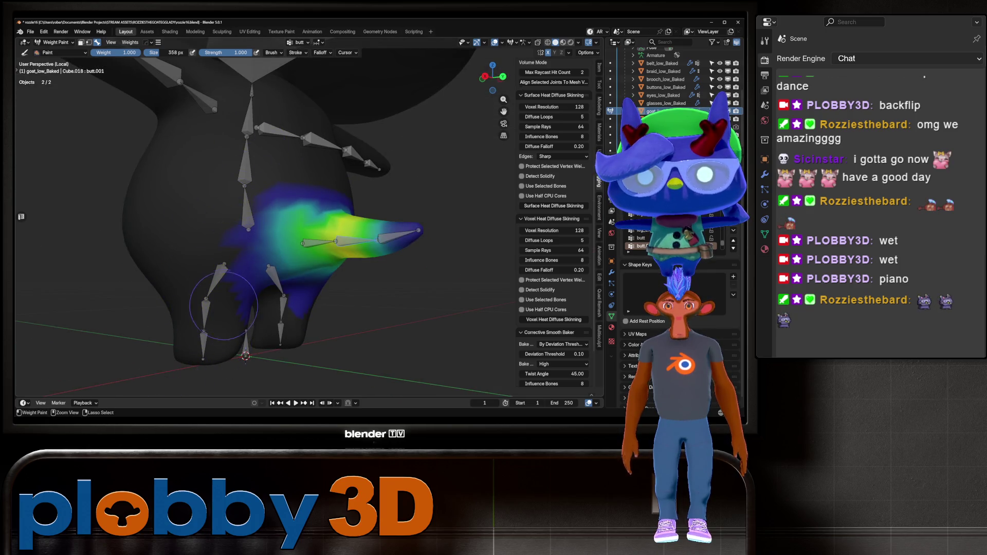
middle_click_drag(246, 302, 267, 308)
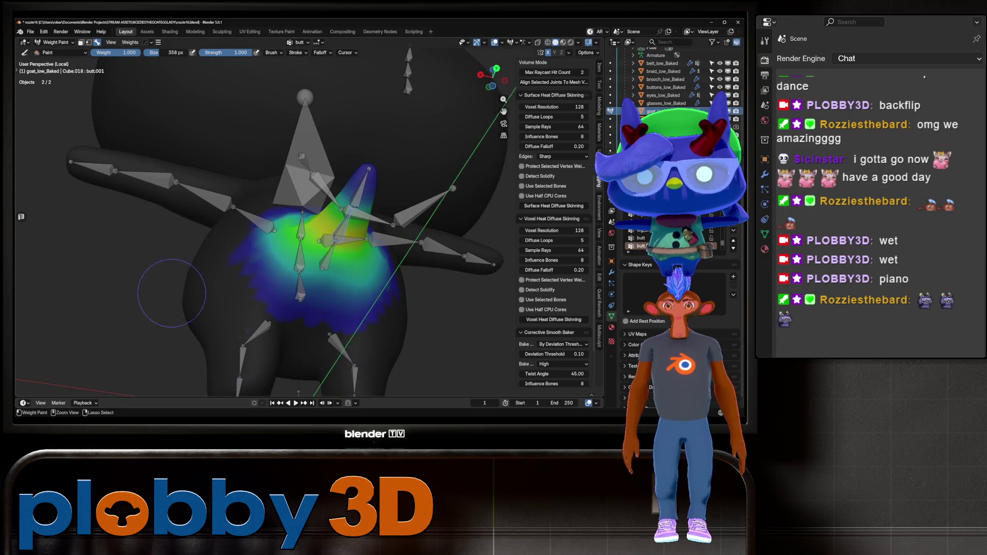
mouse_move(348, 318)
middle_mouse_down()
mouse_move(403, 315)
mouse_move(394, 325)
middle_mouse_up()
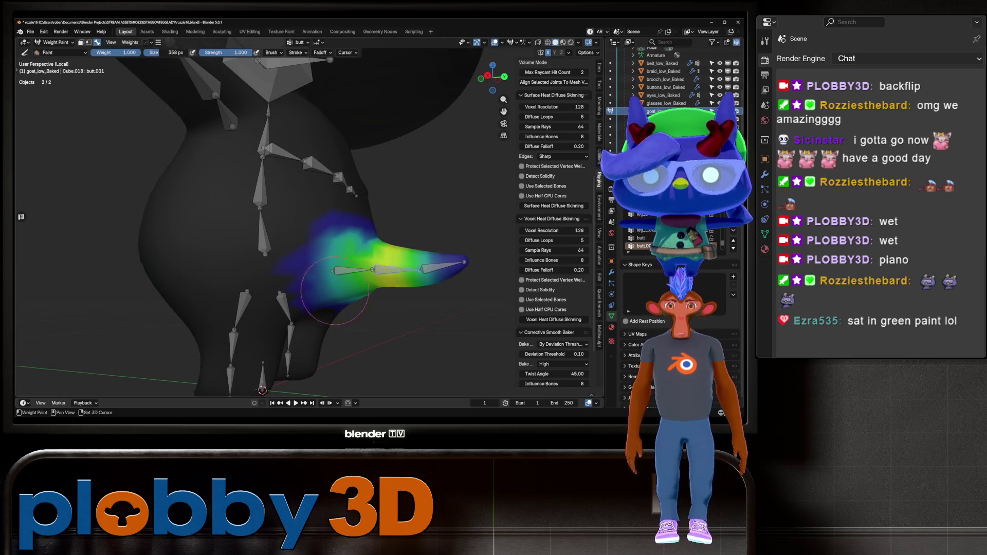
Test-rotate the tail and the tail-tip bone butt.002, cancelling each, then select leg_L
key("r")
key("r")
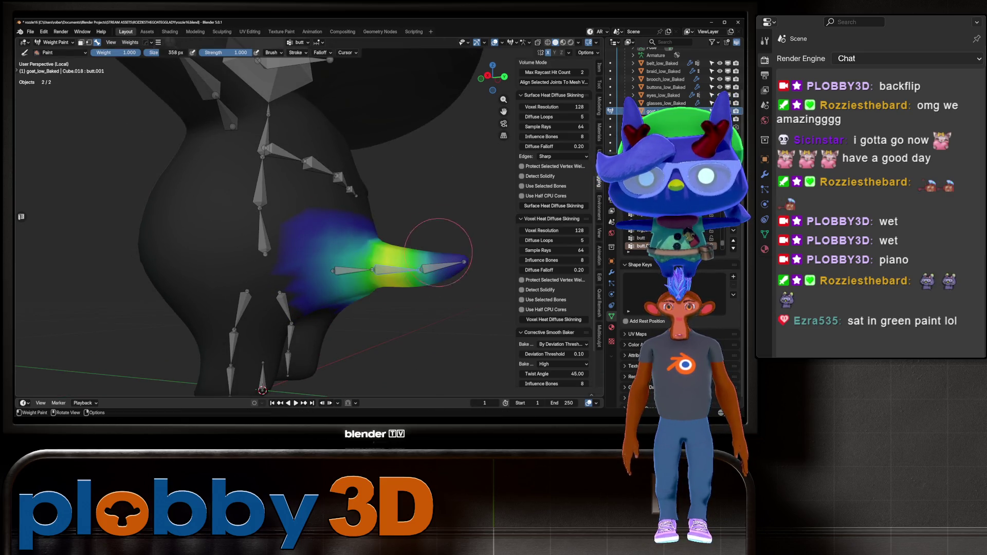
key("Escape")
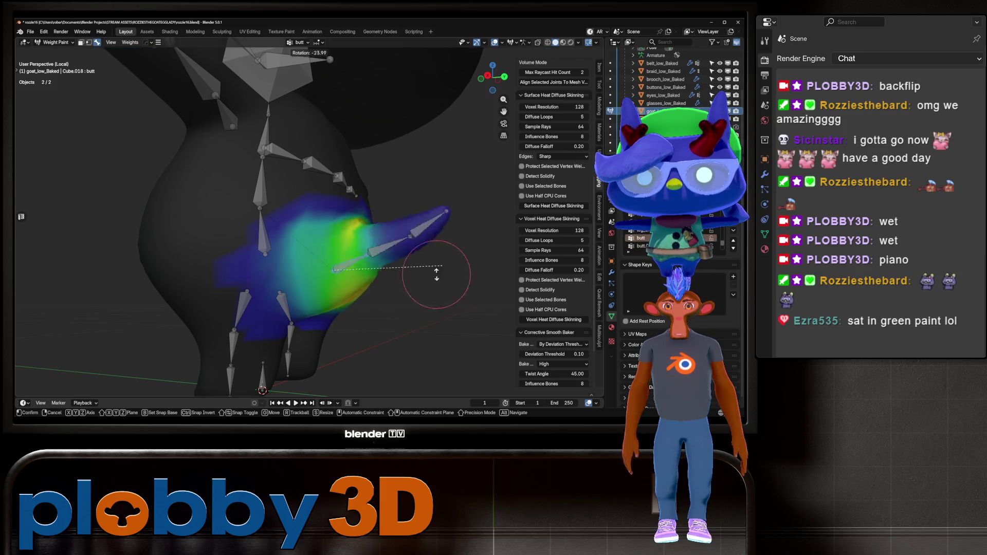
left_click(434, 270, "ctrl")
key("r")
key("Escape")
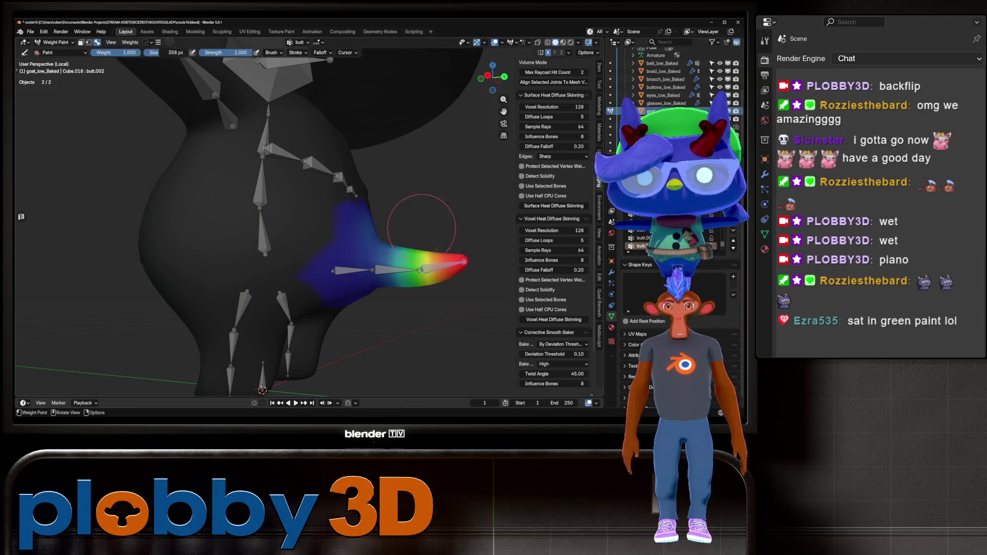
middle_click_drag(472, 222, 463, 242)
left_click(352, 257, "ctrl")
middle_click_drag(366, 252, 411, 169)
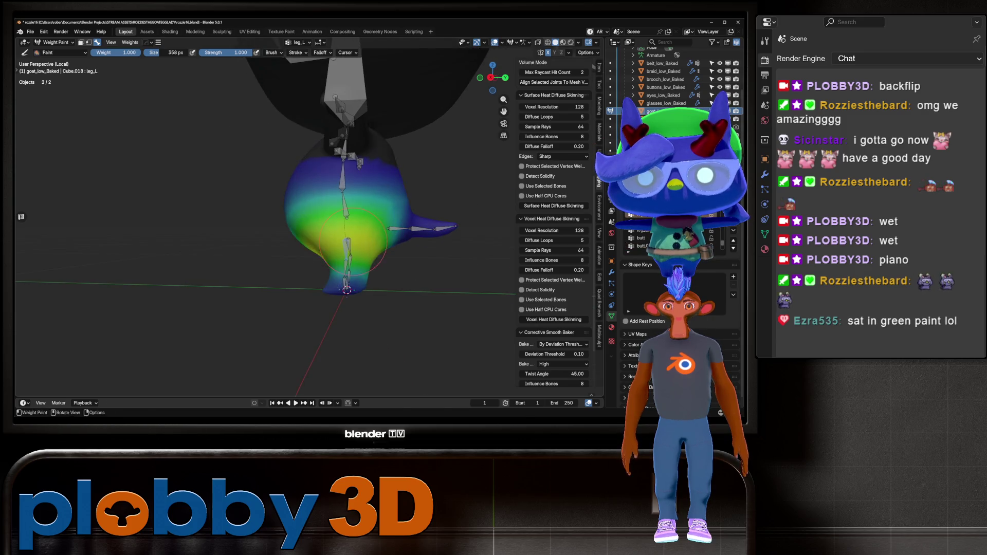
Test-rotate the left leg bone, cancel, and inspect the leg_L.001 weights from below
key("r")
key("Escape")
middle_click_drag(380, 284, 360, 329)
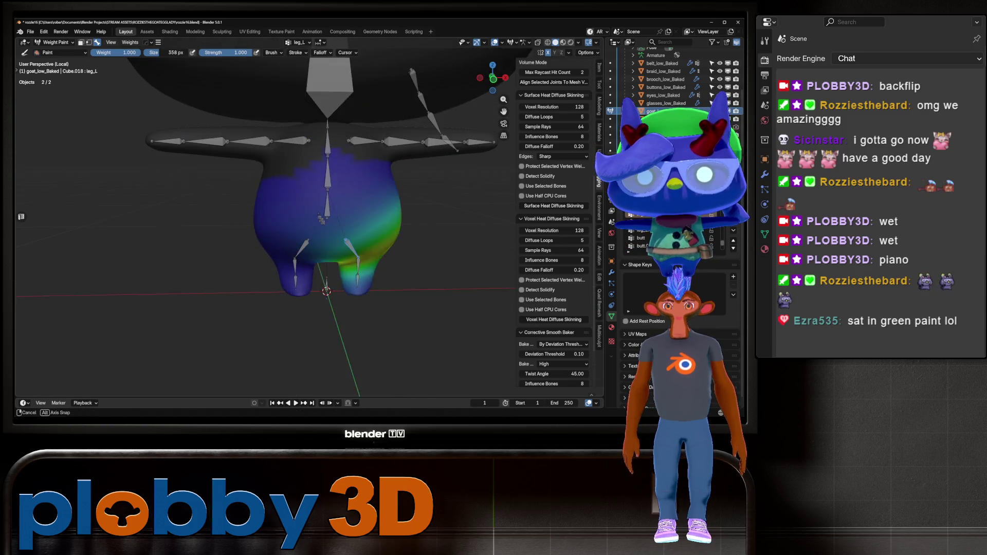
left_click(359, 265, "ctrl")
mouse_move(359, 266)
middle_mouse_down()
mouse_move(422, 247)
mouse_move(493, 205)
mouse_move(363, 226)
middle_mouse_up()
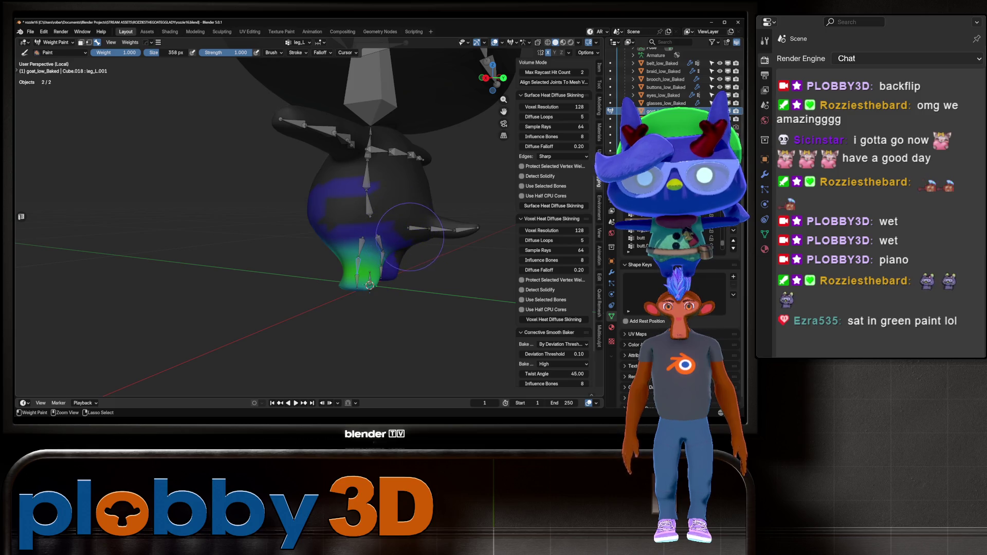
middle_click_drag(402, 248, 389, 233)
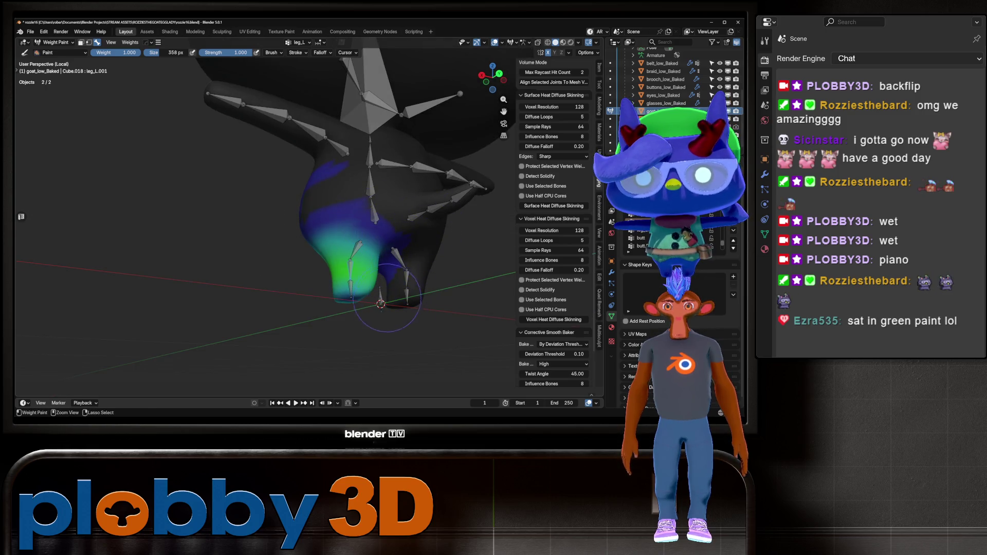
middle_click_drag(391, 295, 417, 290)
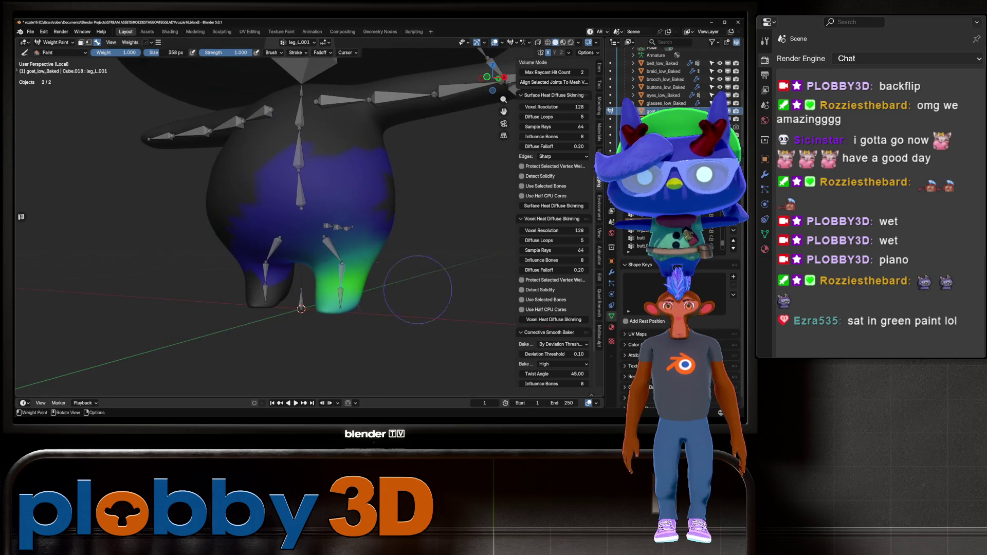
Inspect the lower right leg leg_R.001 weights from several angles, then make ear_R active
left_click(266, 272, "ctrl")
middle_click_drag(380, 170, 398, 169)
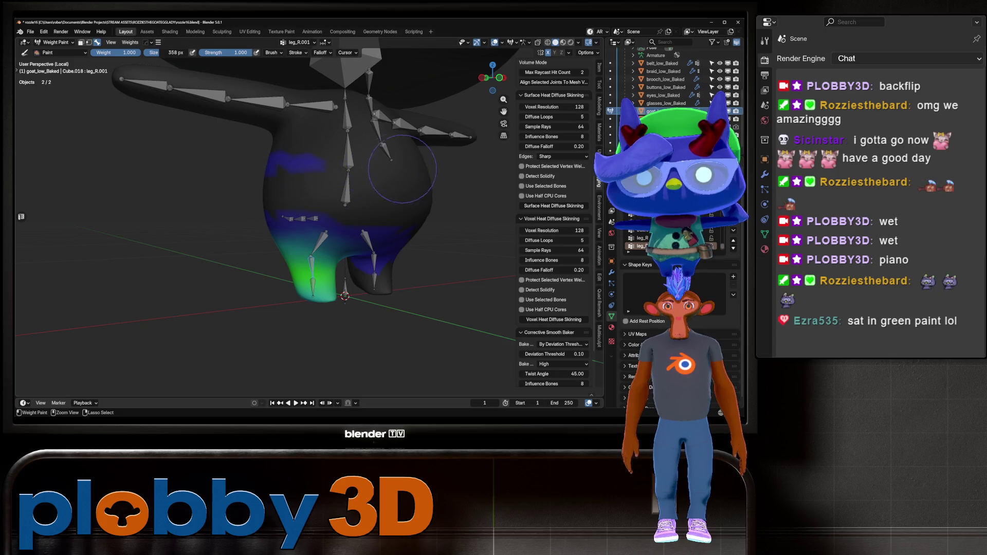
middle_click_drag(336, 161, 451, 165)
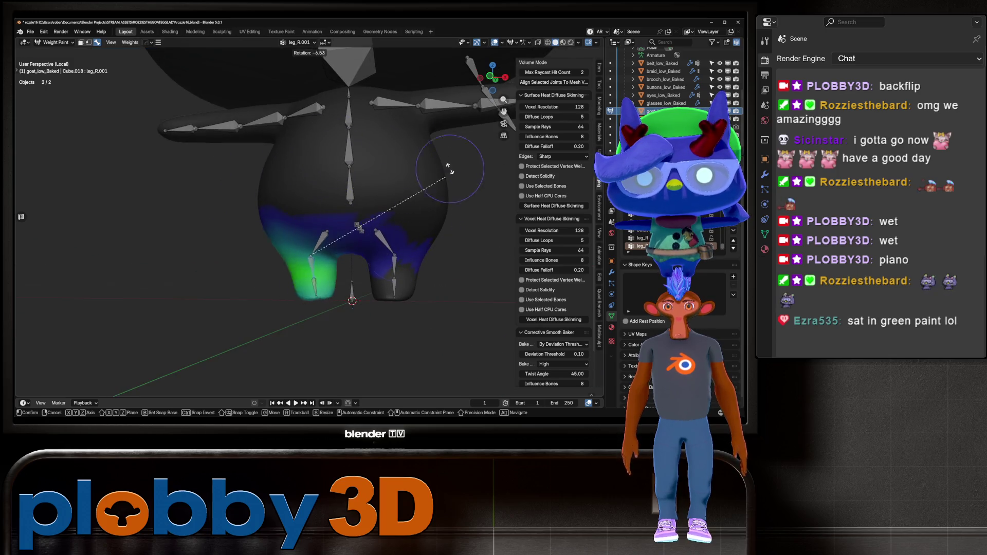
mouse_move(418, 209)
middle_mouse_down()
mouse_move(393, 187)
mouse_move(334, 188)
mouse_move(416, 241)
middle_mouse_up()
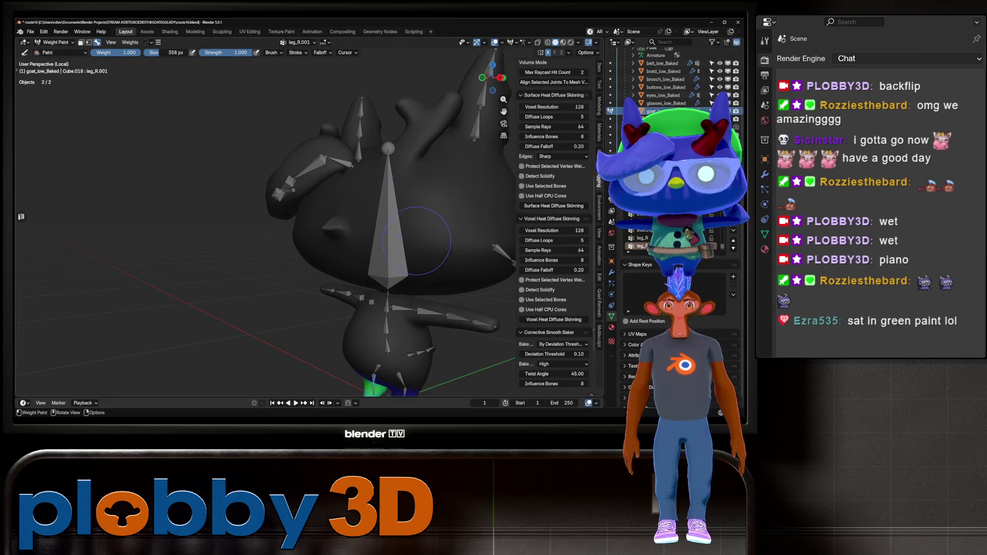
left_click(359, 154, "ctrl")
middle_click_drag(358, 154, 411, 154)
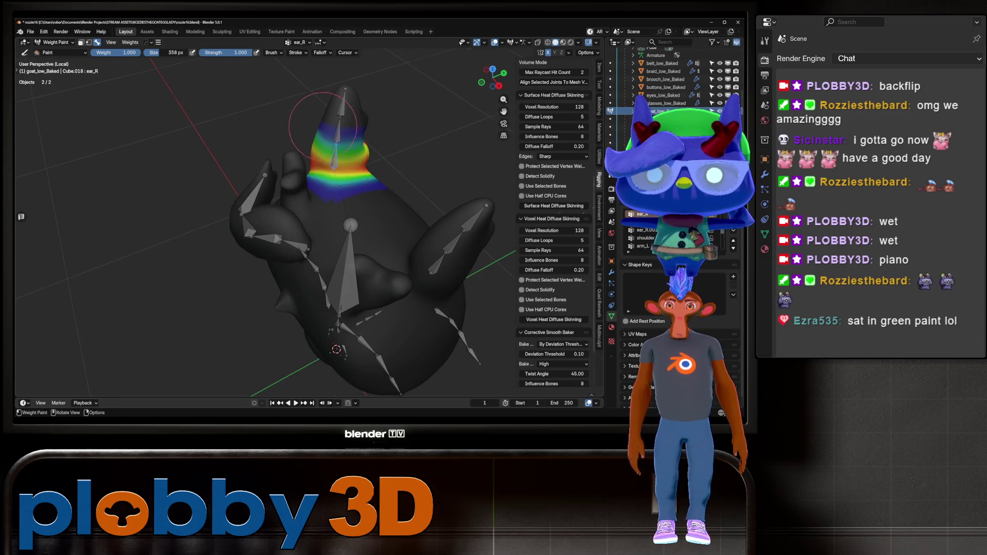
Test-rotate the ear_R bone twice to check its weights, cancelling each rotation
middle_click_drag(323, 126, 357, 135)
key("r")
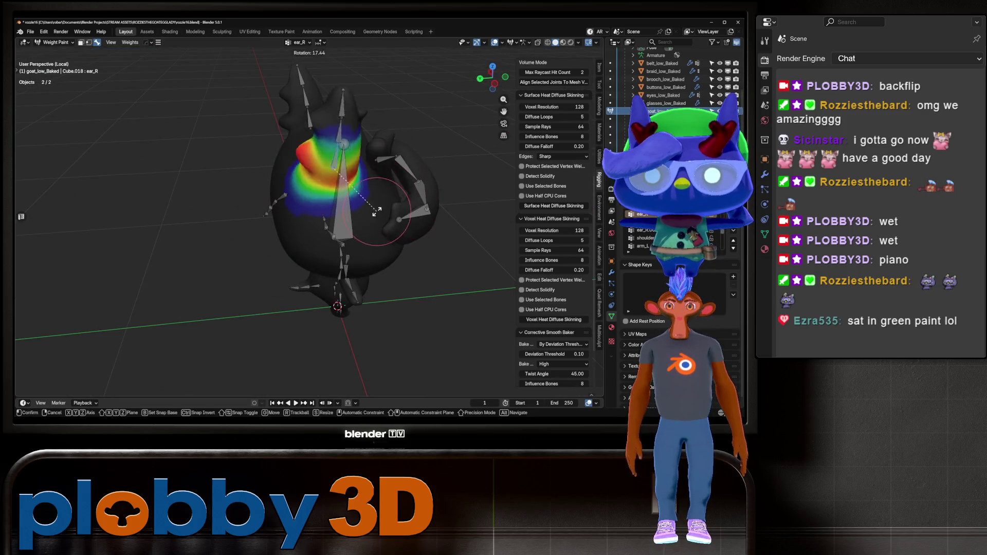
key("Escape")
scroll(451, 136, "up", 4)
key("r")
key("Escape")
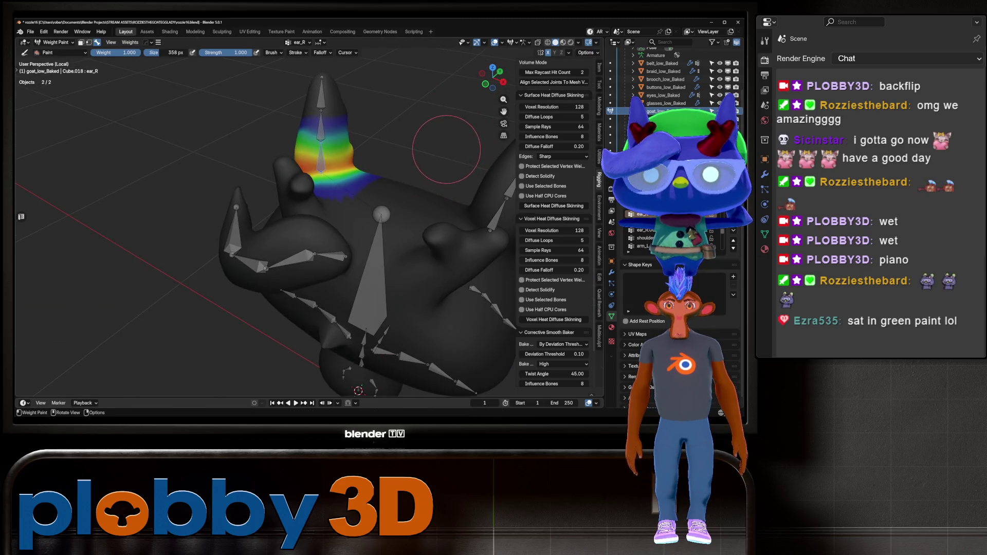
Test-rotate the ear_L bone to check the left ear's deformation
mouse_move(418, 51)
middle_mouse_down()
mouse_move(391, 154)
mouse_move(421, 164)
middle_mouse_up()
mouse_move(406, 215)
middle_mouse_down()
mouse_move(392, 229)
mouse_move(360, 185)
mouse_move(371, 203)
middle_mouse_up()
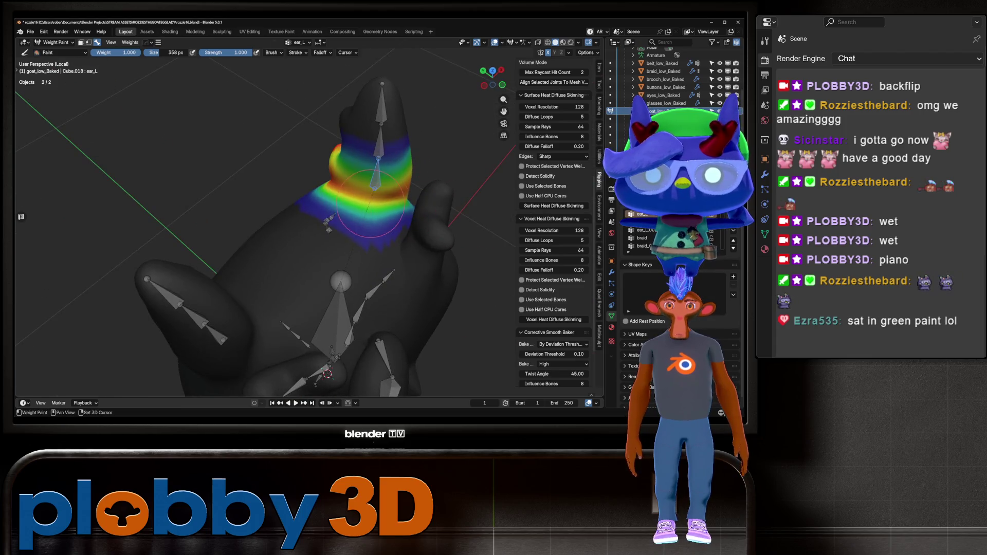
middle_click_drag(322, 181, 454, 166)
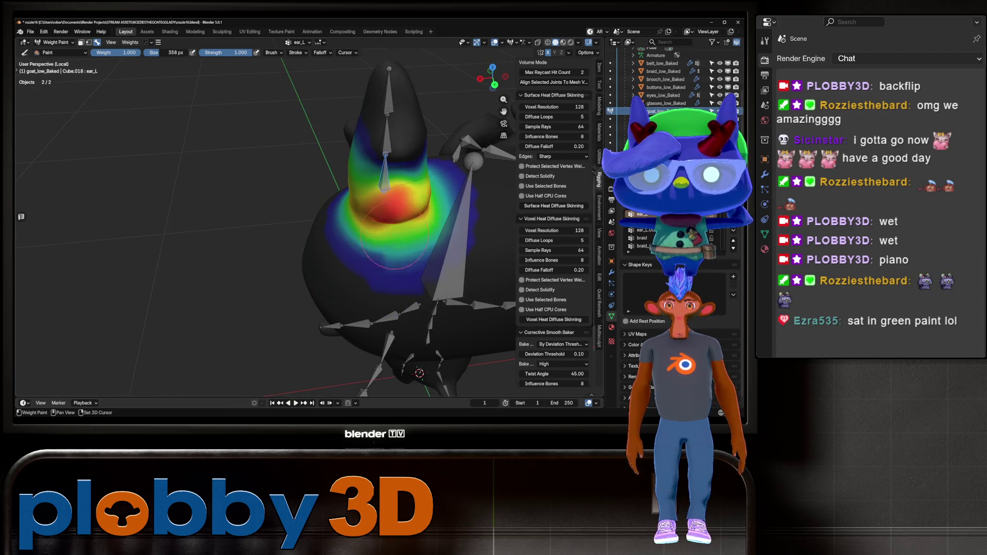
middle_click_drag(387, 240, 411, 82)
key("r")
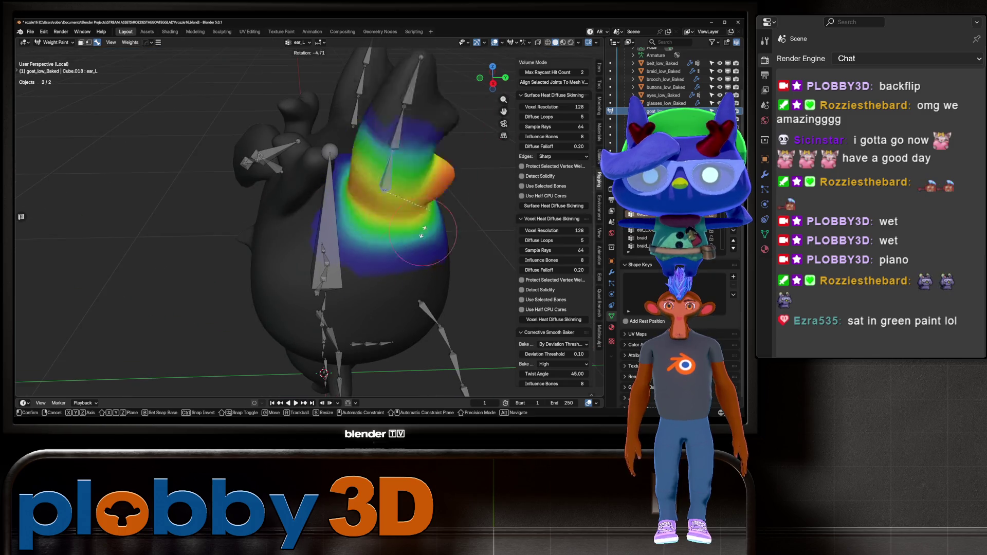
left_click(397, 209)
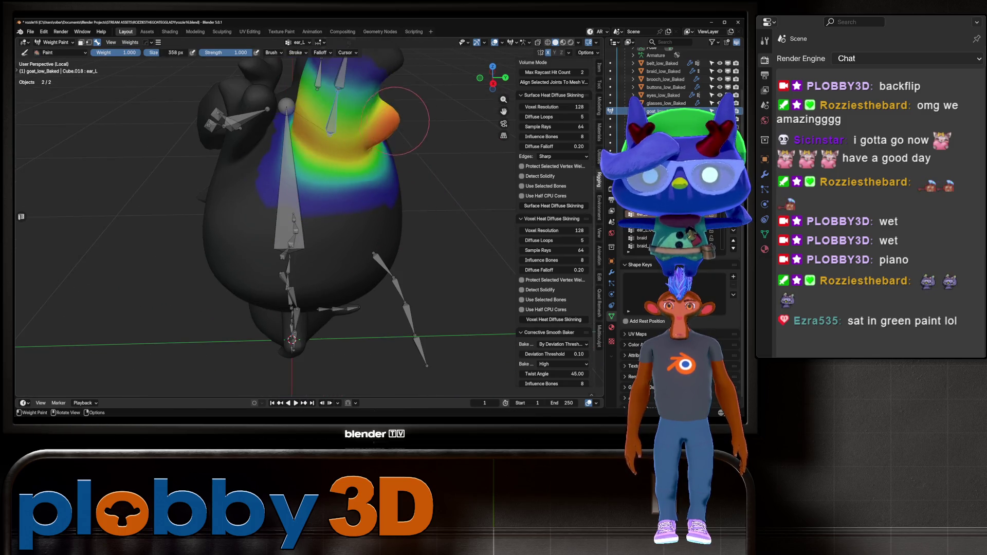
mouse_move(397, 209)
middle_mouse_down()
mouse_move(349, 131)
mouse_move(406, 145)
middle_mouse_up()
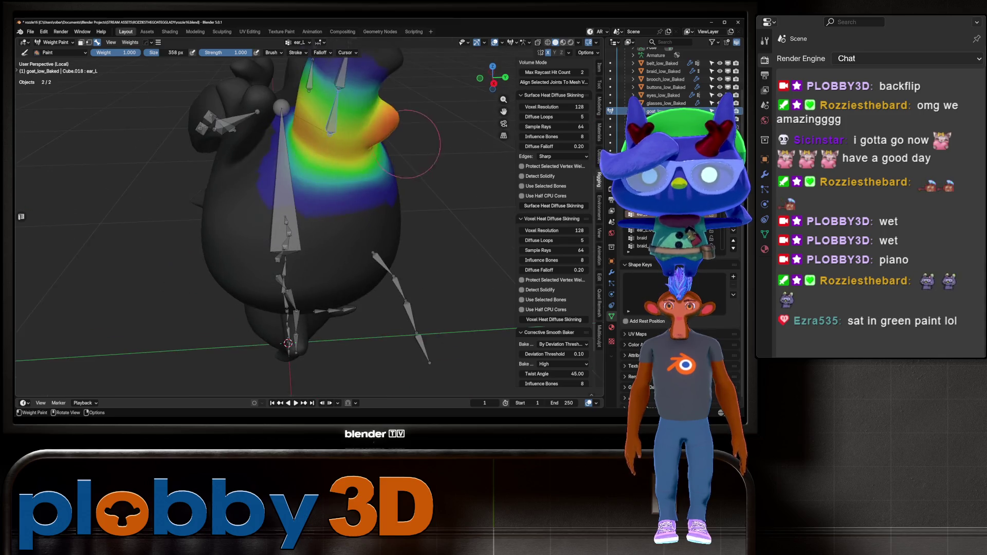
Review the left ear weights of ear_L.001, ear_L and ear_L.002 up close
left_click(332, 86, "ctrl")
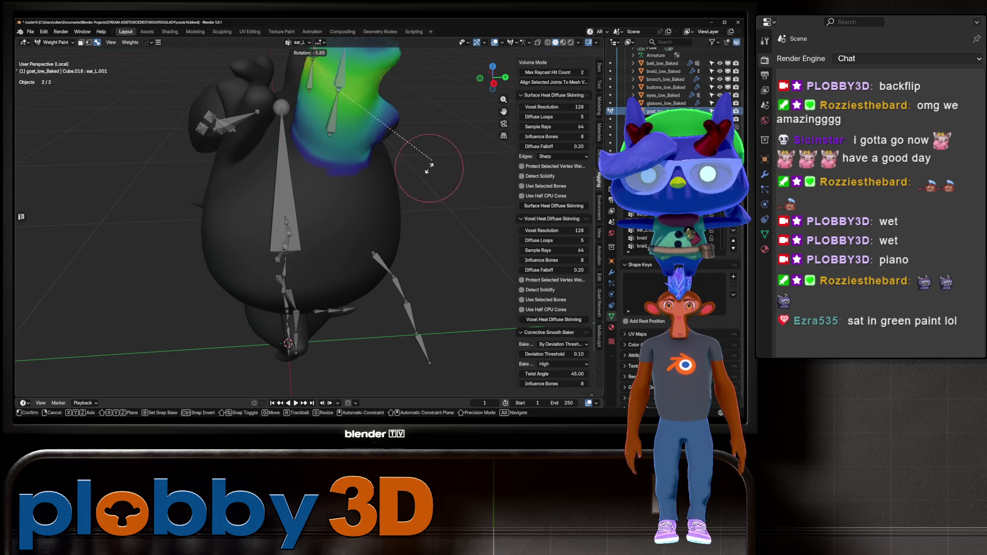
left_click(335, 116, "ctrl")
mouse_move(372, 157)
middle_mouse_down()
mouse_move(391, 173)
mouse_move(372, 208)
middle_mouse_up()
left_click(393, 175, "ctrl")
middle_click_drag(331, 175, 379, 213)
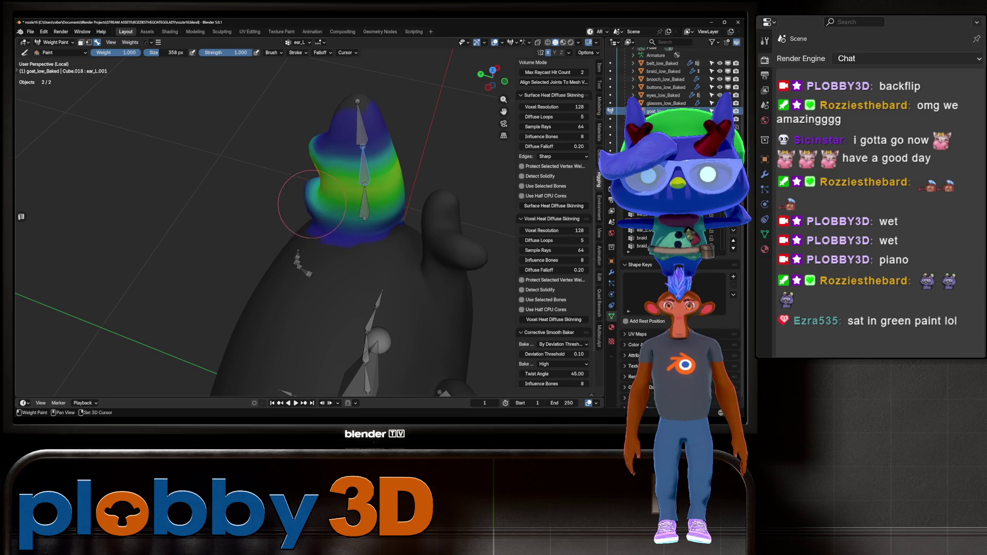
left_click_drag(368, 171, 366, 153)
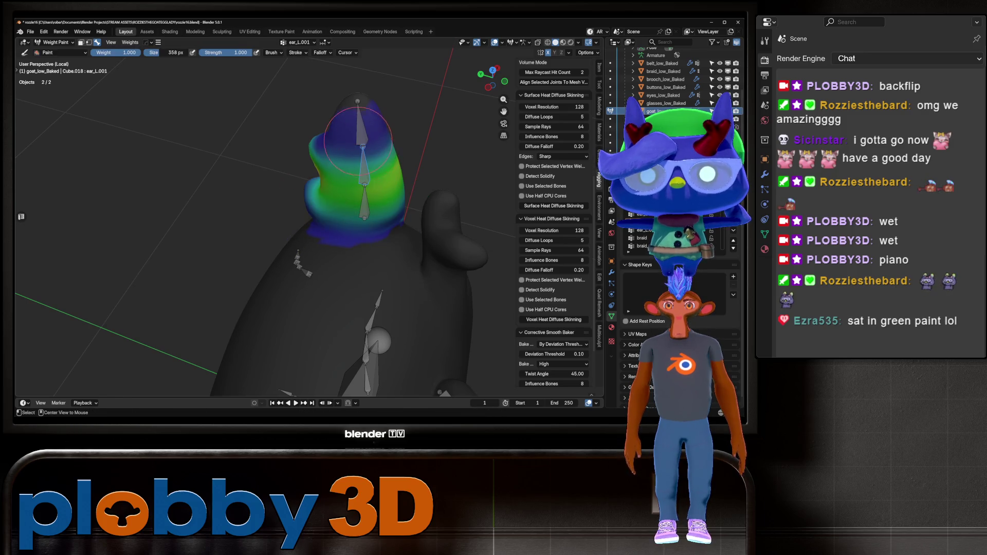
left_click(359, 140, "ctrl")
mouse_move(358, 140)
middle_mouse_down()
mouse_move(312, 169)
mouse_move(368, 184)
mouse_move(426, 173)
middle_mouse_up()
middle_click_drag(381, 143, 419, 152)
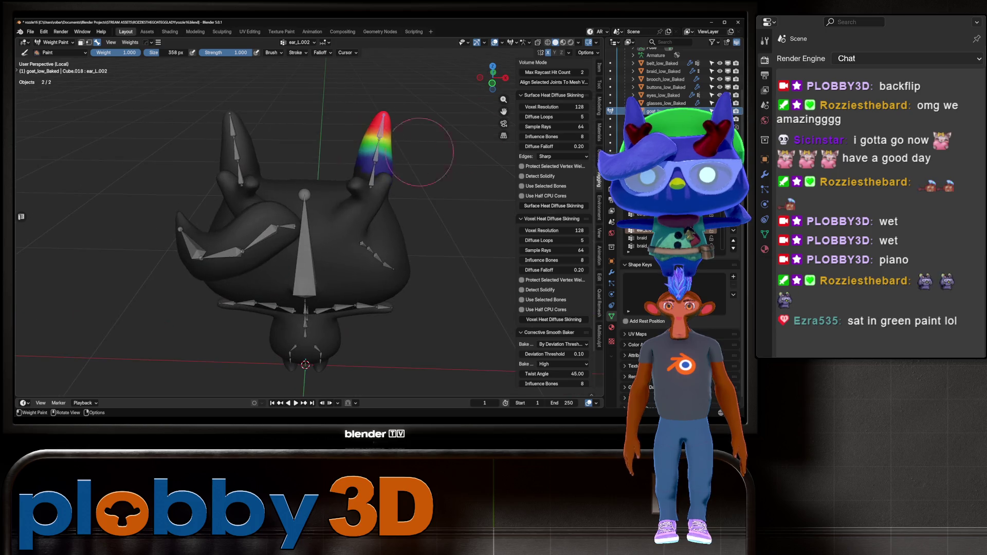
Test-rotate ear_R.001 to check the right ear, then make the bangs bone active
left_click(230, 153, "ctrl")
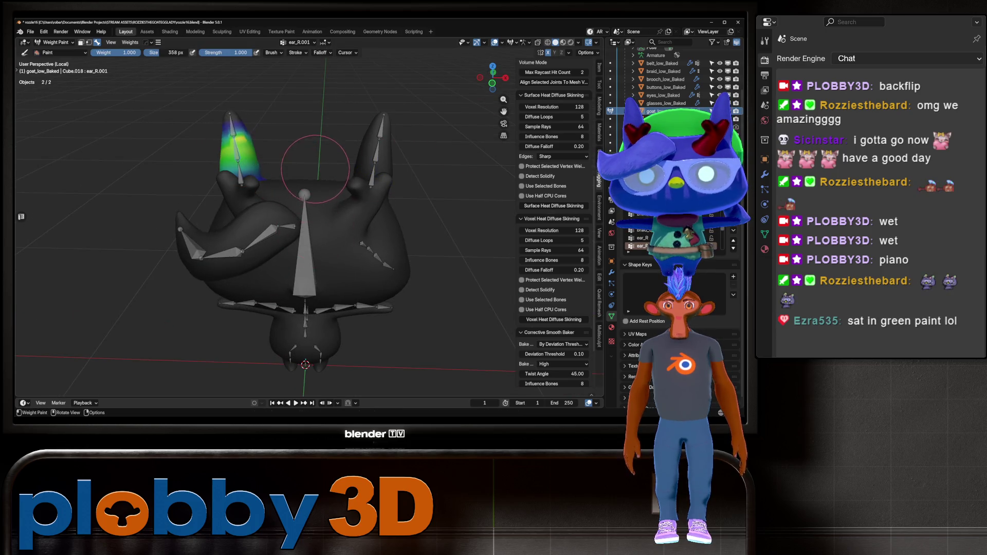
mouse_move(231, 150)
middle_mouse_down()
mouse_move(264, 145)
mouse_move(221, 155)
middle_mouse_up()
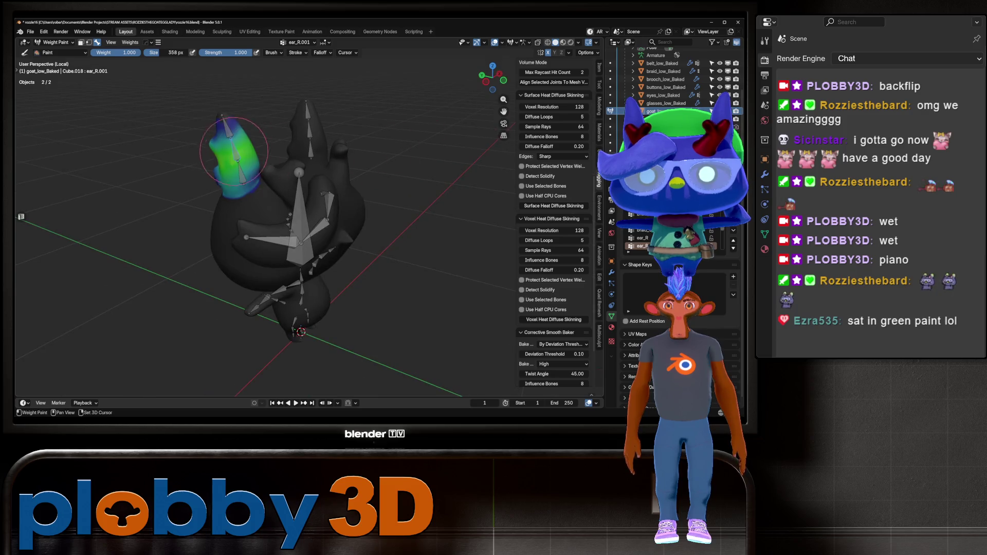
key("r")
left_click(317, 185)
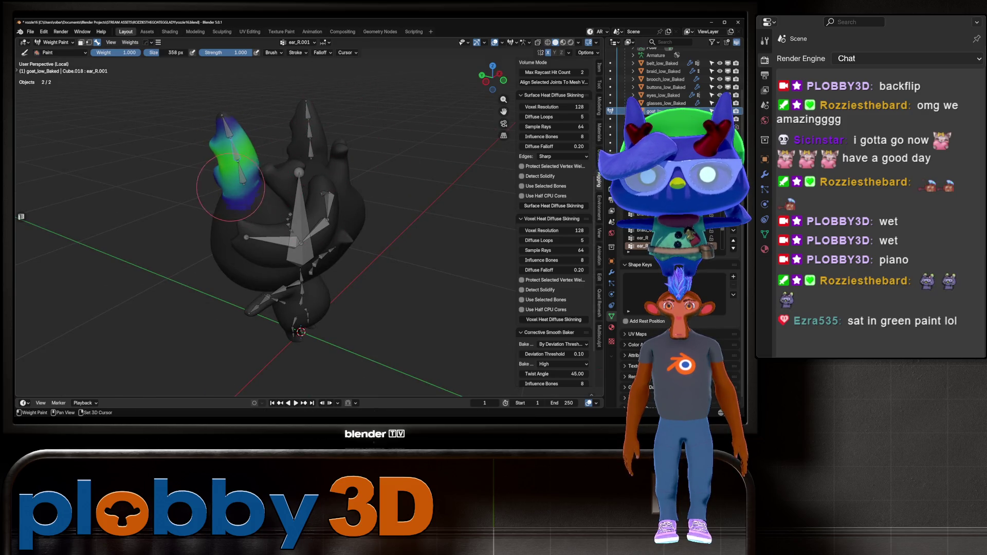
middle_click_drag(286, 176, 284, 170)
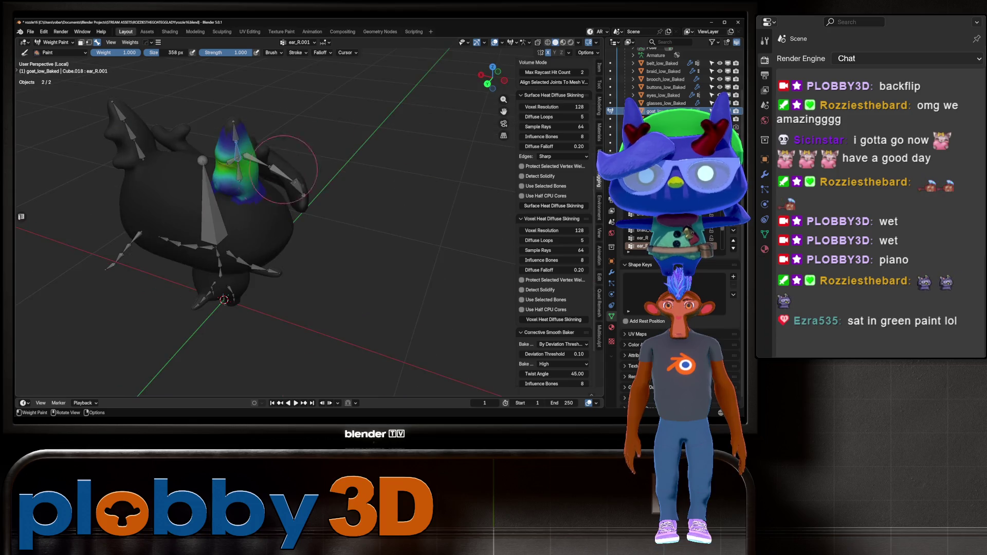
mouse_move(235, 189)
middle_mouse_down()
mouse_move(282, 132)
mouse_move(251, 129)
middle_mouse_up()
mouse_move(337, 150)
middle_mouse_down()
mouse_move(287, 193)
mouse_move(234, 217)
mouse_move(337, 194)
middle_mouse_up()
left_click(262, 194, "ctrl")
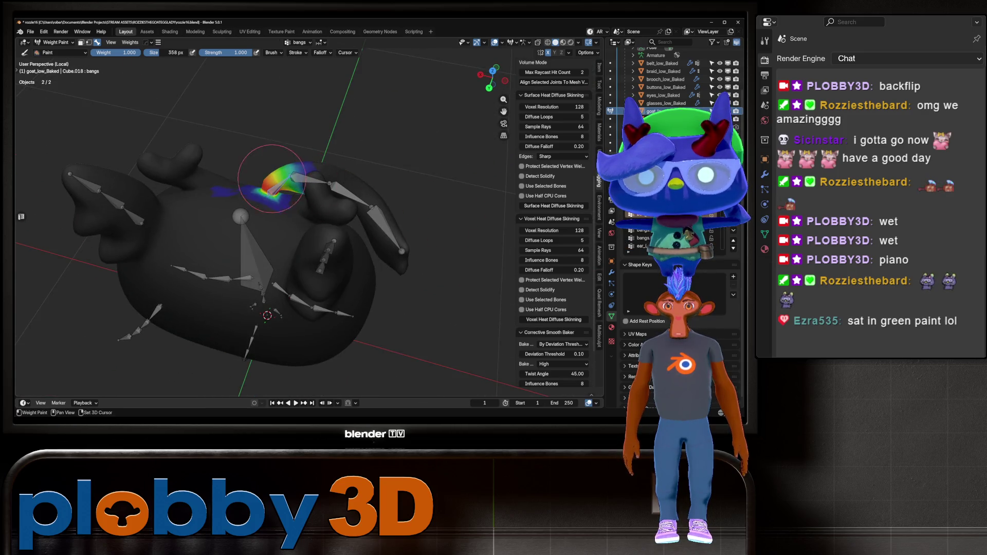
Test-rotate the bangs bone on the goat's head and inspect its weights
mouse_move(255, 175)
middle_mouse_down()
mouse_move(234, 241)
mouse_move(309, 211)
middle_mouse_up()
key("r")
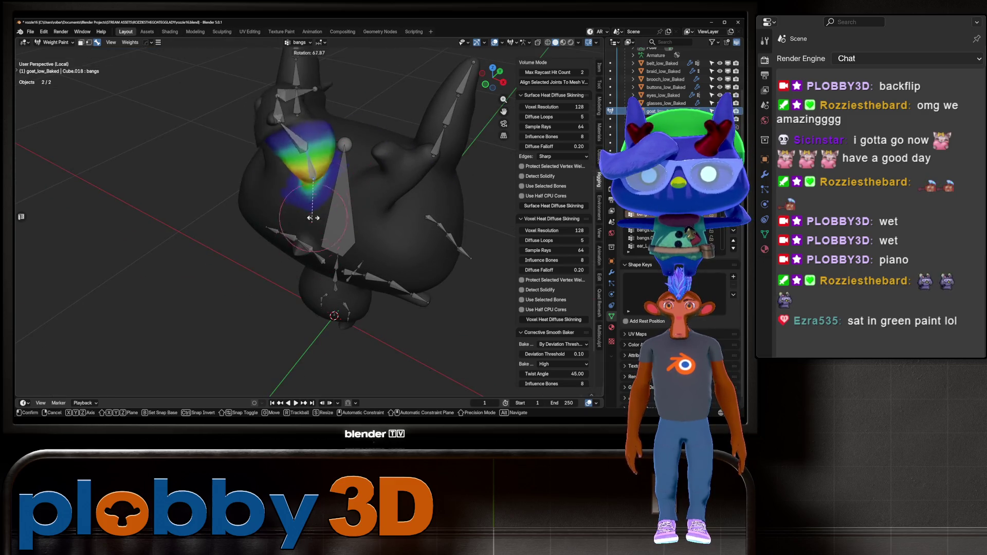
left_click(280, 198)
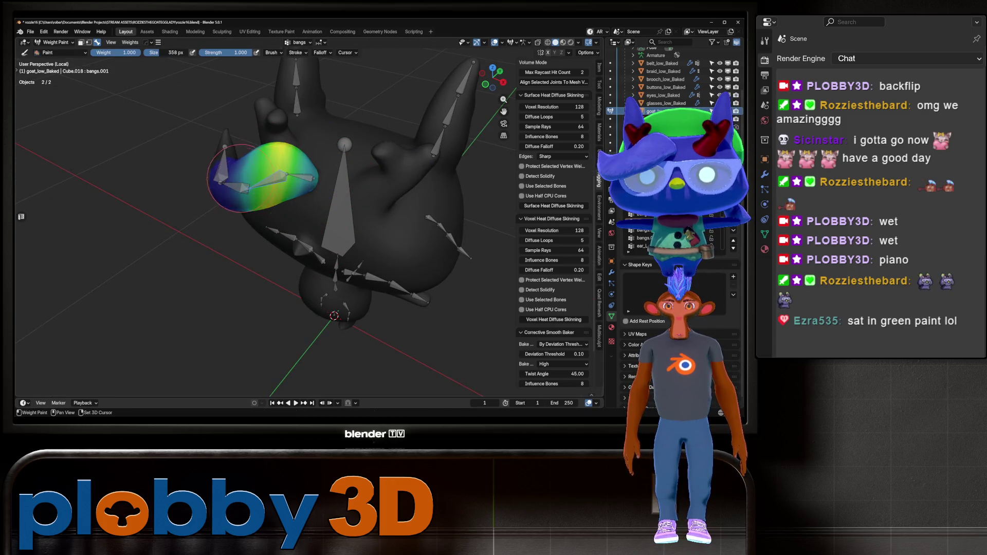
middle_click_drag(241, 178, 311, 197)
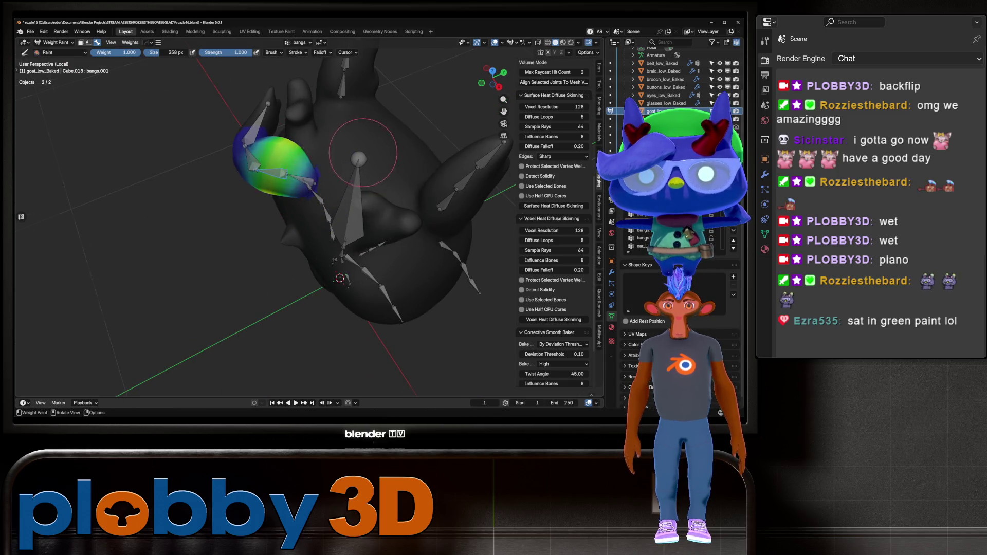
mouse_move(362, 153)
middle_mouse_down()
mouse_move(350, 105)
mouse_move(380, 164)
mouse_move(418, 201)
middle_mouse_up()
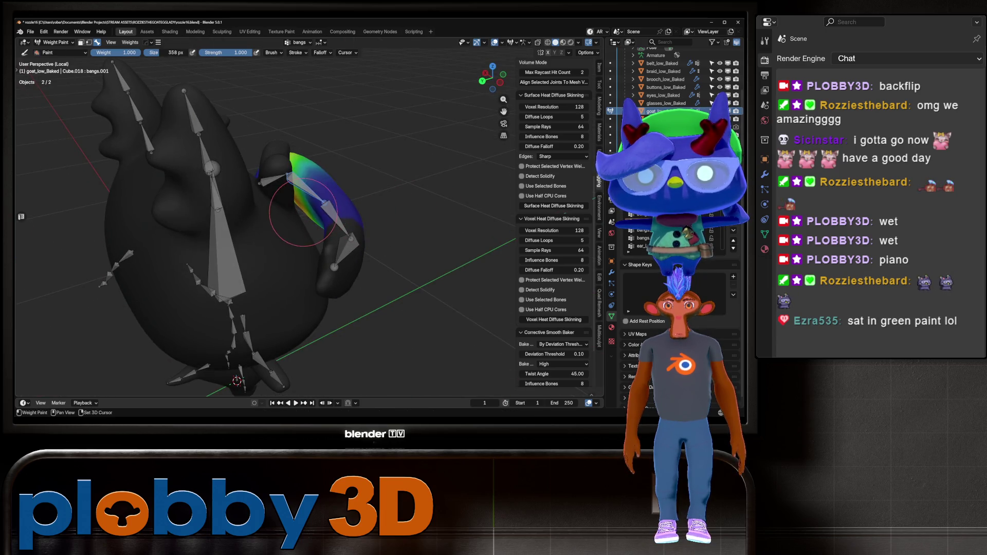
mouse_move(301, 205)
middle_mouse_down()
mouse_move(326, 260)
mouse_move(319, 231)
mouse_move(268, 217)
mouse_move(239, 189)
mouse_move(231, 198)
mouse_move(283, 185)
middle_mouse_up()
Smooth the bangs.002 weights, show bangs.003's weights, and return to Object Mode
left_click(267, 217, "alt")
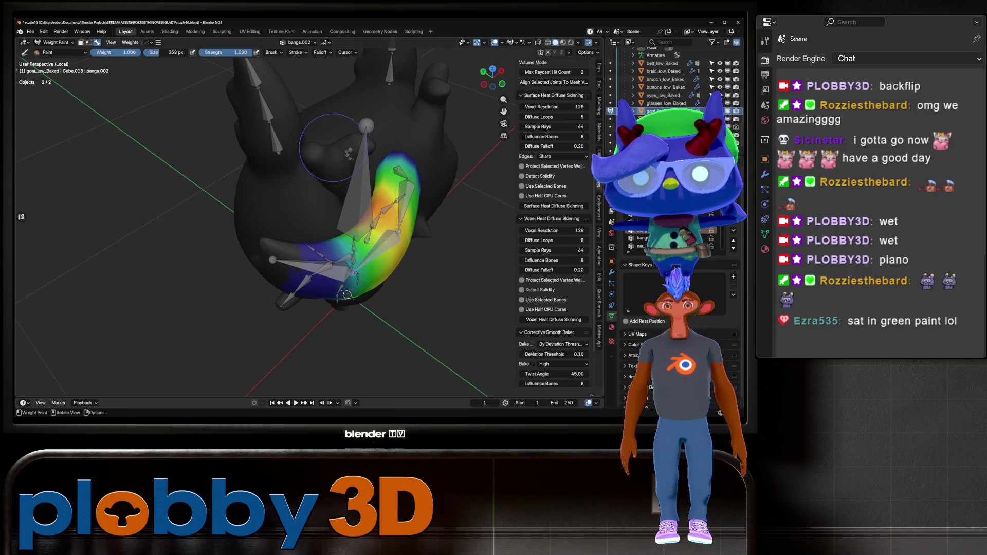
mouse_move(311, 131)
middle_mouse_down()
mouse_move(359, 103)
mouse_move(397, 143)
mouse_move(391, 124)
mouse_move(437, 113)
mouse_move(325, 240)
middle_mouse_up()
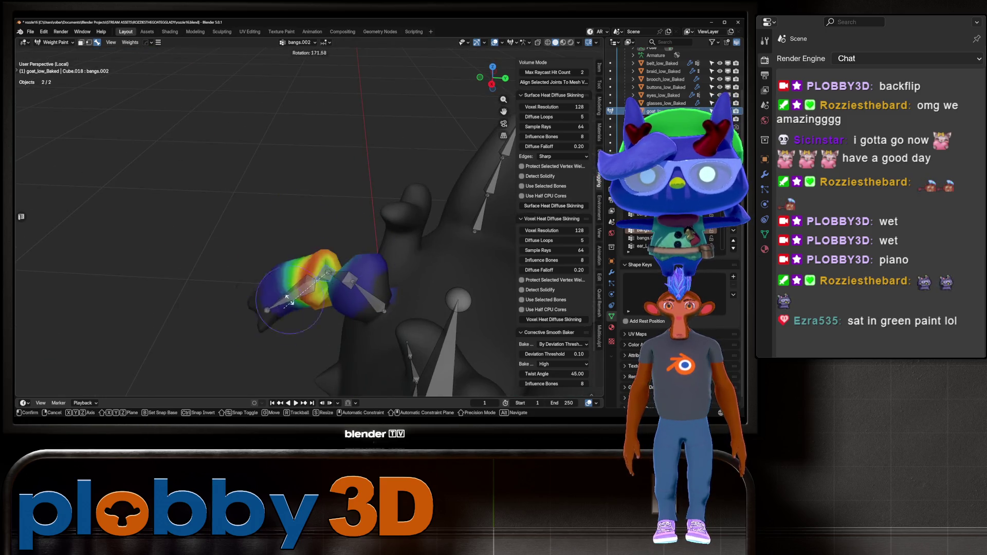
mouse_move(408, 285)
middle_mouse_down()
mouse_move(361, 342)
mouse_move(459, 238)
mouse_move(410, 221)
mouse_move(386, 278)
middle_mouse_up()
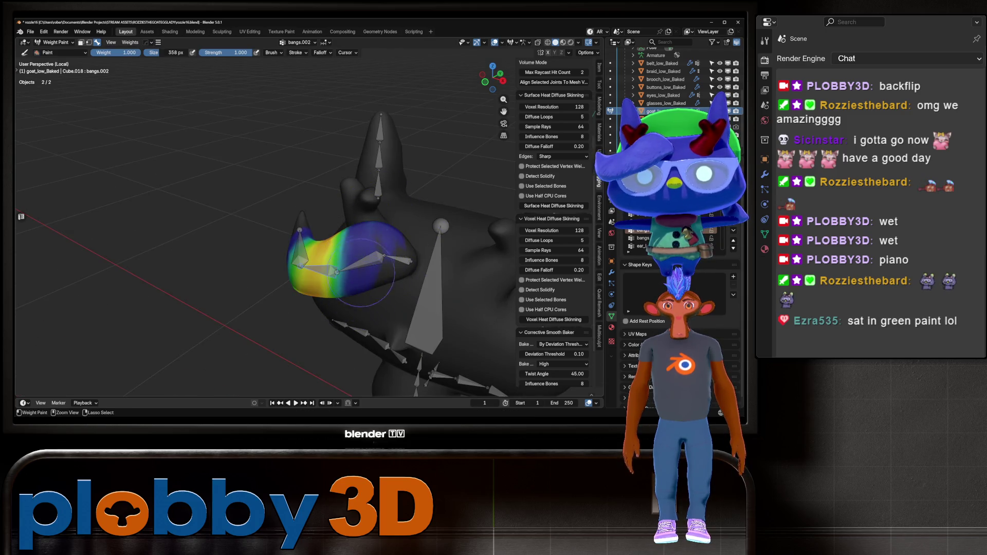
mouse_move(369, 223)
middle_mouse_down()
mouse_move(310, 290)
mouse_move(390, 254)
mouse_move(469, 236)
middle_mouse_up()
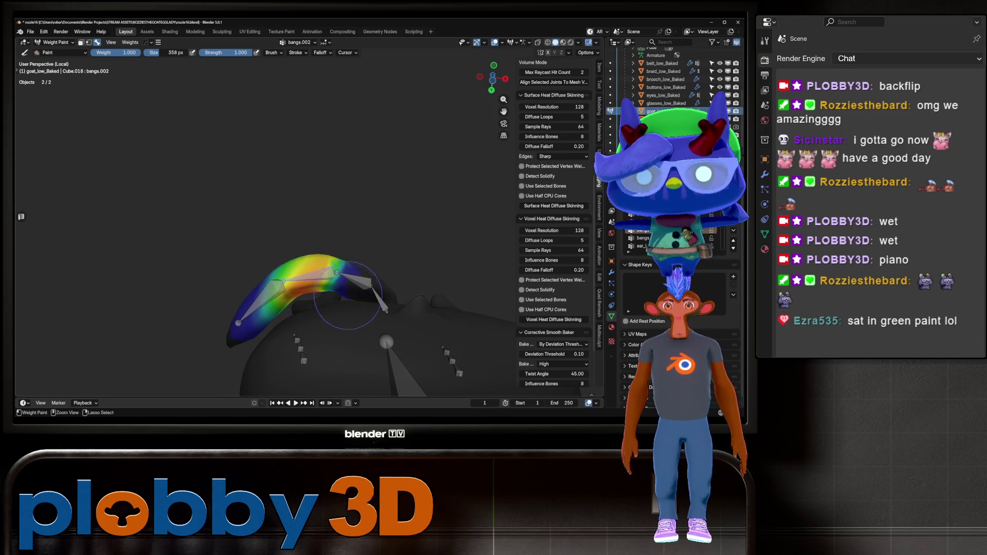
mouse_move(359, 276)
middle_mouse_down()
mouse_move(376, 263)
mouse_move(430, 287)
mouse_move(298, 280)
mouse_move(452, 260)
mouse_move(381, 237)
mouse_move(432, 226)
middle_mouse_up()
left_click(130, 42)
left_click(146, 154)
left_click(268, 286, "ctrl")
key("ctrl+Tab")
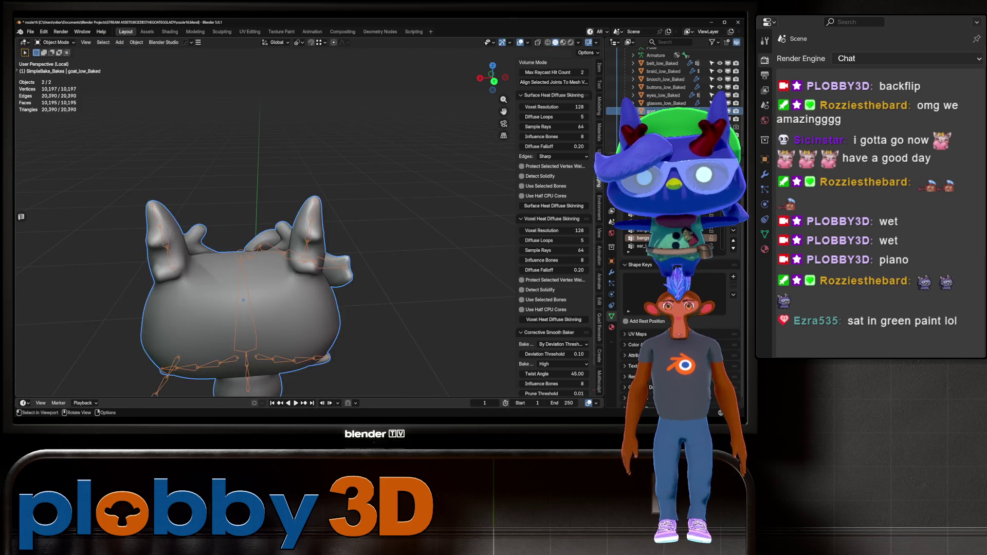
Exit Local View so every scene object shows, and frame the goat
scroll(442, 205, "down", 5)
scroll(301, 247, "up", 6)
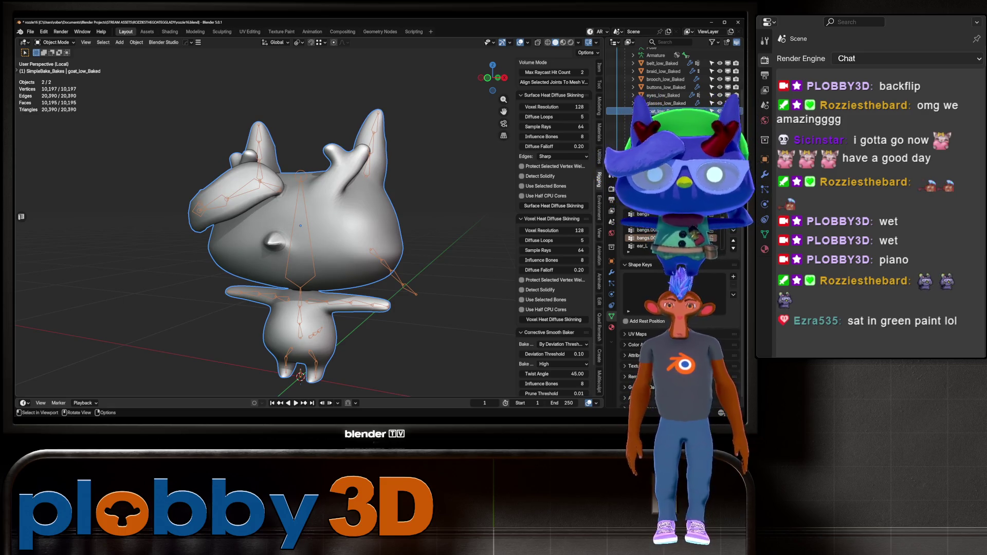
key("KP_Divide")
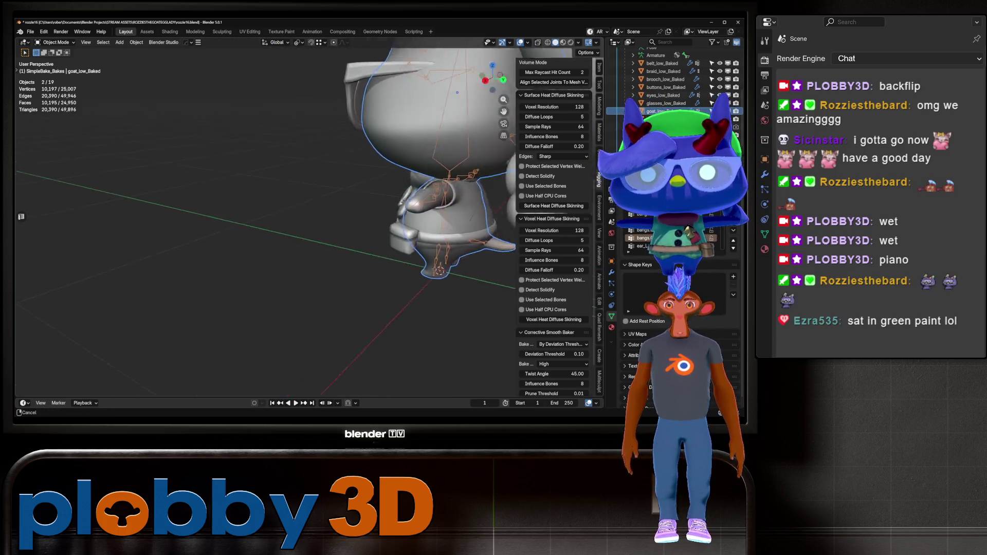
mouse_move(308, 205)
middle_mouse_down()
mouse_move(380, 206)
mouse_move(396, 236)
mouse_move(395, 277)
mouse_move(367, 209)
middle_mouse_up()
key("KP_Decimal")
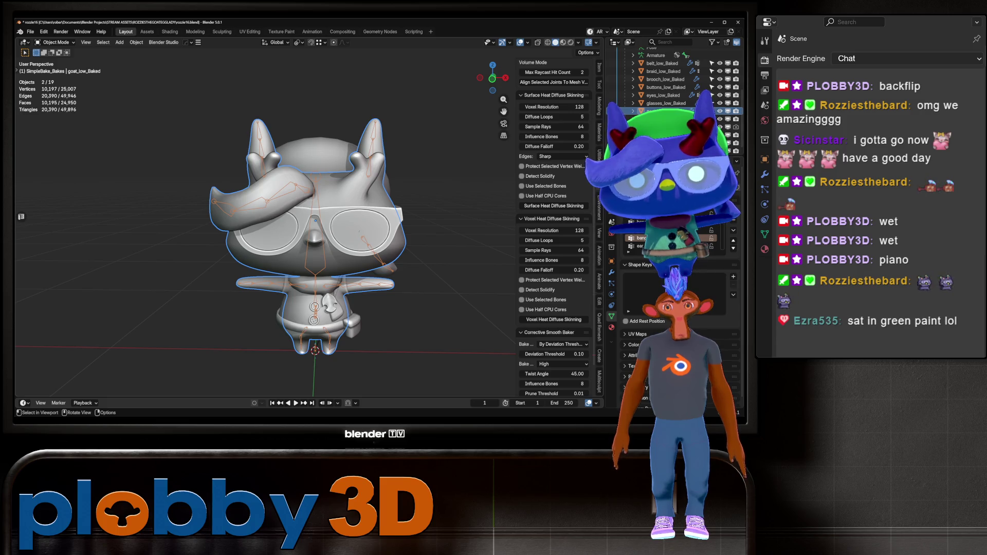
Select the glasses lenses, then the eyes_low_Baked eye mesh in the Outliner
scroll(313, 221, "up", 3)
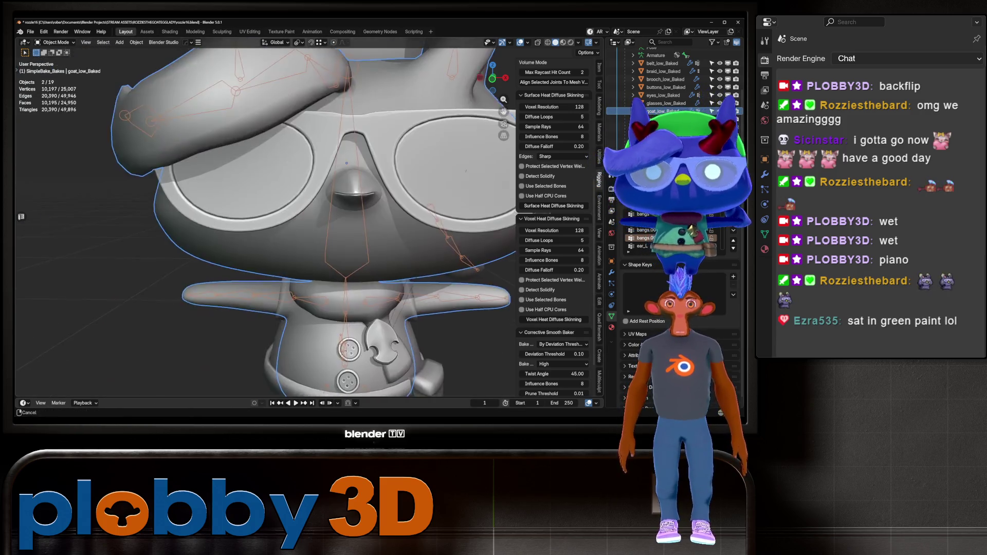
scroll(360, 196, "down", 3)
mouse_move(360, 205)
middle_mouse_down()
mouse_move(324, 205)
mouse_move(316, 211)
mouse_move(334, 216)
mouse_move(324, 221)
middle_mouse_up()
scroll(339, 215, "down", 3)
scroll(347, 231, "up", 4)
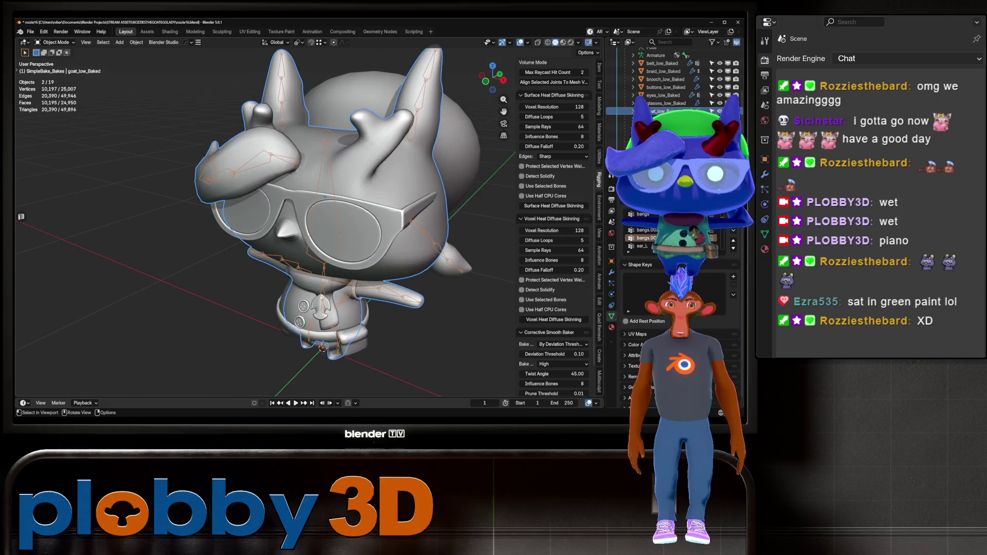
scroll(339, 216, "down", 2)
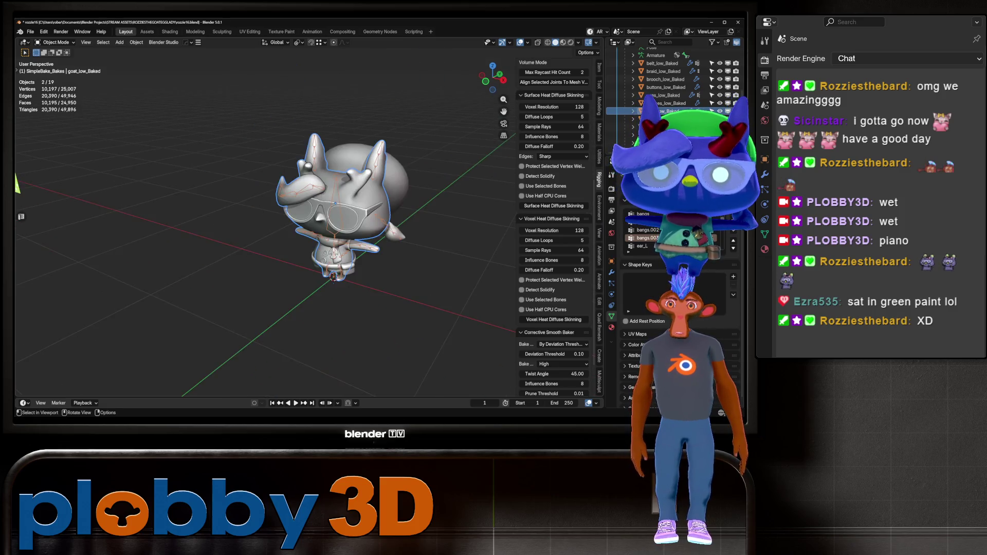
mouse_move(339, 216)
middle_mouse_down()
mouse_move(337, 227)
mouse_move(334, 196)
mouse_move(335, 246)
mouse_move(334, 236)
middle_mouse_up()
scroll(337, 226, "up", 2)
scroll(335, 246, "up", 3)
scroll(334, 237, "down", 3)
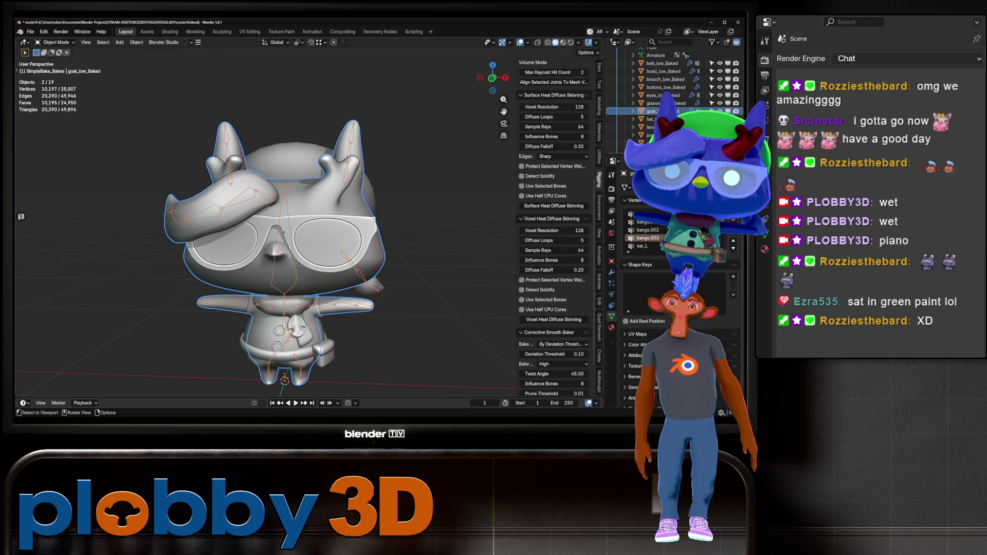
scroll(312, 232, "up", 5)
left_click(364, 225)
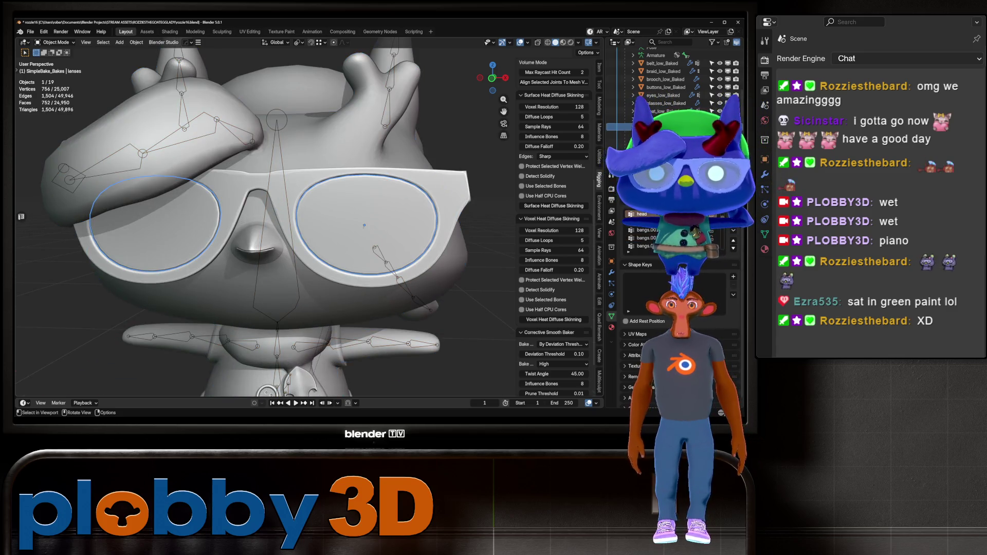
left_click(663, 97)
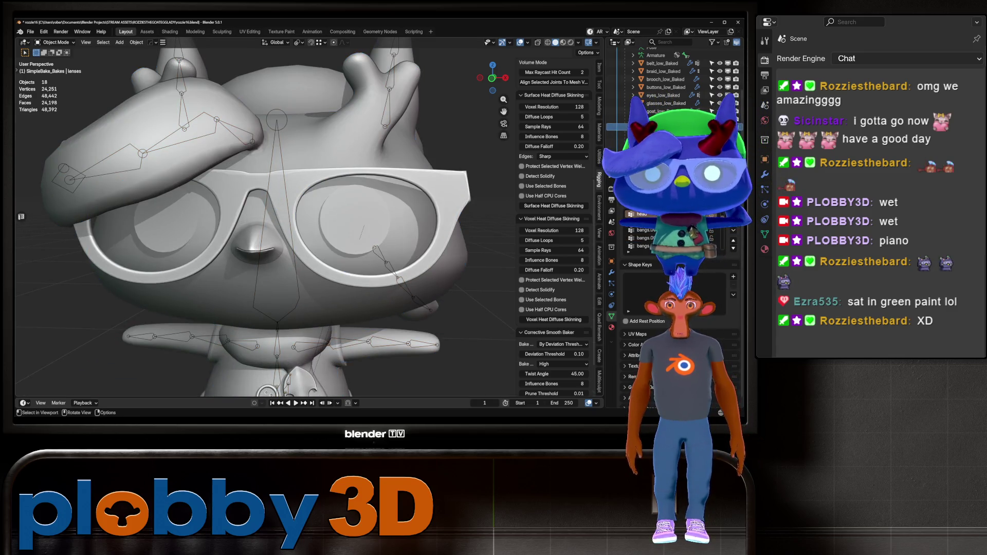
Apply the eyes' Hops_Mirror modifier and add a Basis shape key
key("ctrl+a")
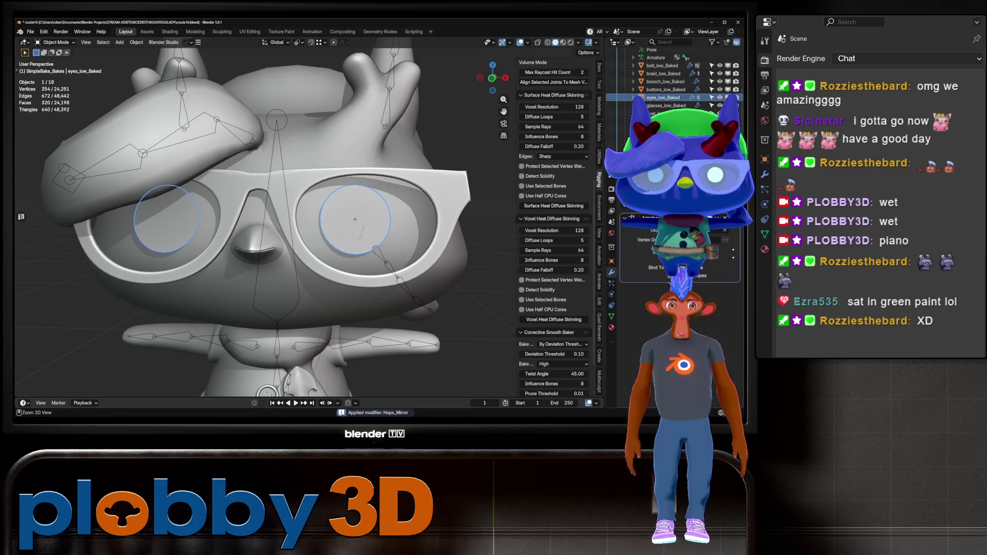
key("Tab")
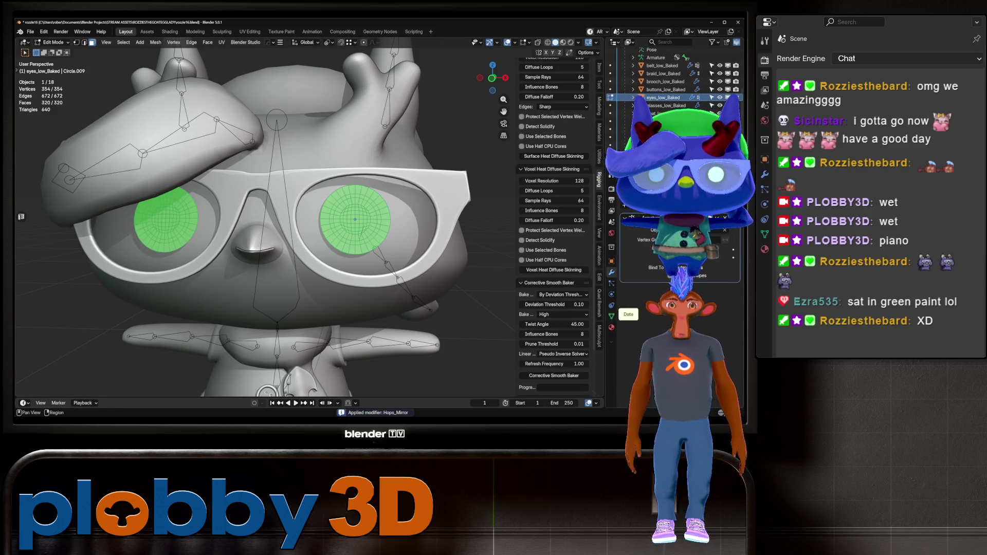
key("Tab")
left_click(611, 316)
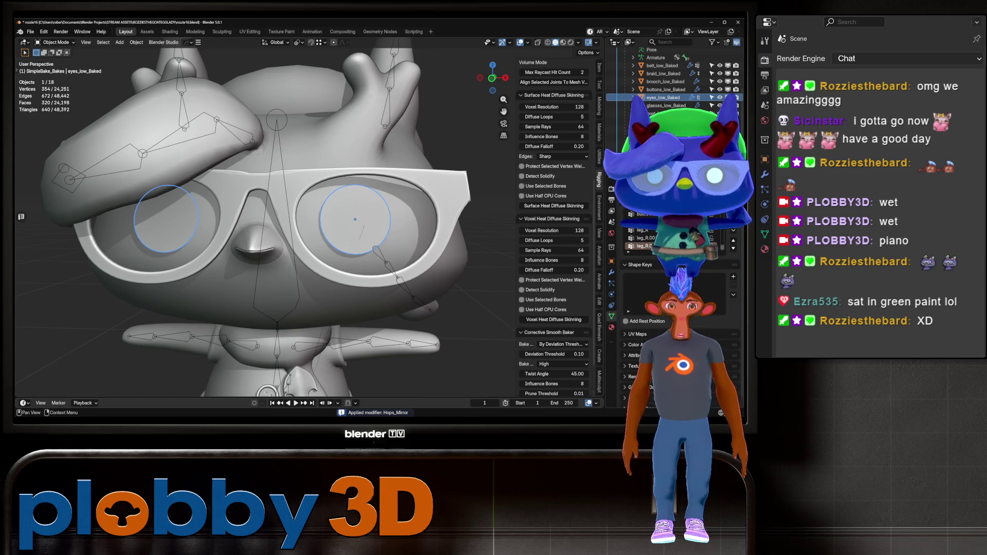
left_click(733, 277)
Flatten both eyes shut by scaling on local Z around Individual Origins
key("Tab")
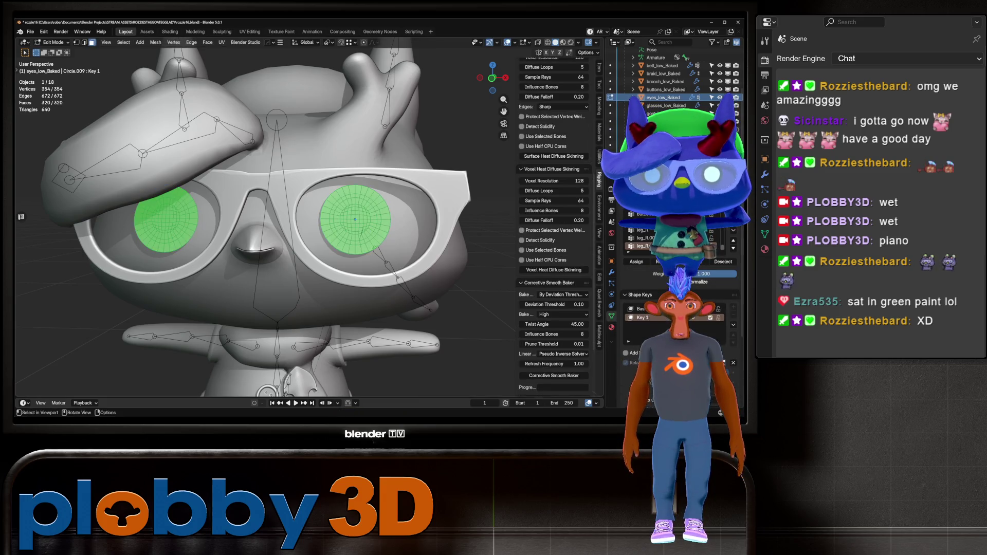
key("s")
key("z")
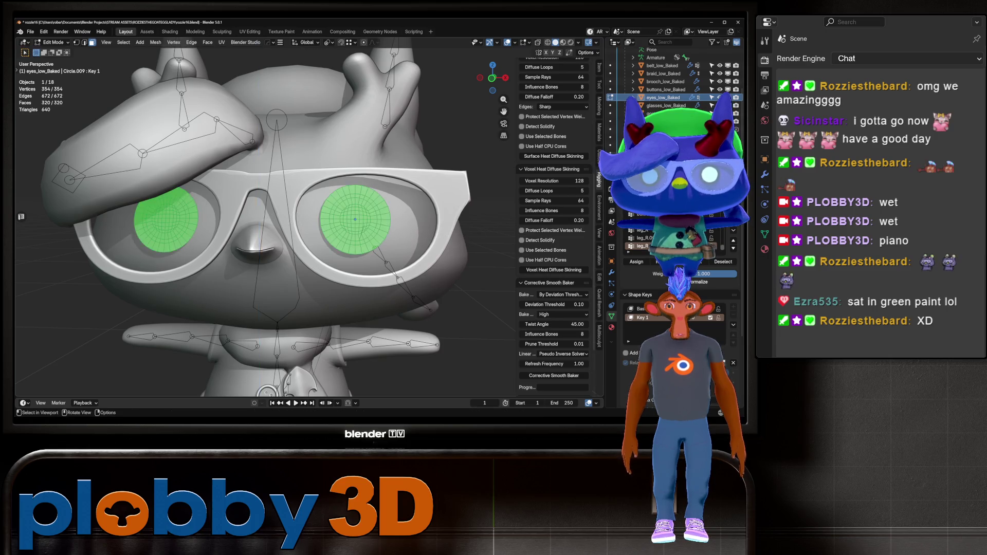
middle_click_drag(360, 247, 385, 258, "alt")
left_click(385, 258)
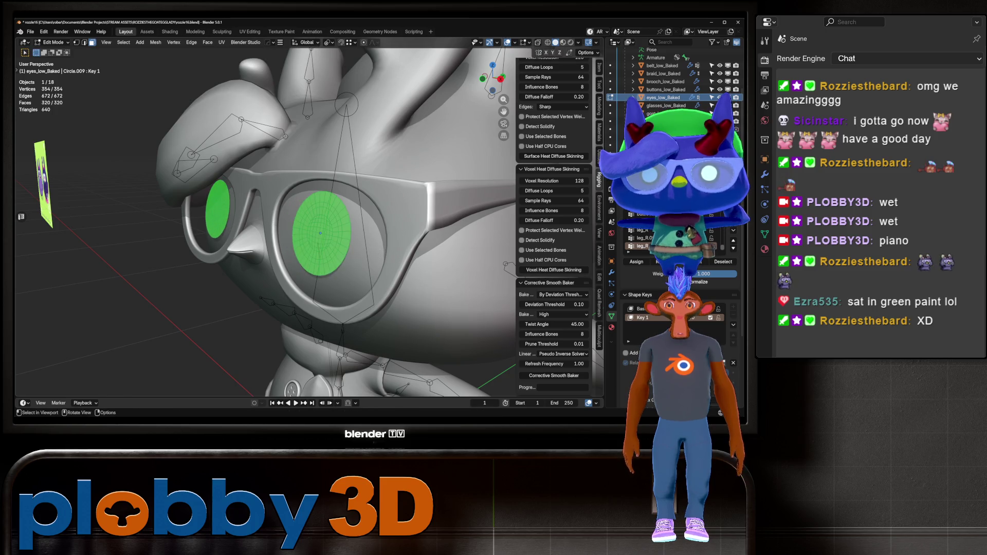
left_click(328, 42)
left_click(354, 79)
key("s")
key("z")
key("z")
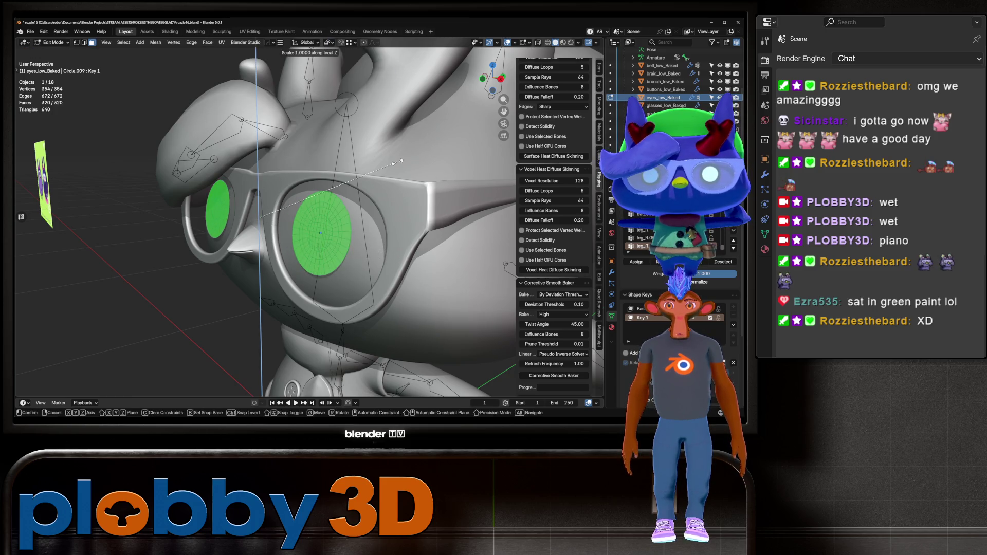
left_click(257, 229)
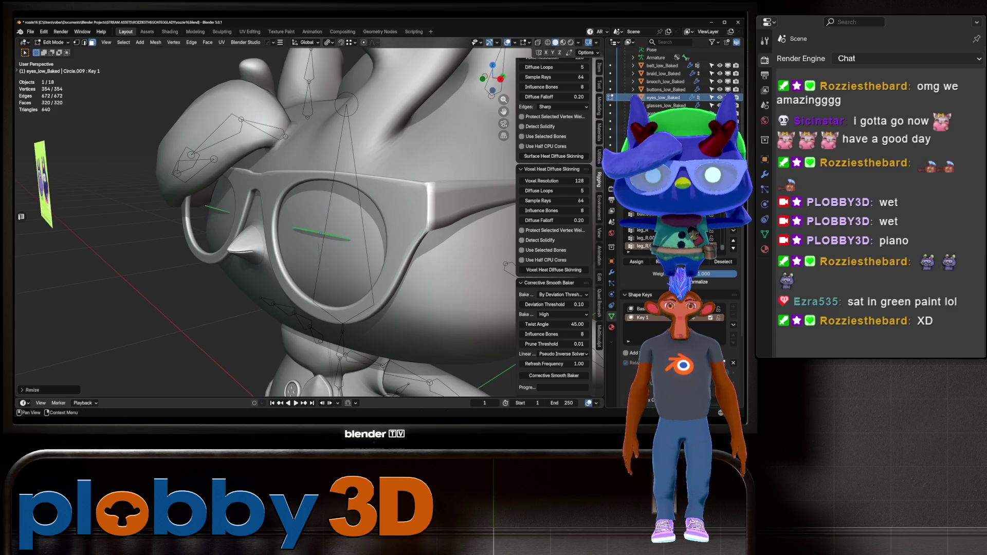
Rename the shape key to 'bink' and test it closing the eyes in Object Mode
double_click(640, 317)
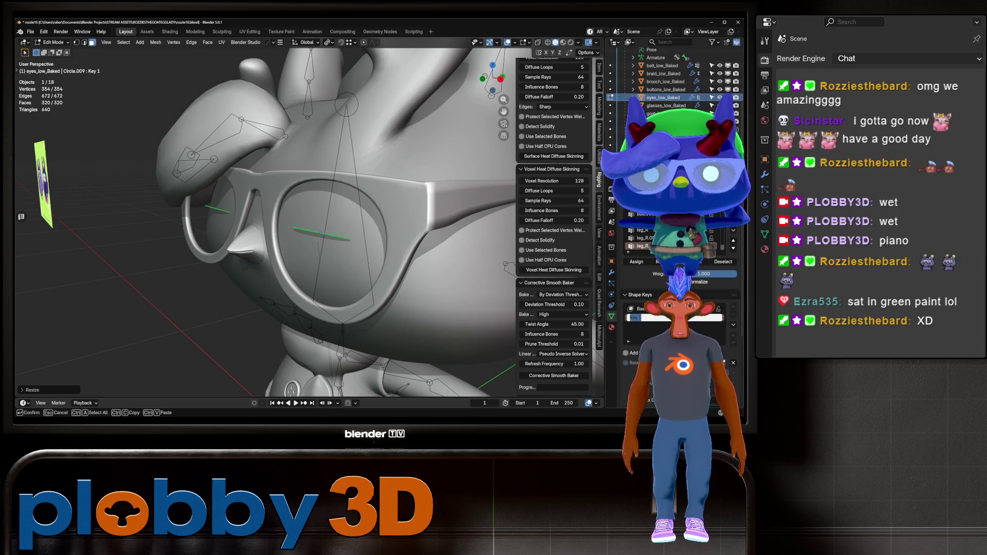
key("Return")
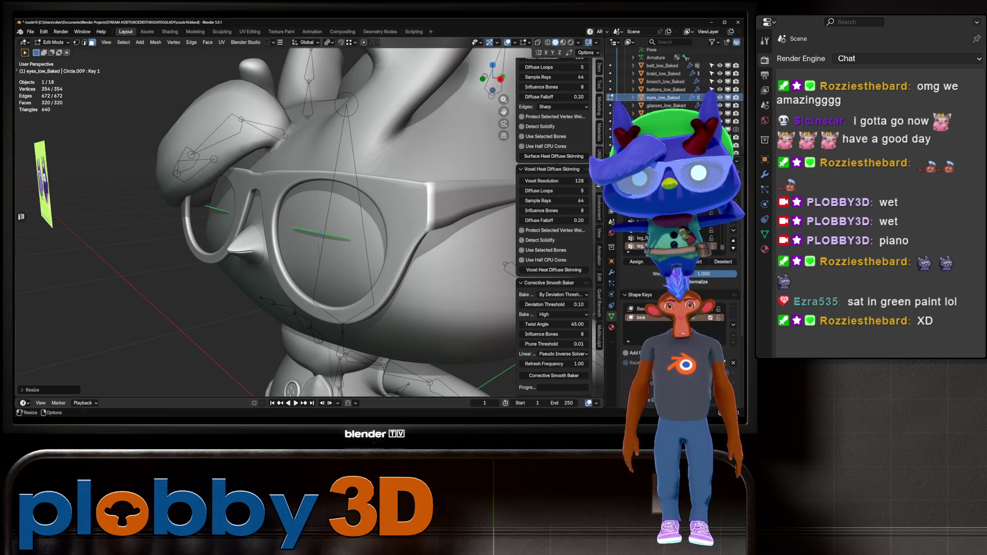
mouse_move(308, 231)
middle_mouse_down()
mouse_move(344, 227)
mouse_move(309, 216)
middle_mouse_up()
key("Tab")
scroll(309, 216, "down", 2)
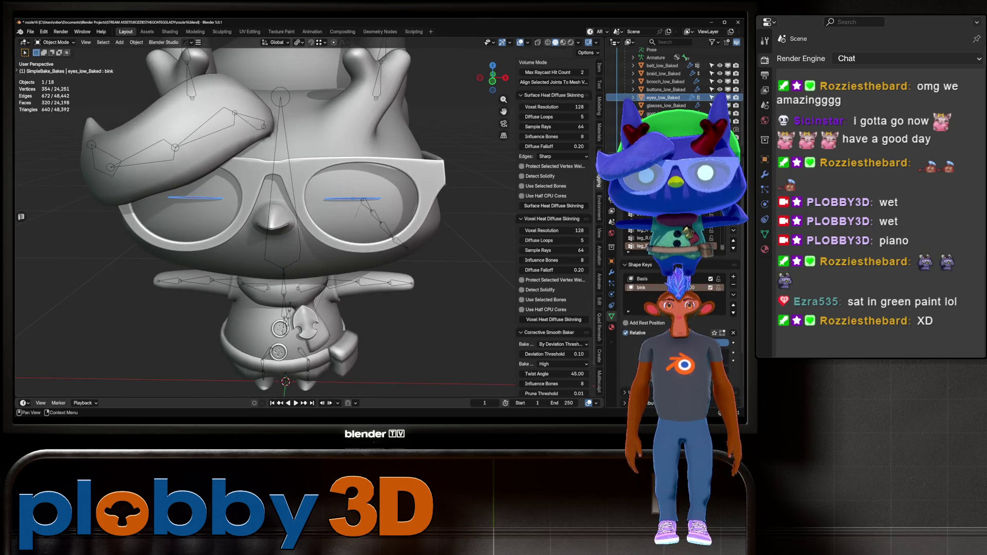
mouse_move(691, 287)
left_mouse_down()
mouse_move(668, 288)
mouse_move(699, 287)
mouse_move(668, 288)
mouse_move(678, 287)
left_mouse_up()
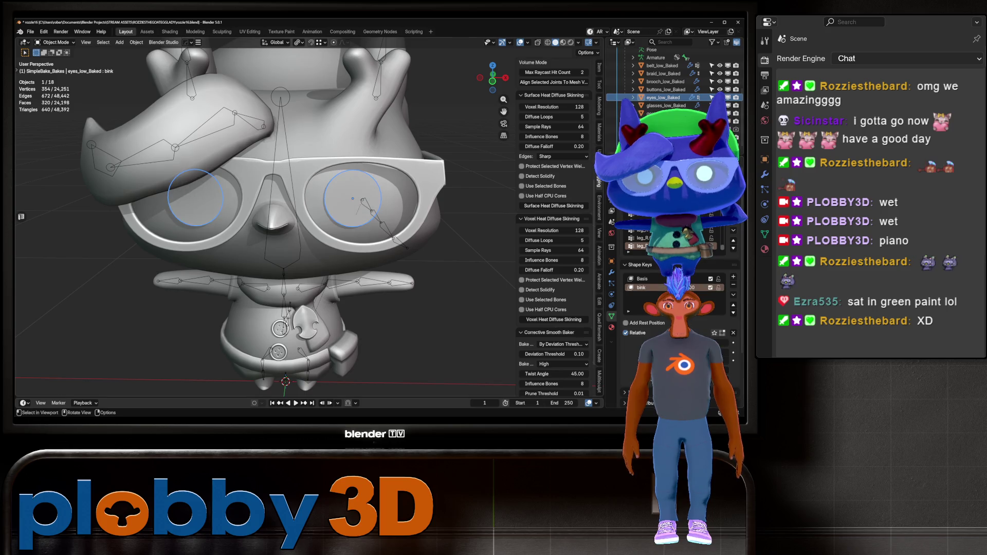